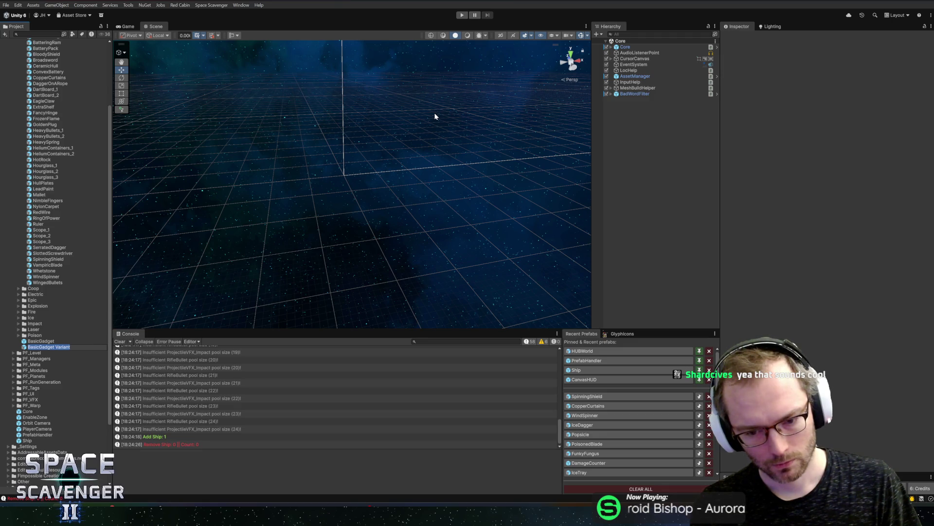
- Rename 'BasicGadget Variant' to LizardsScale and move it between LeadPaint and Mallet
text(Loz)
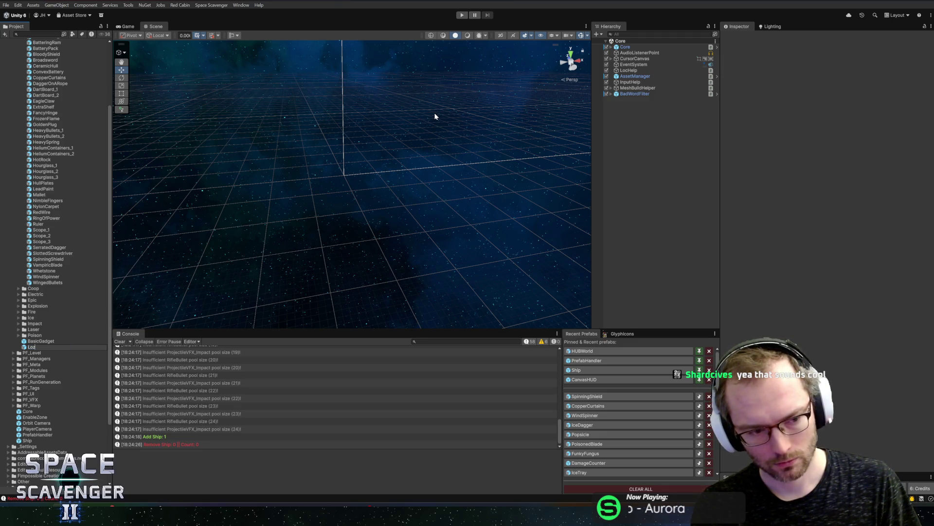
key(BackSpace)
key(BackSpace)
text(izard)
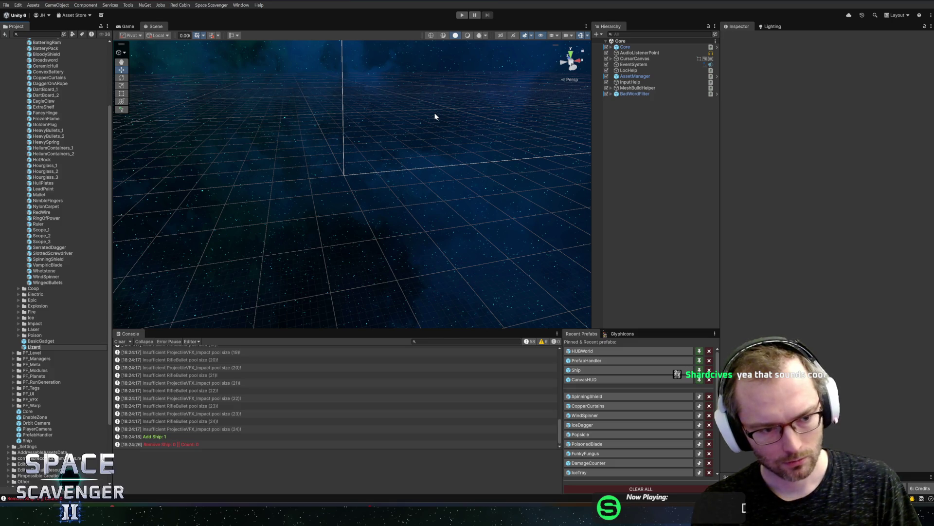
text(sScale)
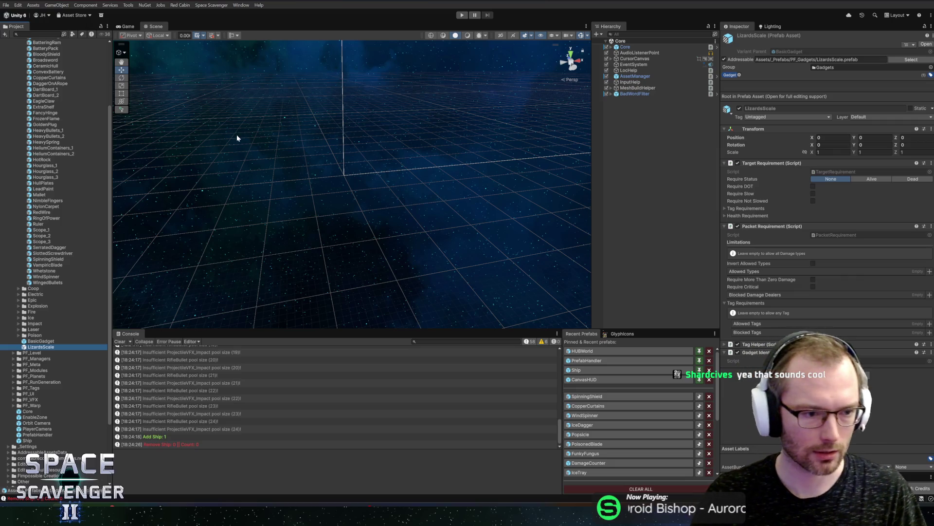
mouse_move(28, 349)
mouse_down()
mouse_move(59, 210)
mouse_move(53, 212)
mouse_up()
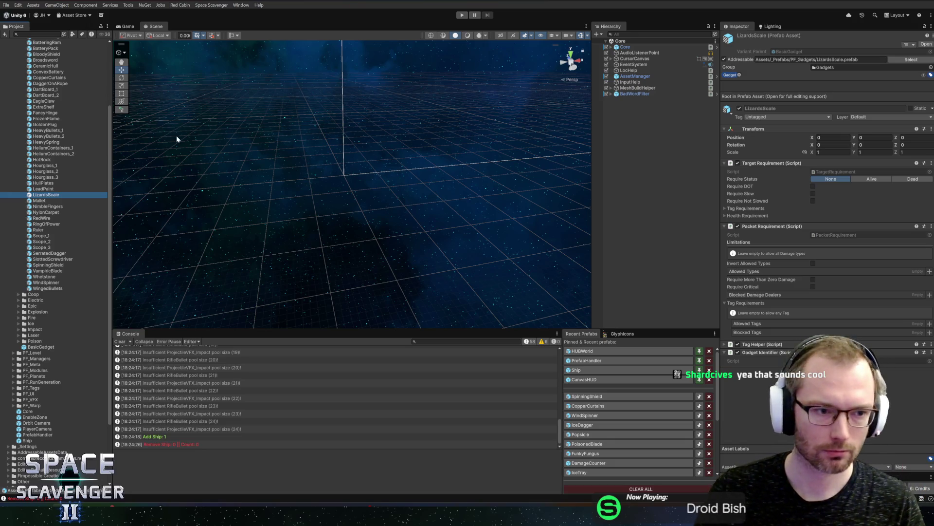
double_click(46, 194)
- Add a Gadget Stat Based component to the LizardsScale prefab
click(812, 323)
text(reload)
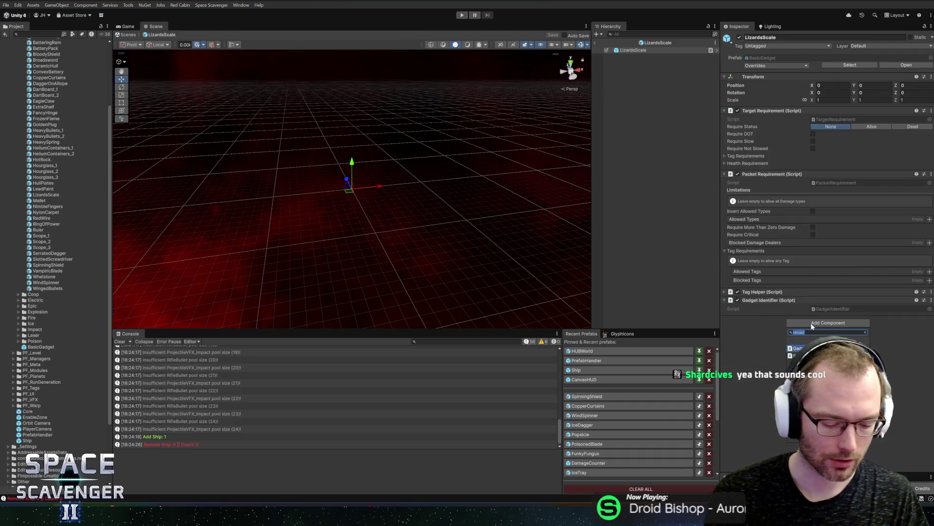
text(statbas)
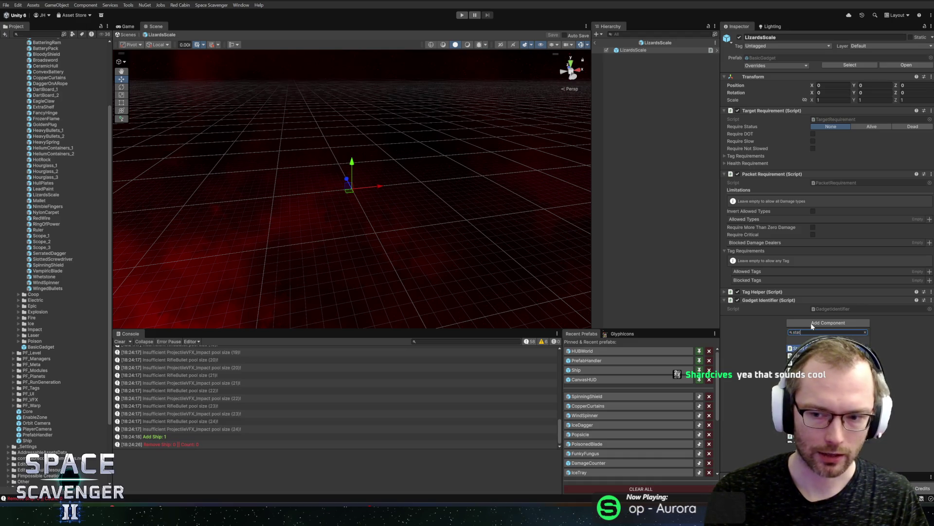
key(Return)
scroll(857, 296, down, 5)
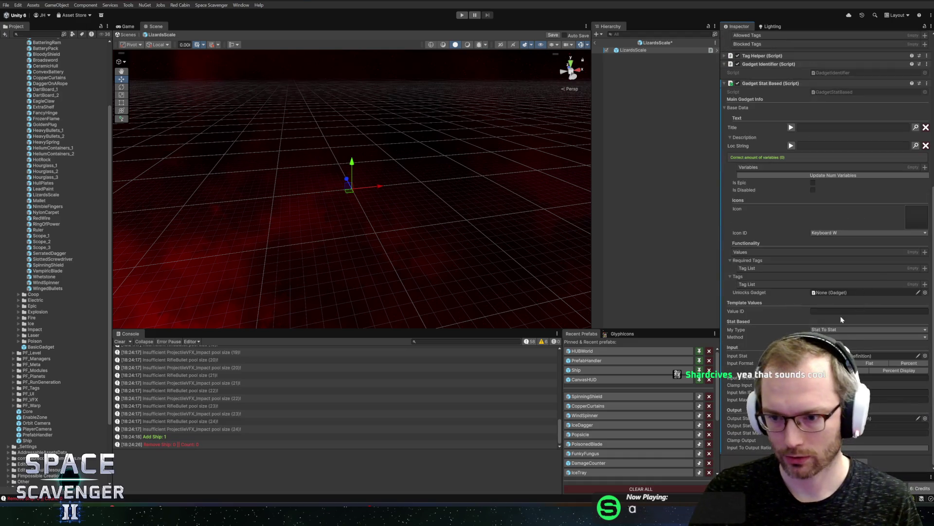
- Set the component's Icon ID to PLACEHOLDER
click(919, 226)
key(Escape)
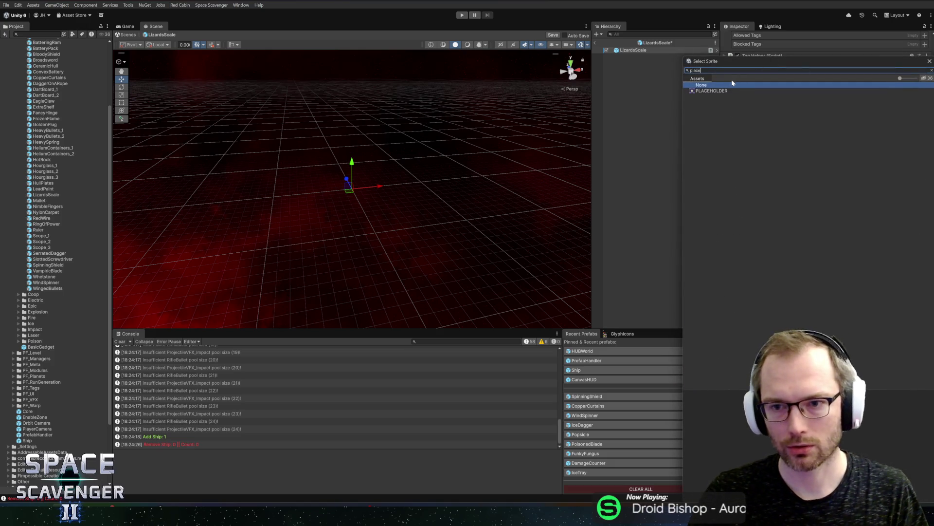
click(903, 234)
text(place)
click(833, 248)
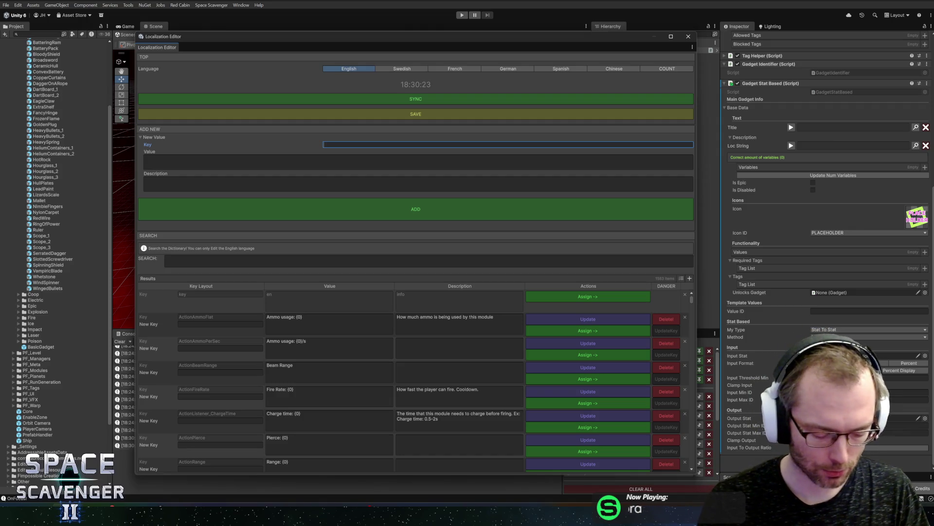
- Add Gadget_LizardScale_Title ('Lizard Scale', 'A scale from the hide of a lizard') and assign it as Title
text(Gadget_)
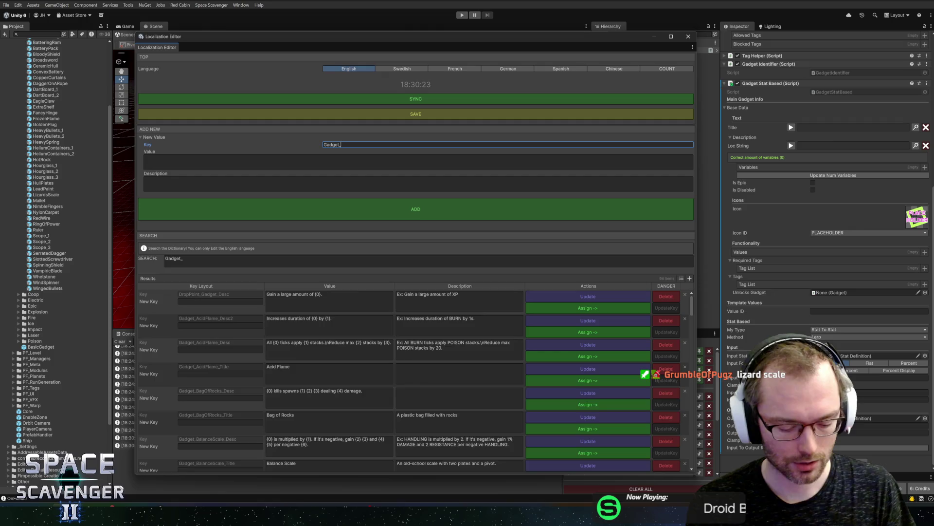
text(LizardScale_)
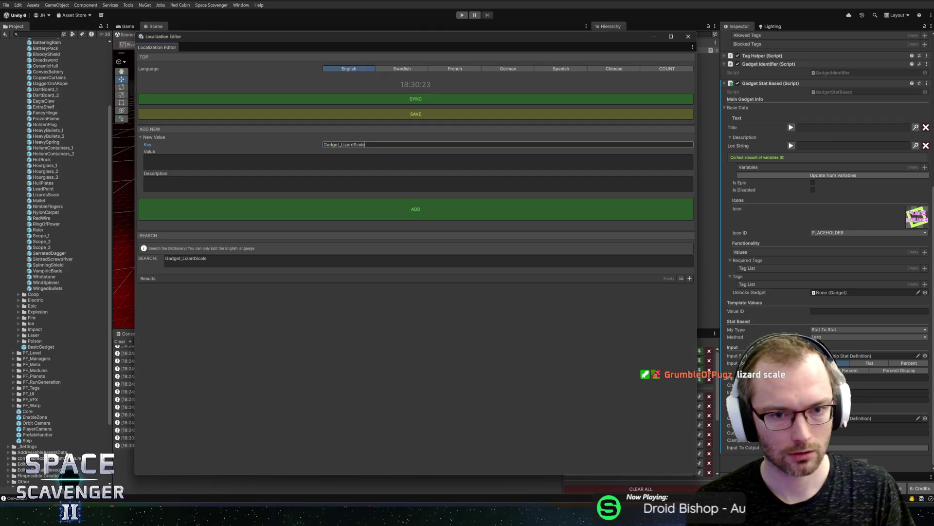
text(Title)
key(Tab)
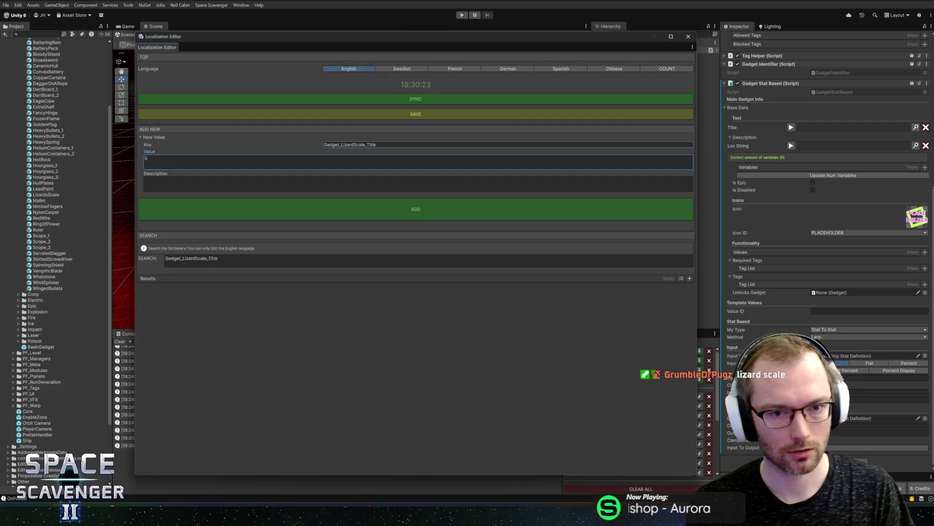
text(izard Scale)
click(335, 182)
text(scale)
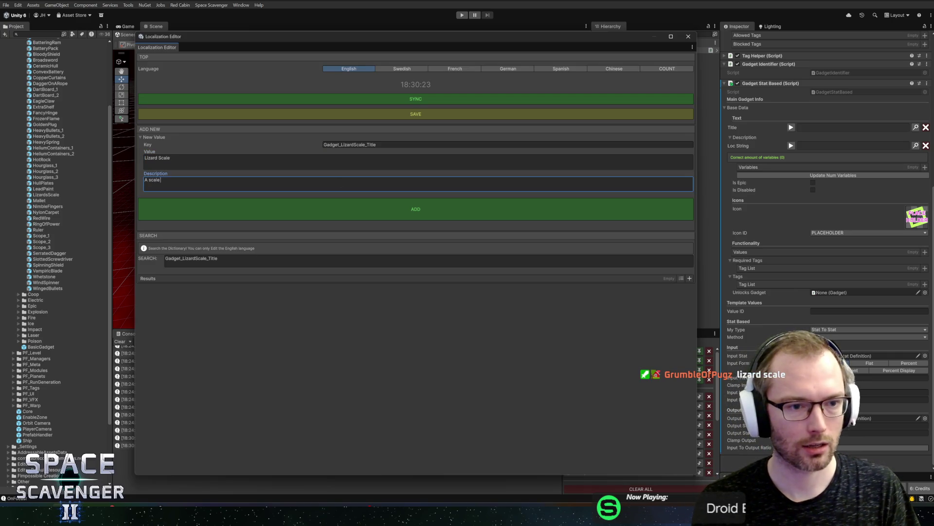
text( from the hide)
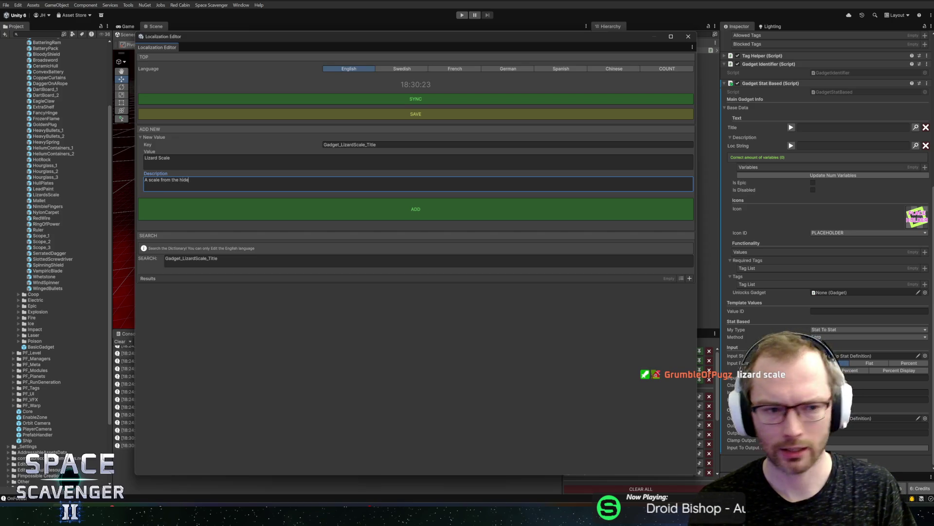
text( of a lizard)
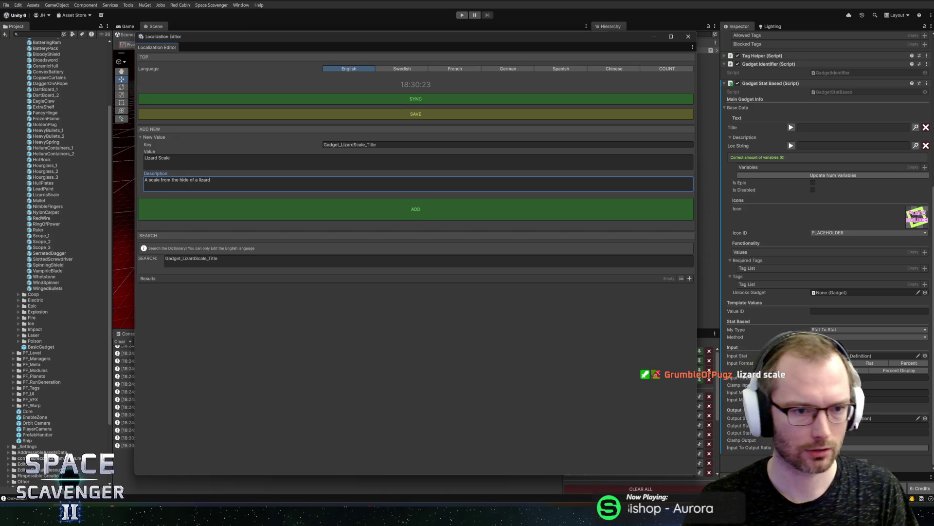
click(350, 214)
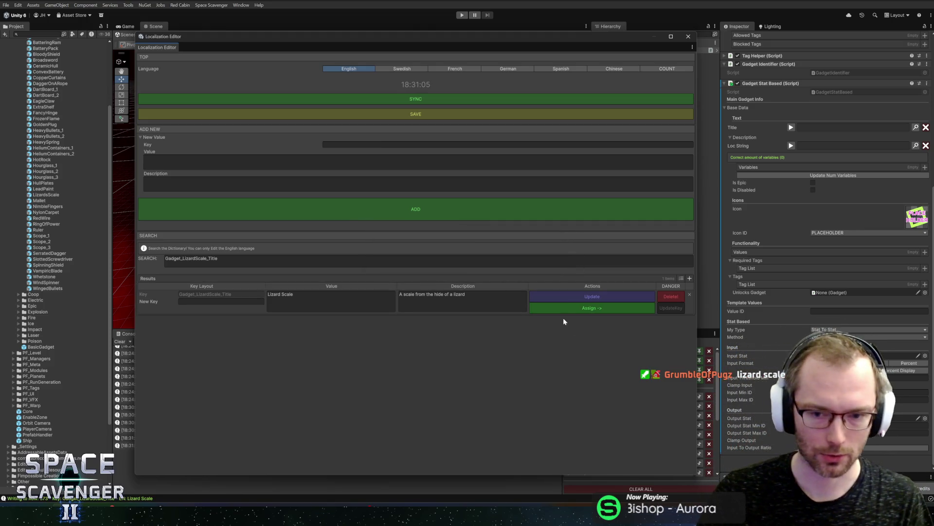
click(574, 308)
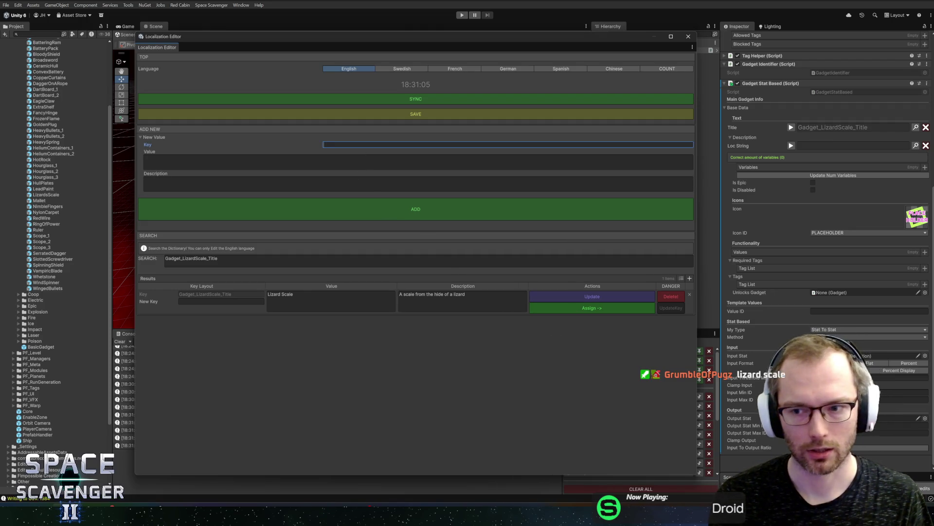
- Enter key Gadget_LizardScale_Desc, then move the typed value wording into the entry search
text(Gadget_LizardScale_Desc)
click(419, 162)
text(+{0} {1} d)
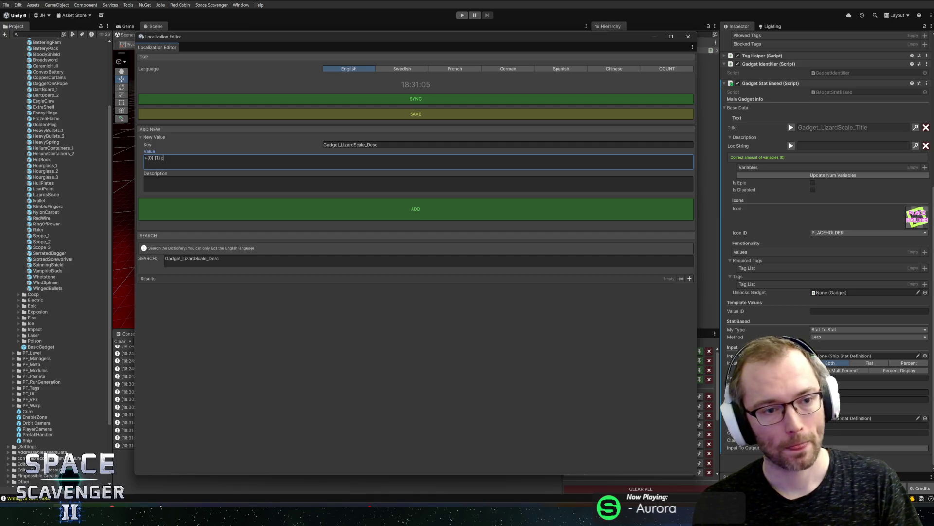
text(er {2)
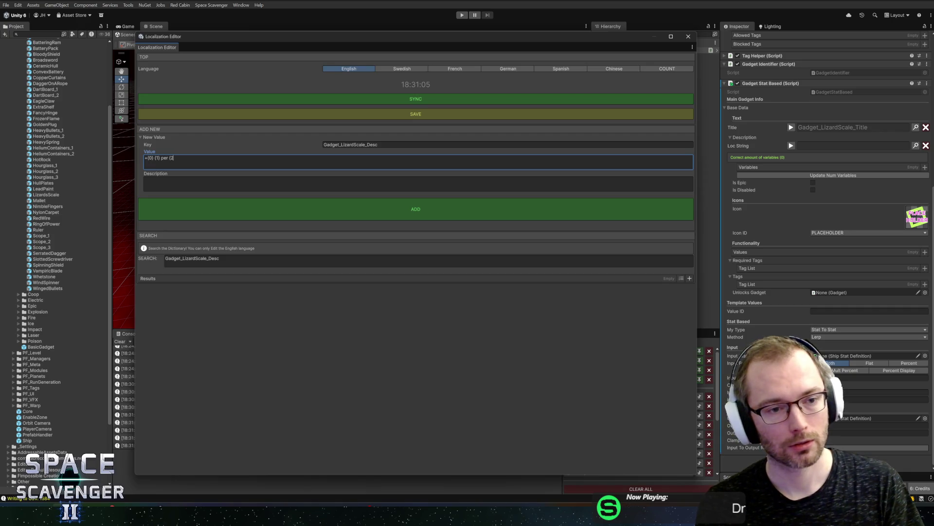
key(ctrl+a)
key(ctrl+x)
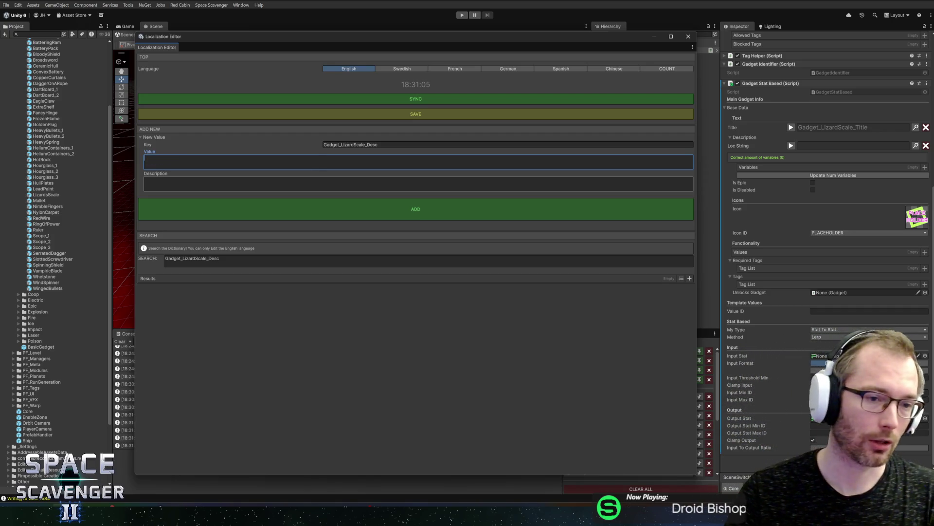
click(336, 259)
key(ctrl+v)
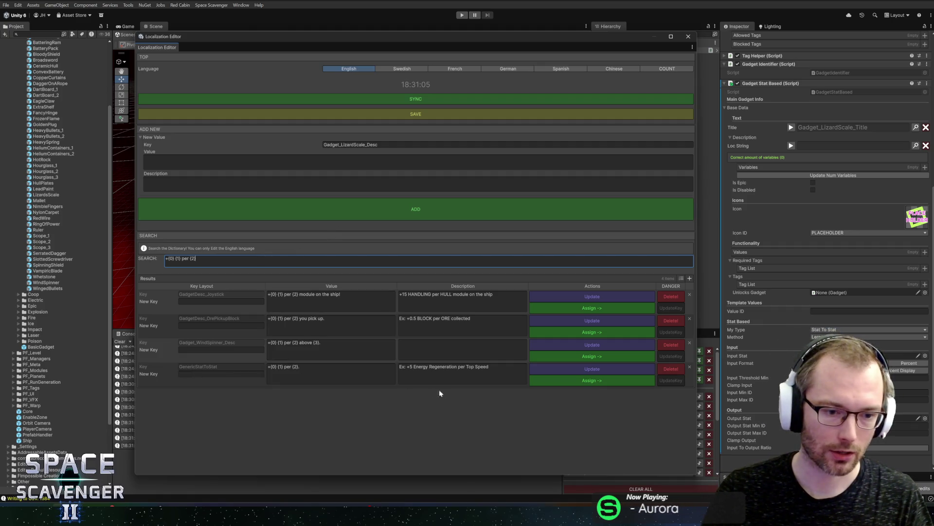
- Undo the accidental title assignment, reopen the Localization Editor and search '+{0} {1} per {2}'
click(577, 381)
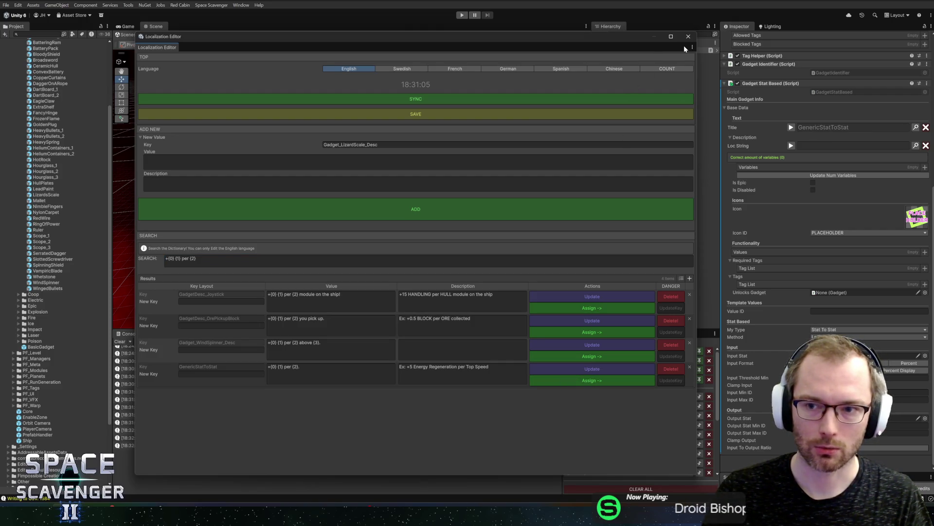
click(316, 262)
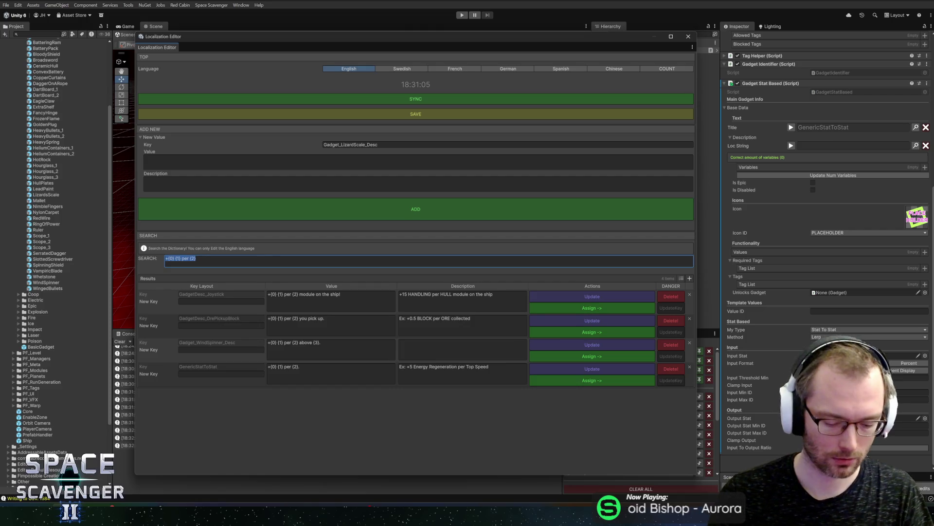
text(lizard)
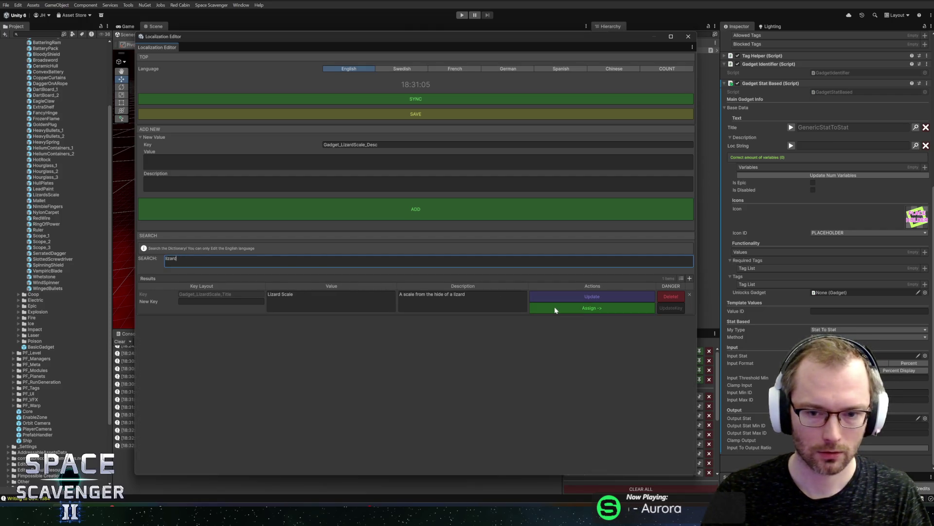
key(Return)
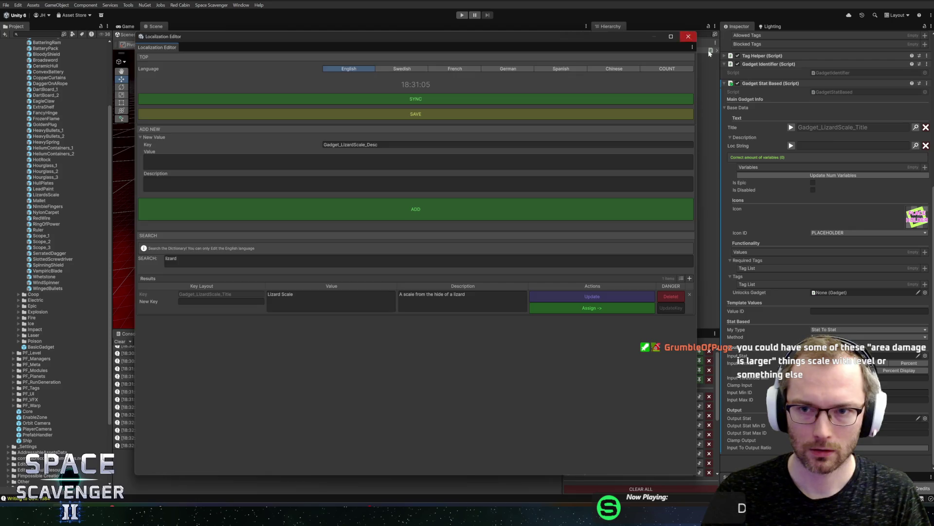
click(689, 37)
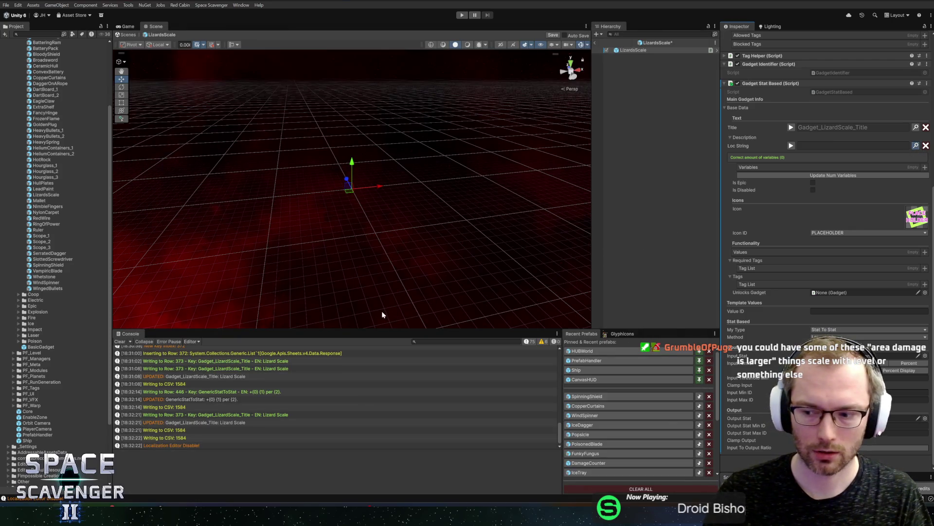
key(ctrl+l)
text(+{0} {1} per {2)
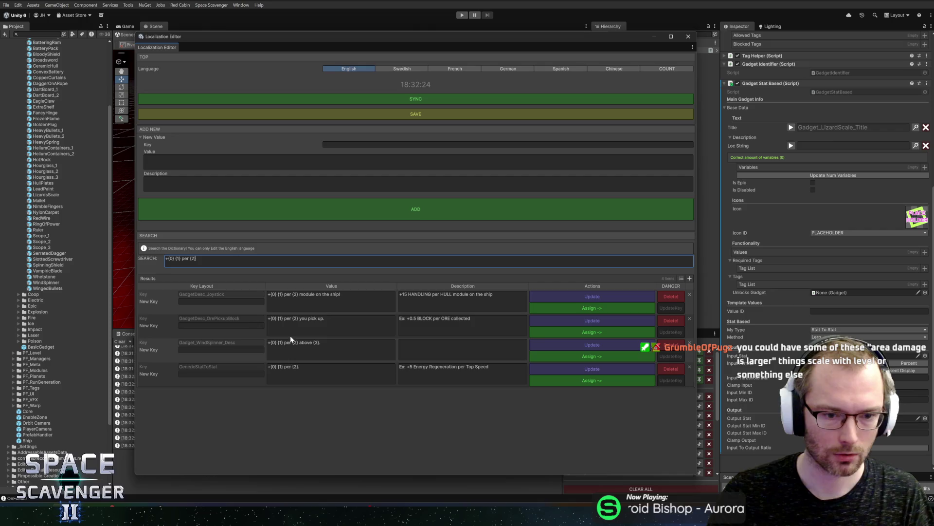
- Assign GenericStatToStat as the description Loc String and close the Localization Editor
click(570, 381)
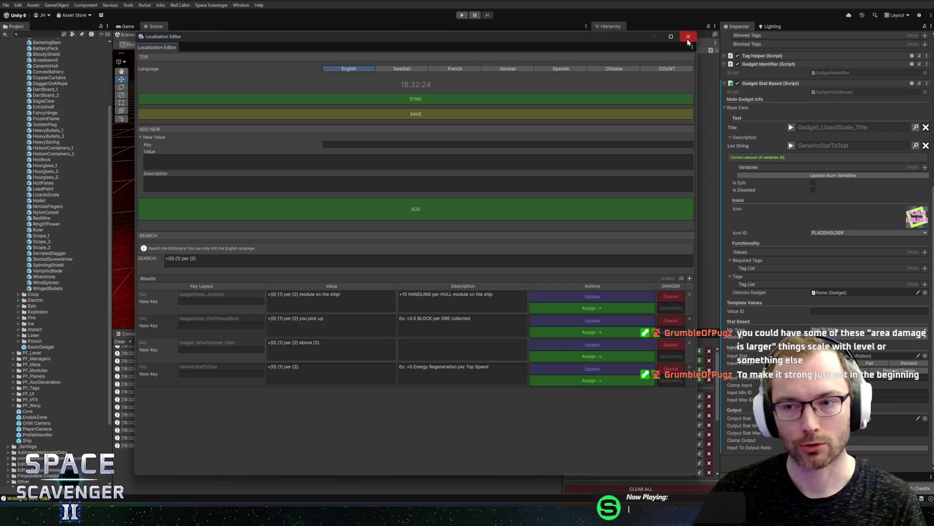
click(688, 37)
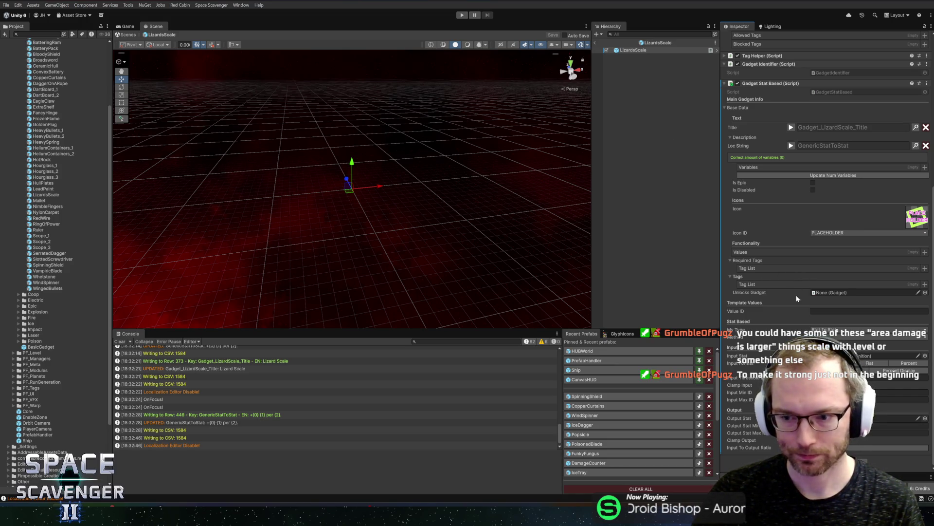
- Set the gadget's output stat to AreaSize
click(925, 418)
text(ar)
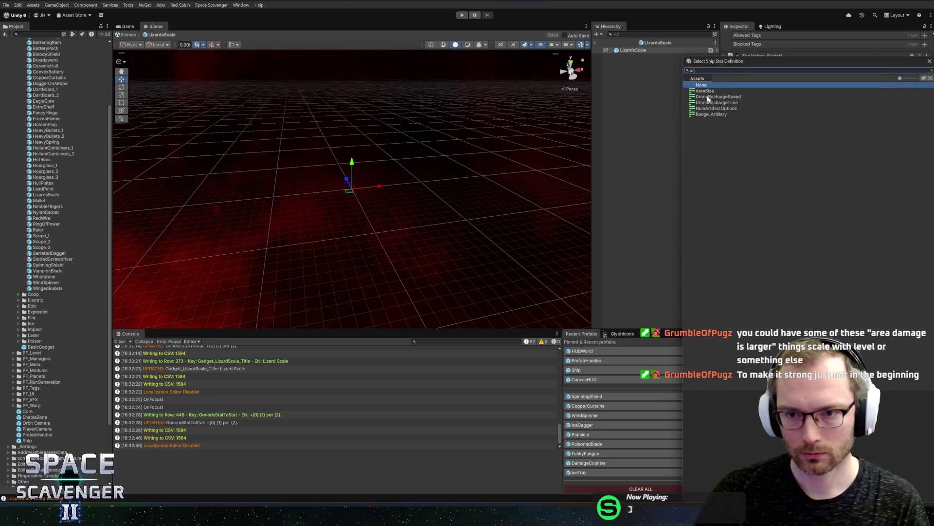
click(709, 97)
double_click(708, 91)
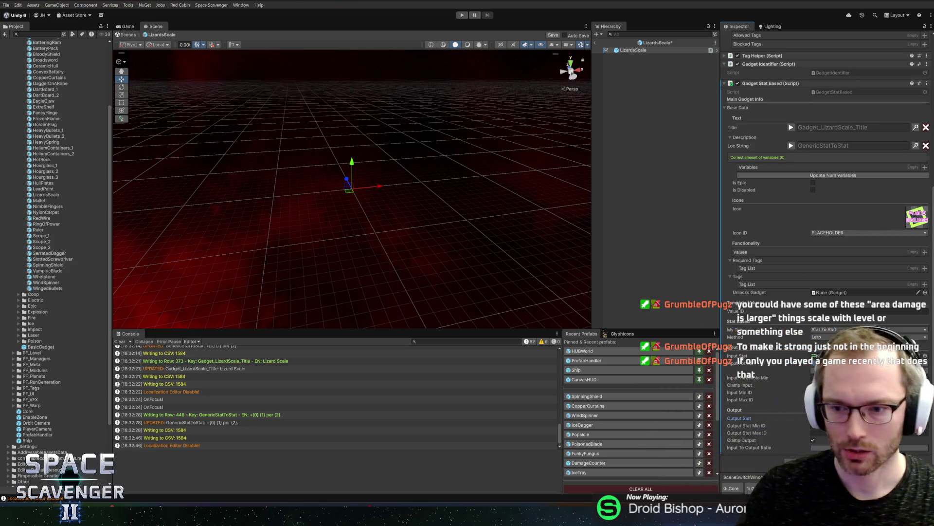
- Change the Gadget Stat Based type to Resource To Stat
click(869, 329)
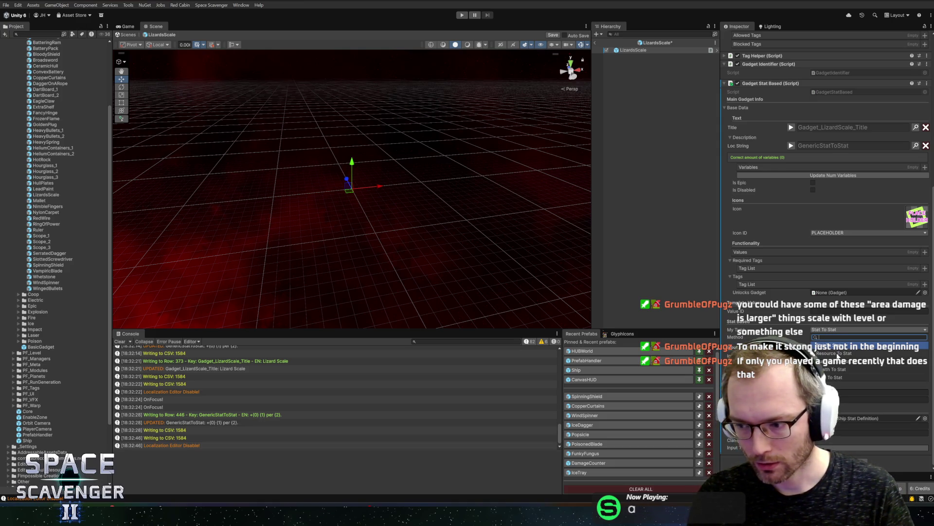
click(838, 355)
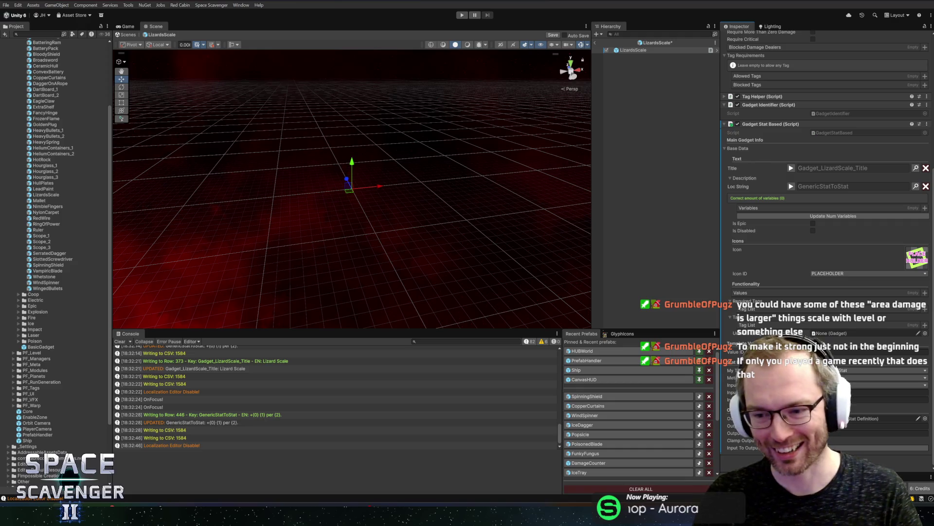
click(900, 384)
scroll(827, 251, up, 2)
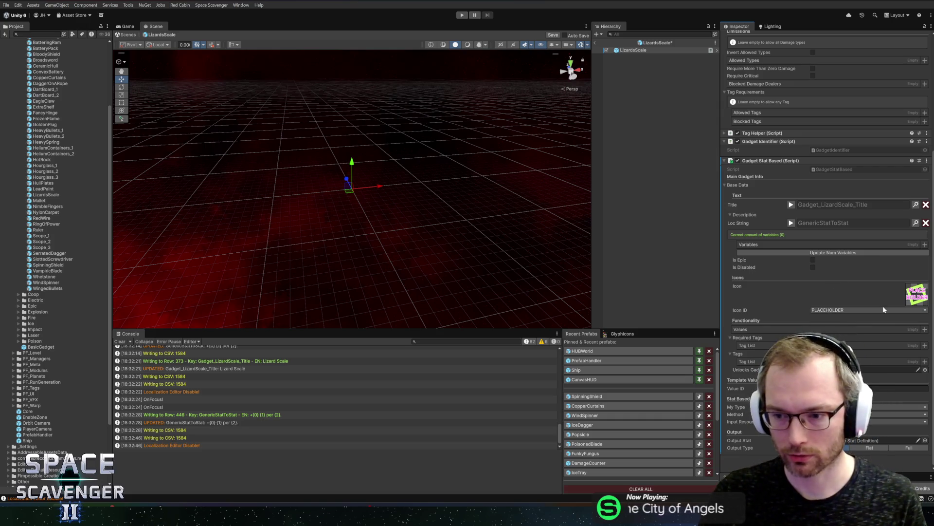
- Add AOE and Block to the gadget's Required Tags
click(925, 345)
double_click(701, 96)
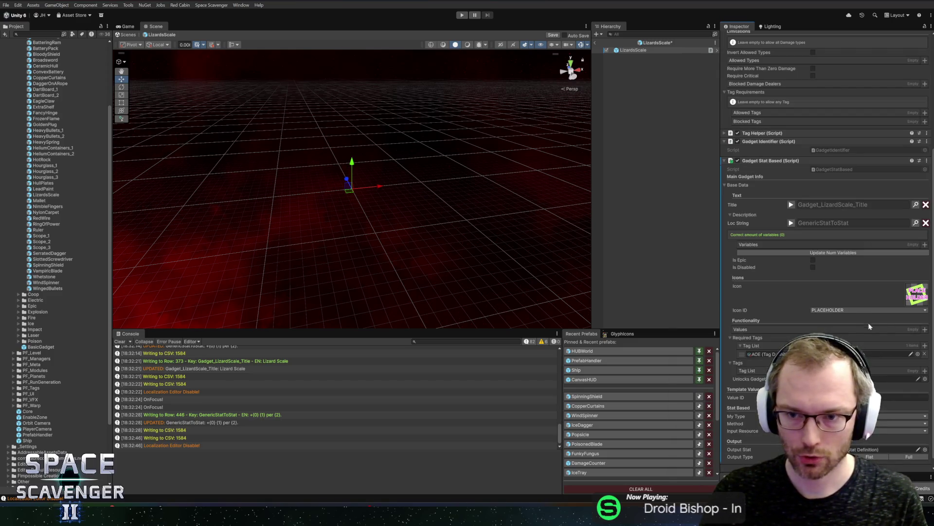
click(926, 346)
text(block)
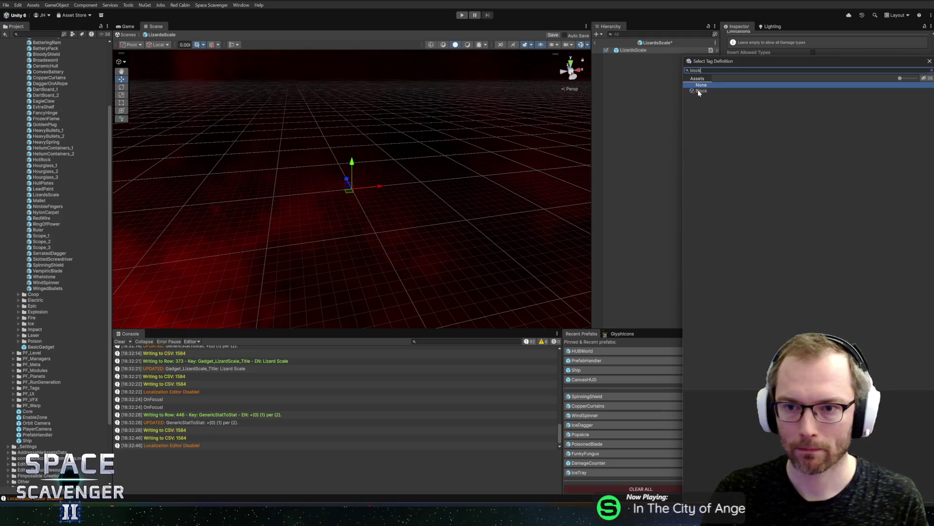
double_click(701, 91)
- Add Block and AOE to the gadget's Tags and save
click(925, 380)
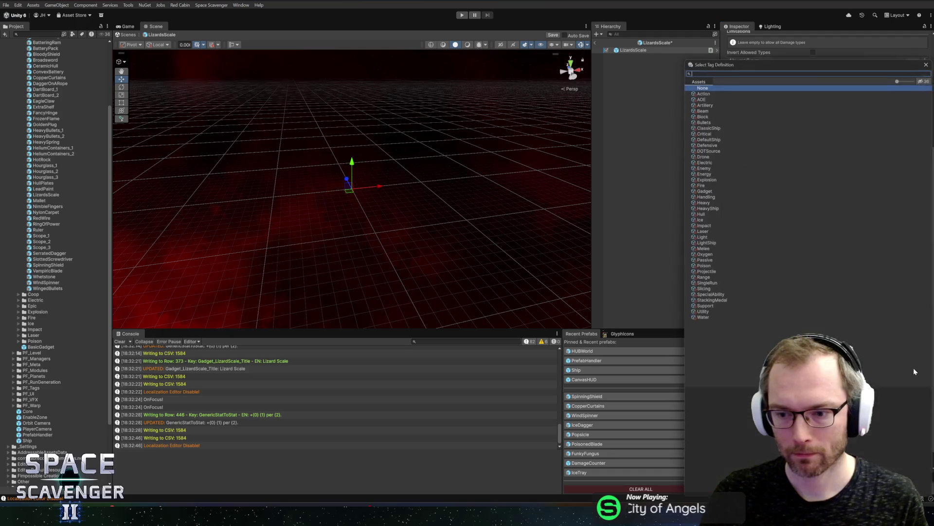
text(block)
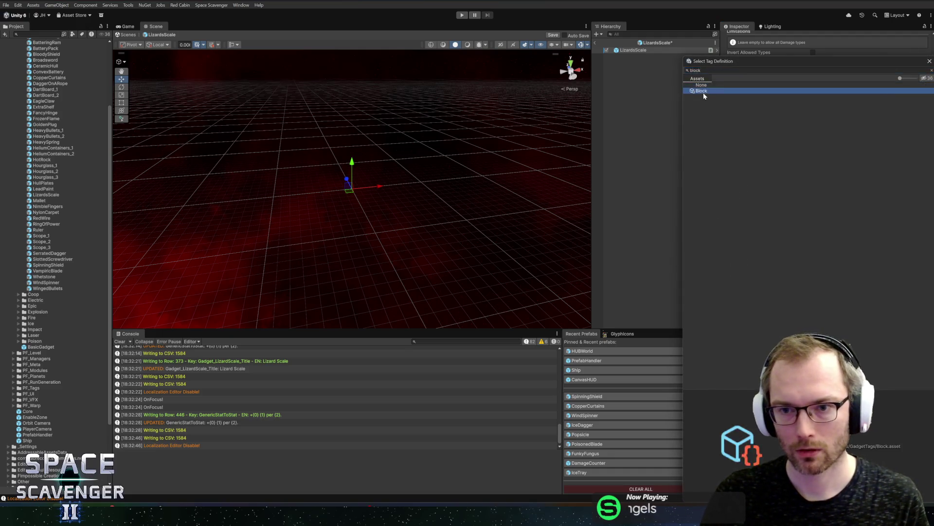
double_click(703, 91)
click(925, 380)
text(aoe)
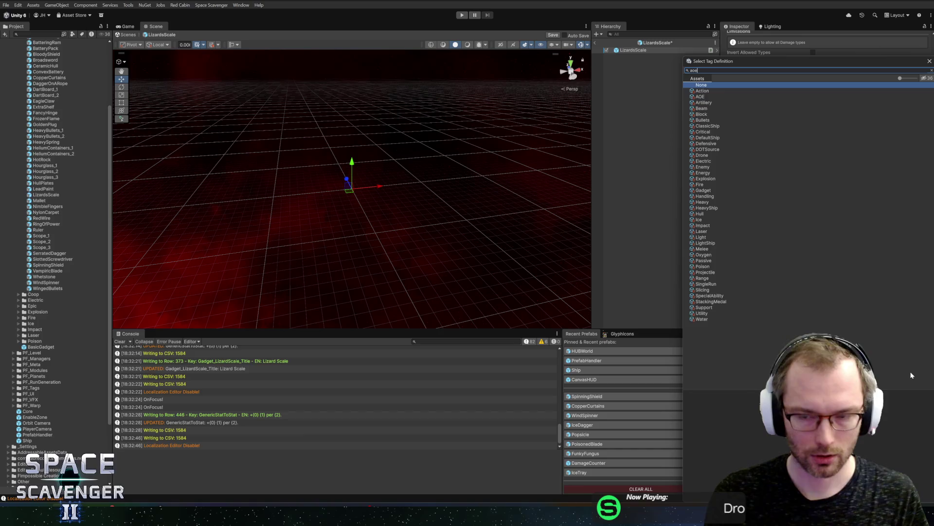
click(699, 91)
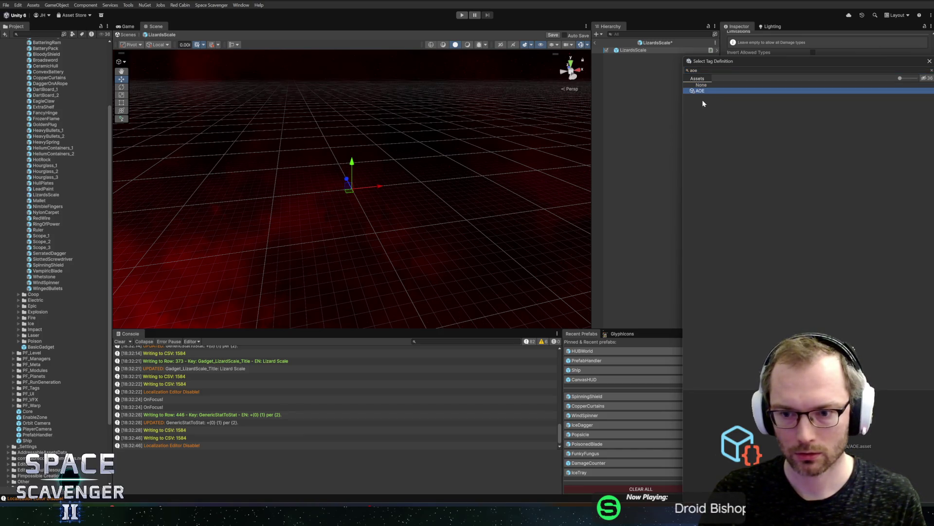
double_click(700, 91)
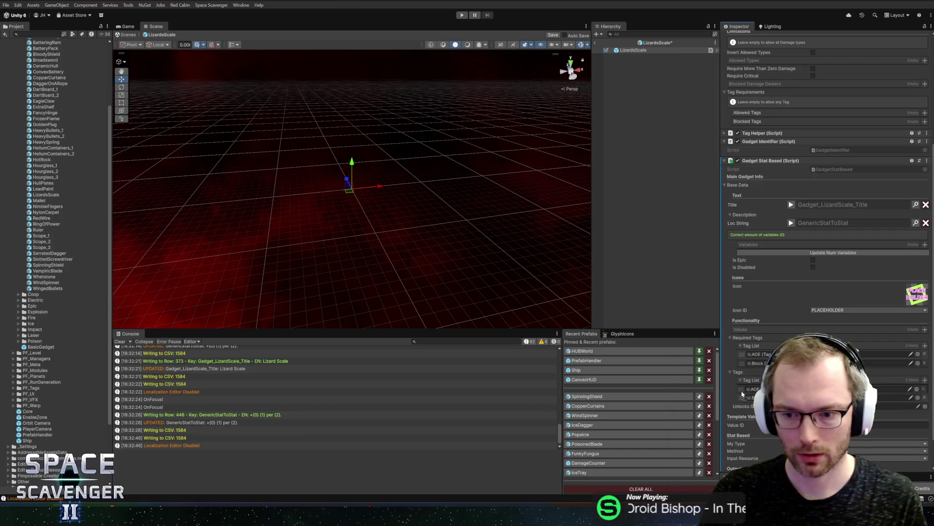
key(ctrl+s)
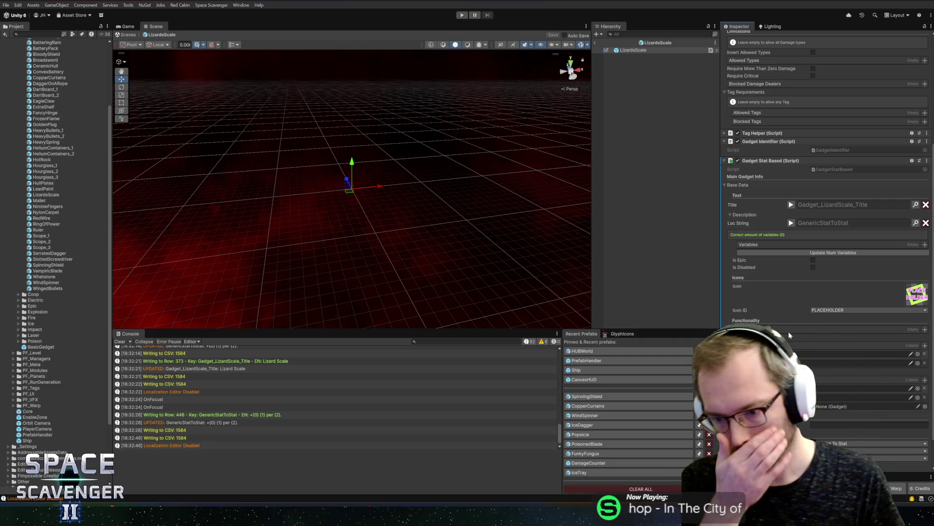
- Add a DataSource component with its Stat set to Res_Block
scroll(789, 331, down, 2)
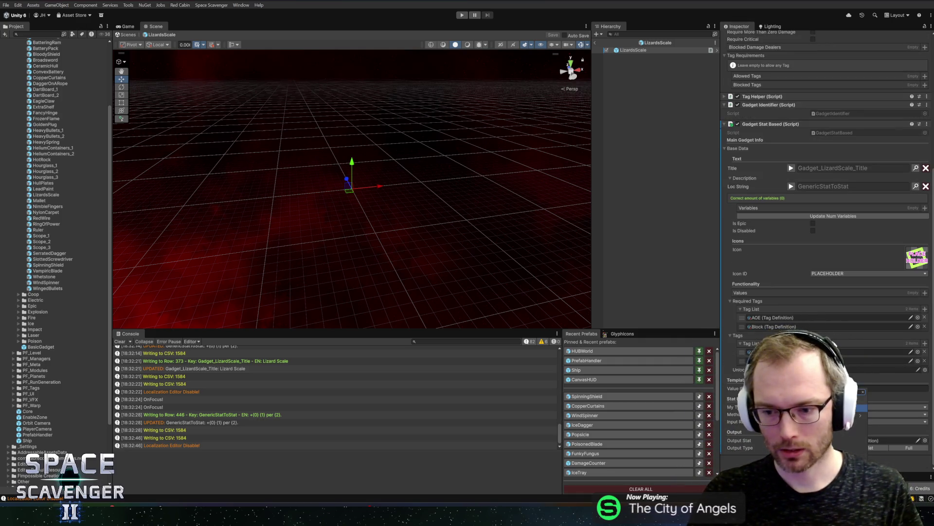
click(838, 406)
click(857, 407)
scroll(828, 292, down, 2)
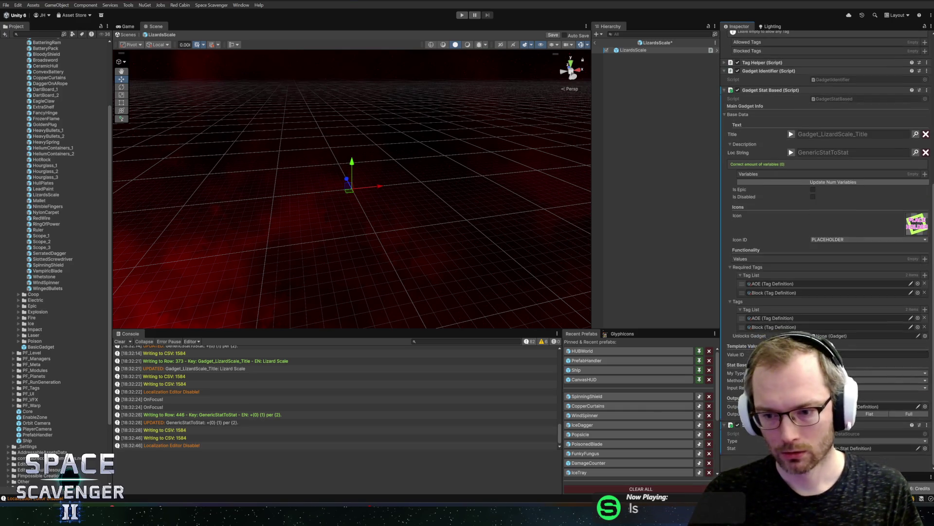
click(881, 447)
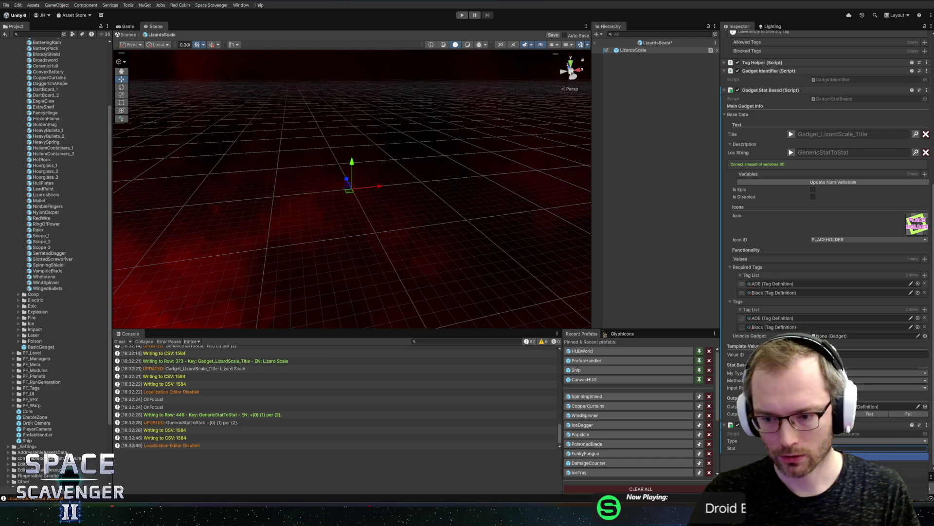
click(915, 456)
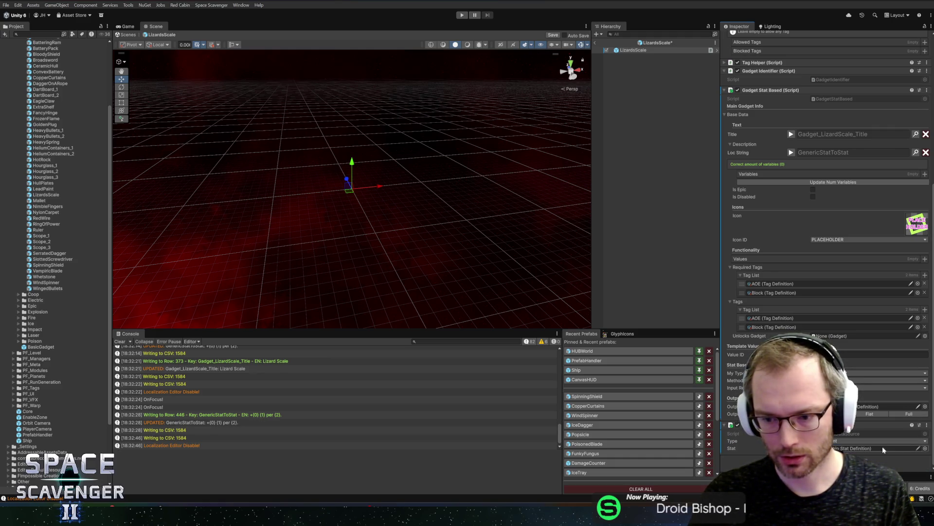
click(925, 448)
text(block)
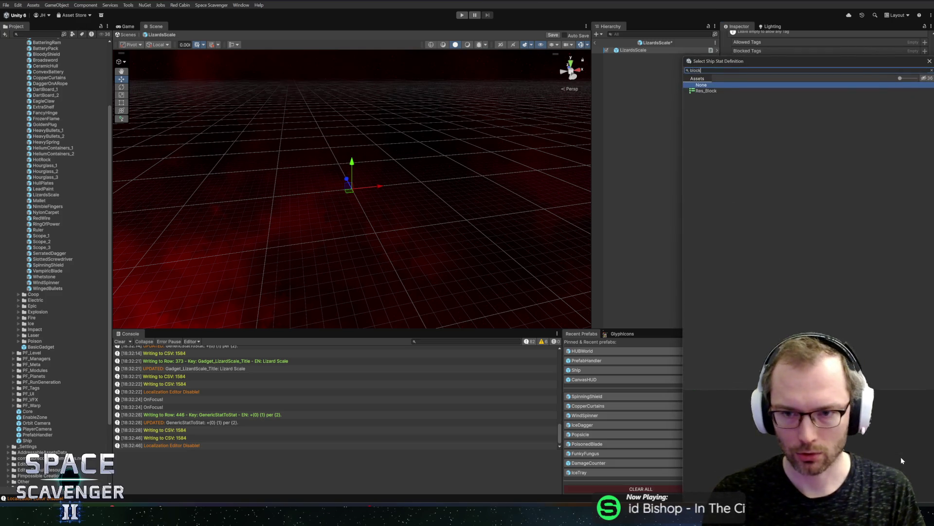
double_click(706, 91)
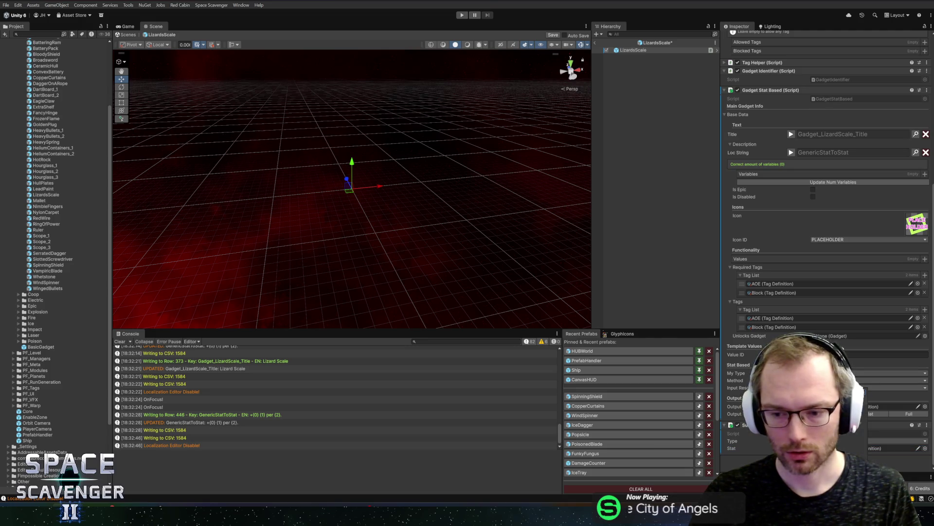
- Choose the Input Resource, set the new stat component to AreaSize, and save
click(861, 387)
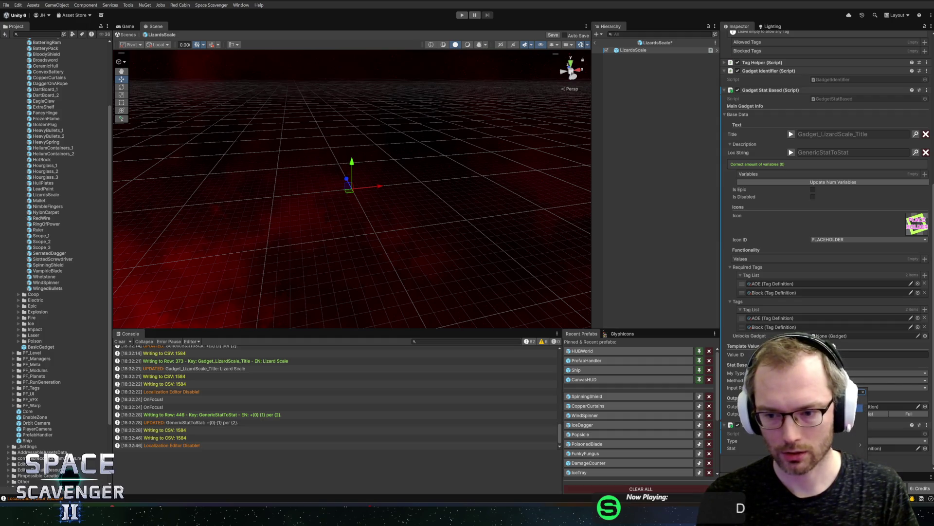
click(827, 414)
scroll(827, 292, down, 2)
click(876, 448)
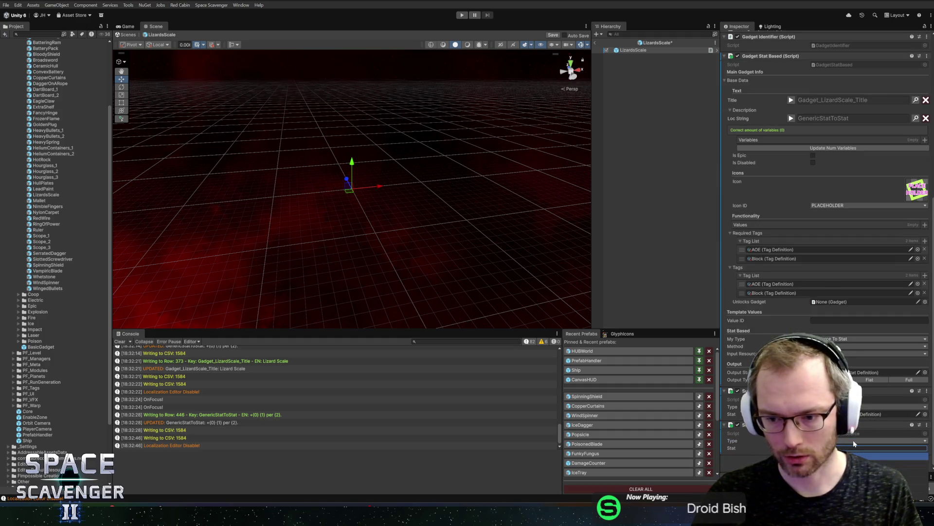
key(Return)
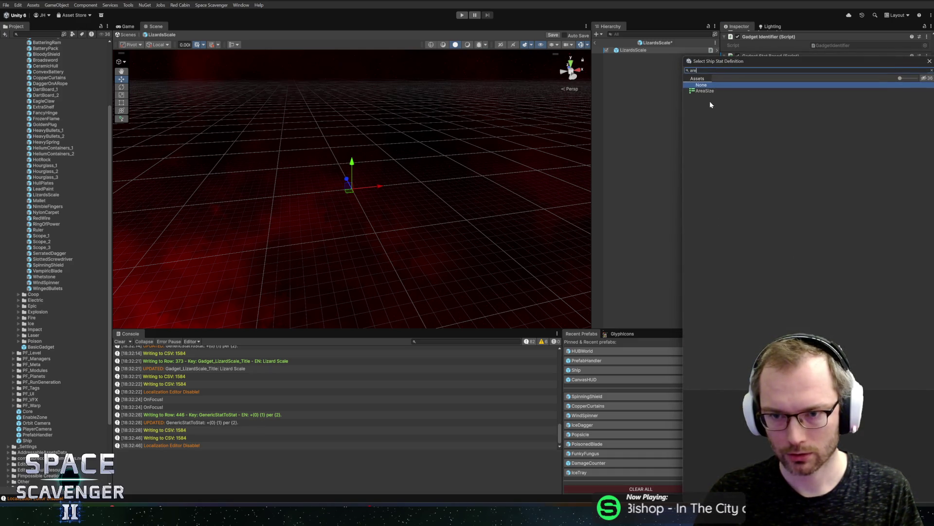
key(ctrl+s)
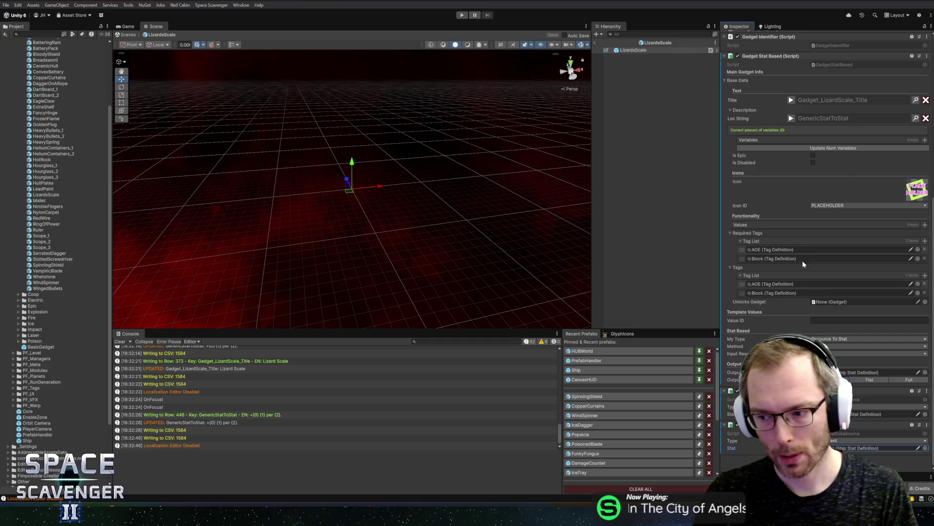
- Add a Values list entry with Value ID areaGain
scroll(832, 281, up, 5)
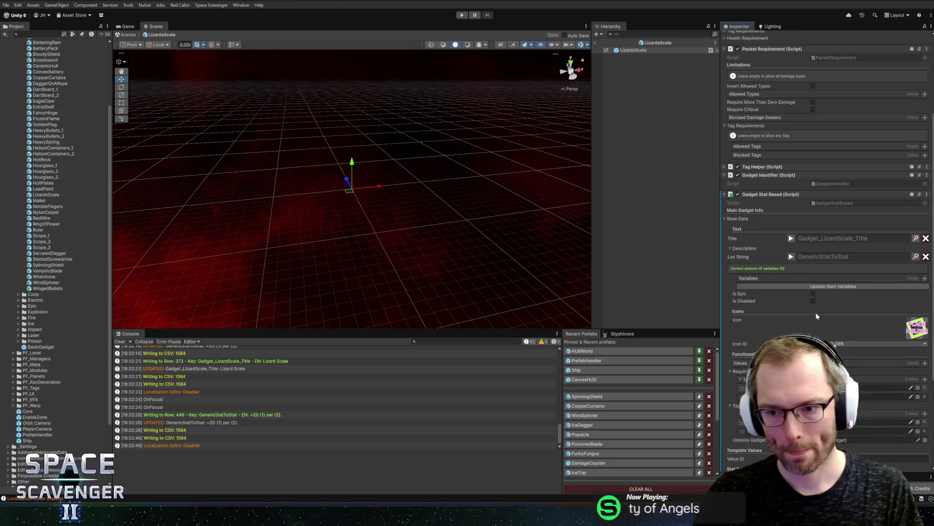
scroll(822, 305, down, 4)
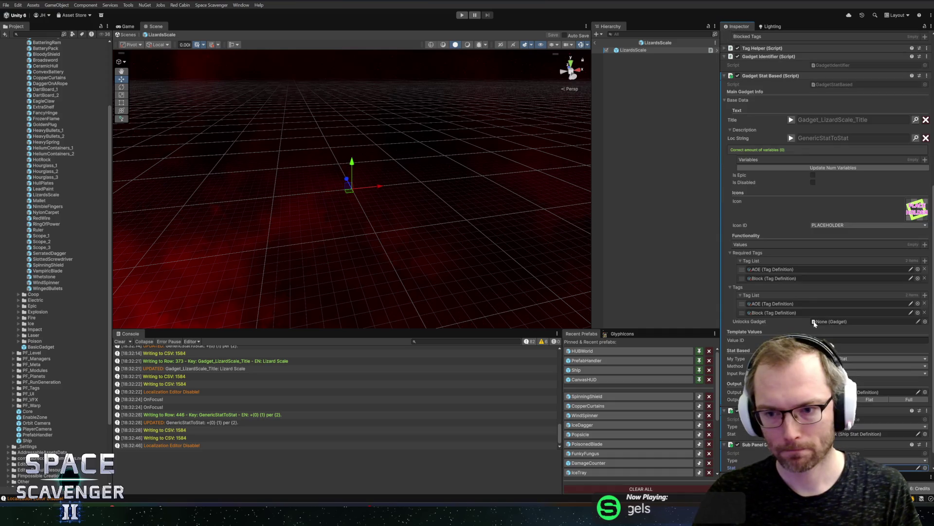
scroll(770, 186, up, 4)
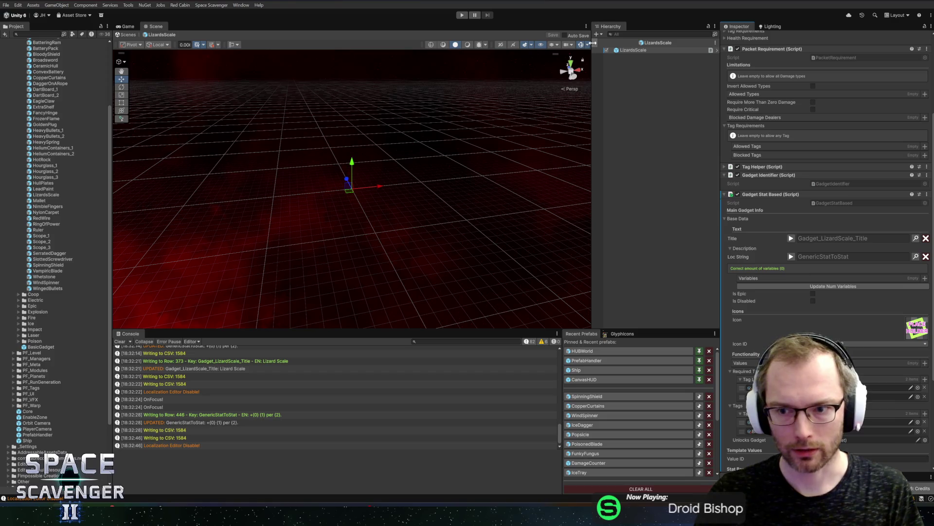
scroll(796, 219, up, 1)
scroll(797, 219, down, 2)
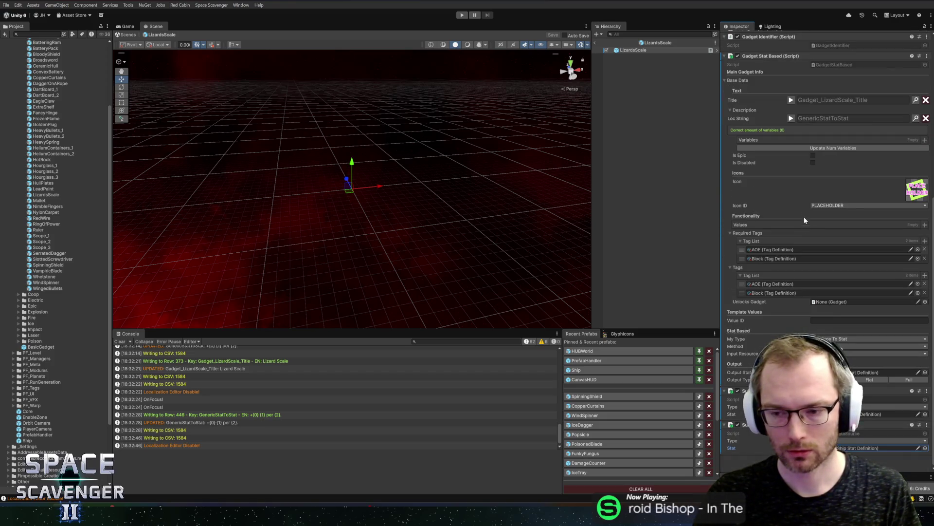
scroll(805, 224, up, 10)
scroll(797, 180, down, 10)
scroll(796, 180, down, 2)
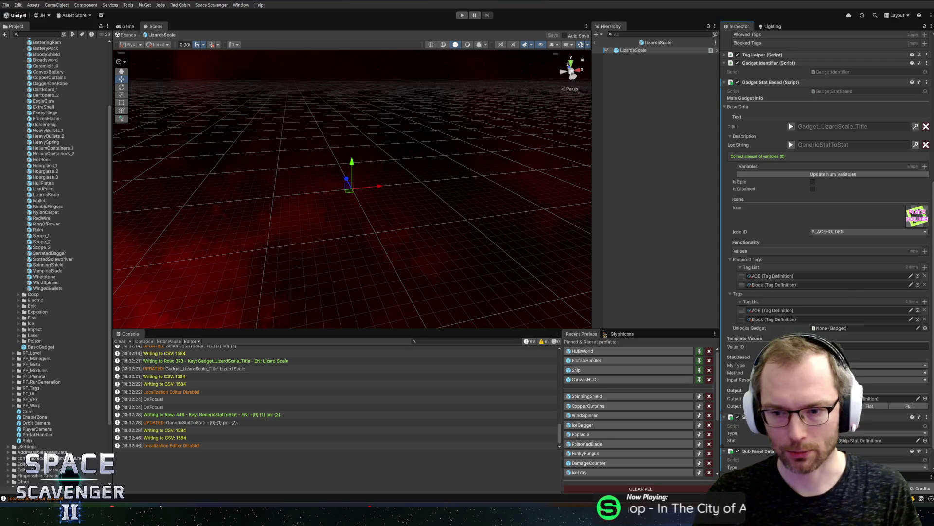
click(876, 347)
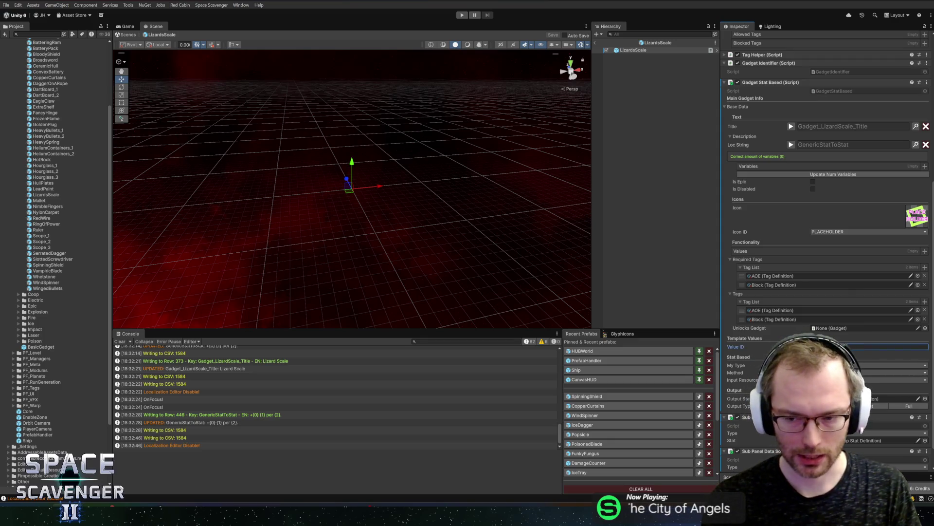
key(ctrl+v)
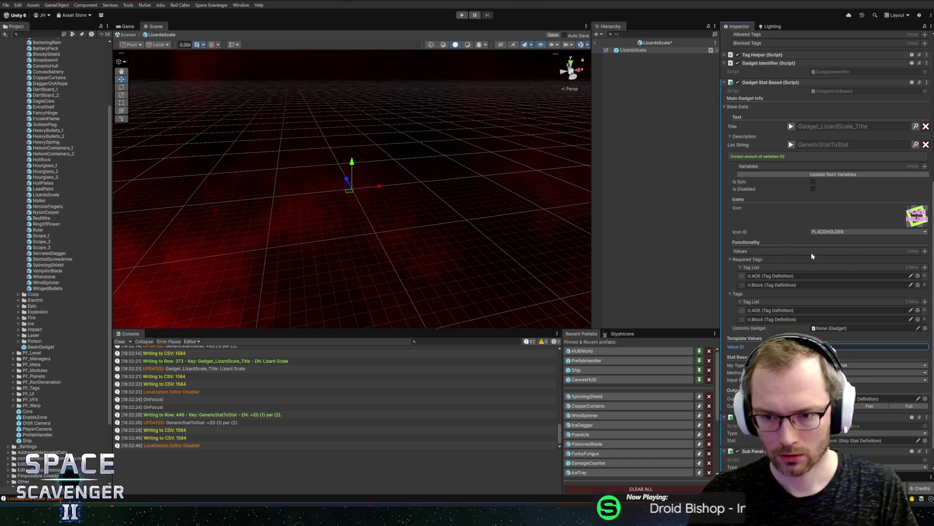
click(925, 251)
- Give the areaGain value Mult 0.01 and a lime display colour, then update the variable count
click(829, 282)
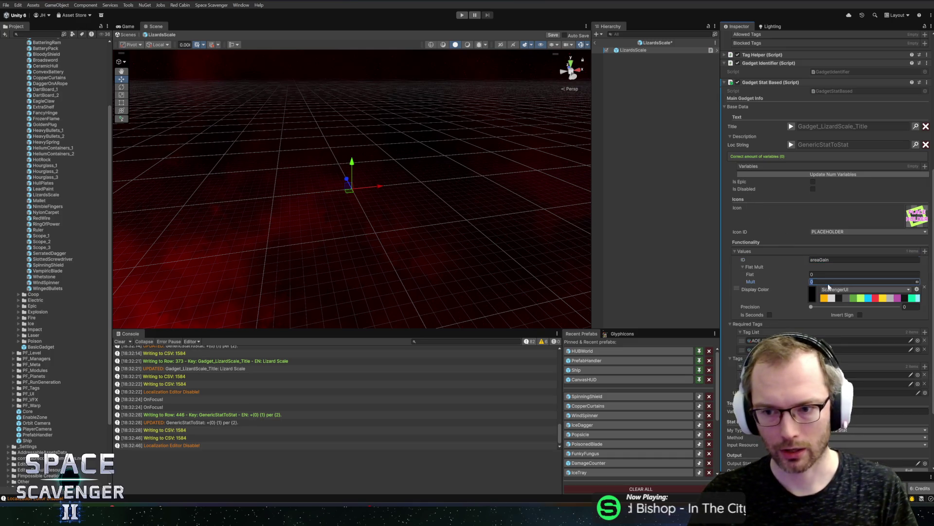
text(0.01)
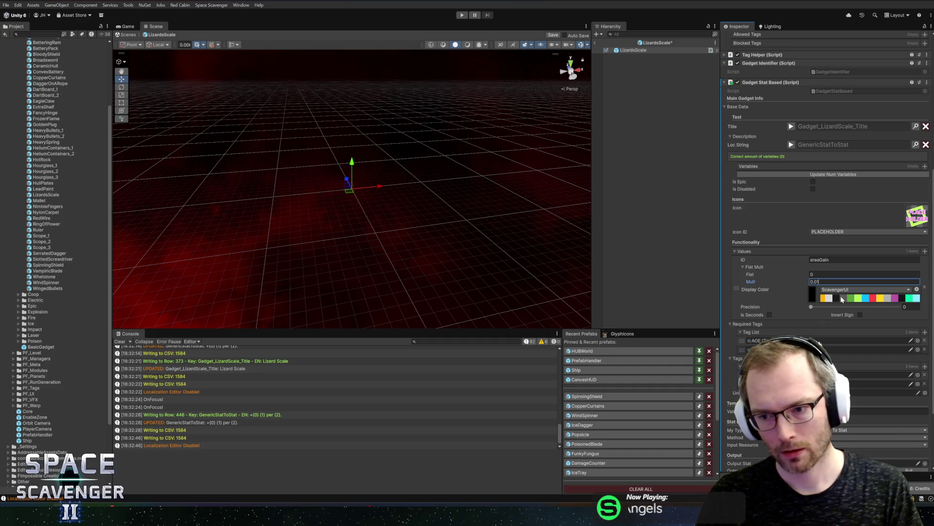
click(857, 298)
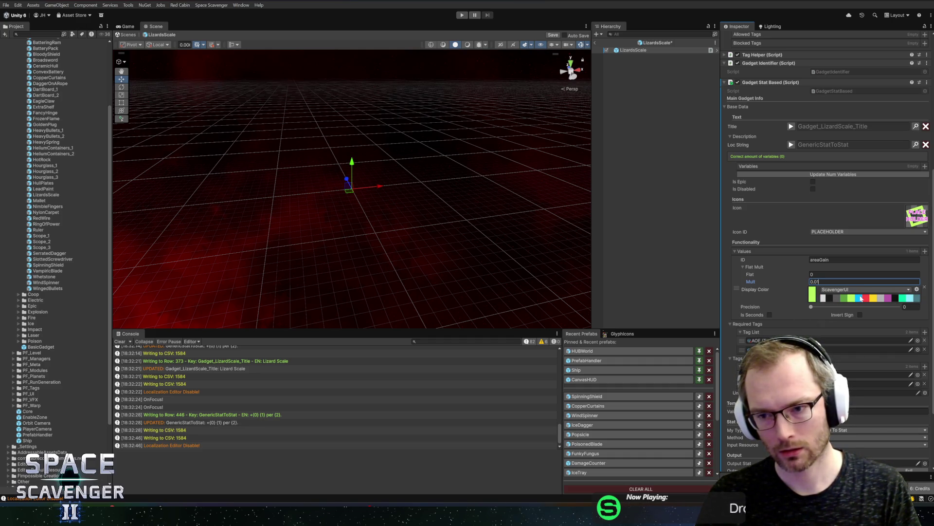
click(830, 174)
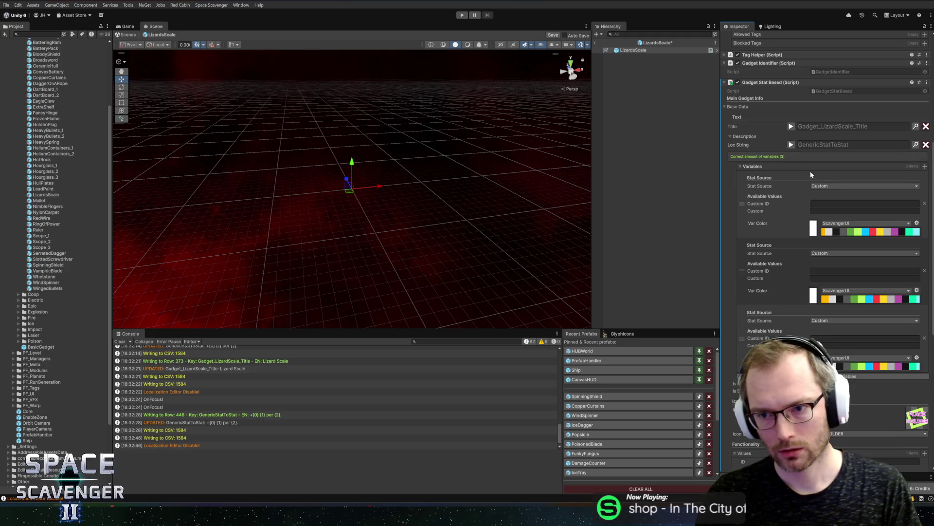
click(828, 186)
- Set the first variable's source to Gadget with Percent display format
text(gad)
click(829, 201)
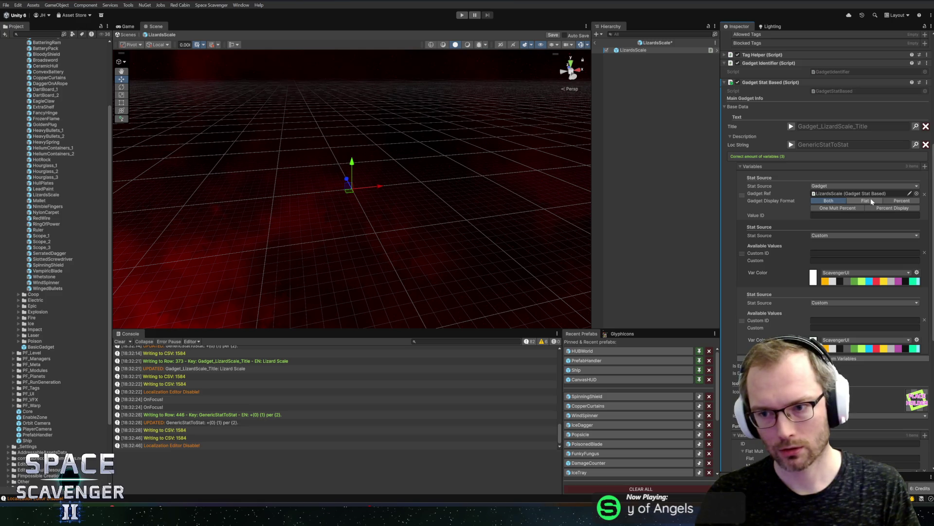
click(900, 201)
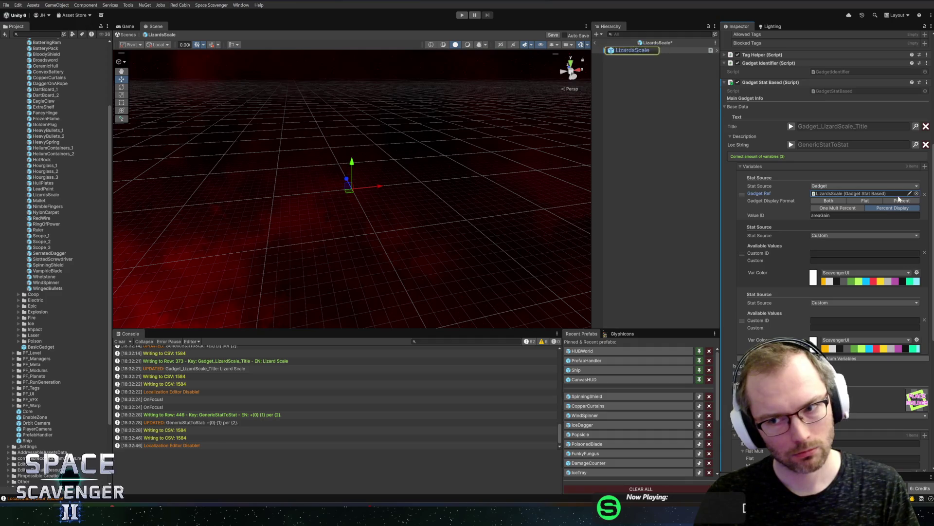
scroll(891, 207, down, 1)
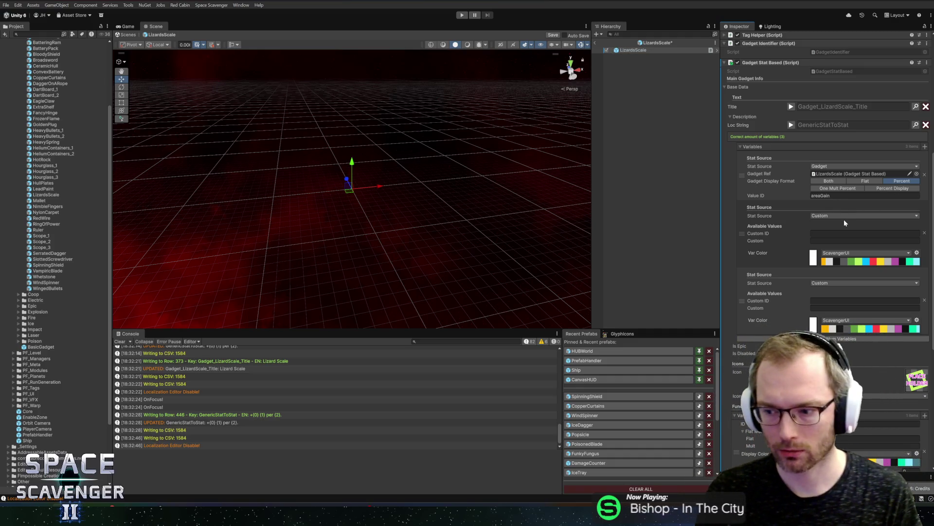
- Make the second variable a Keyword source using the Area keyword
click(829, 217)
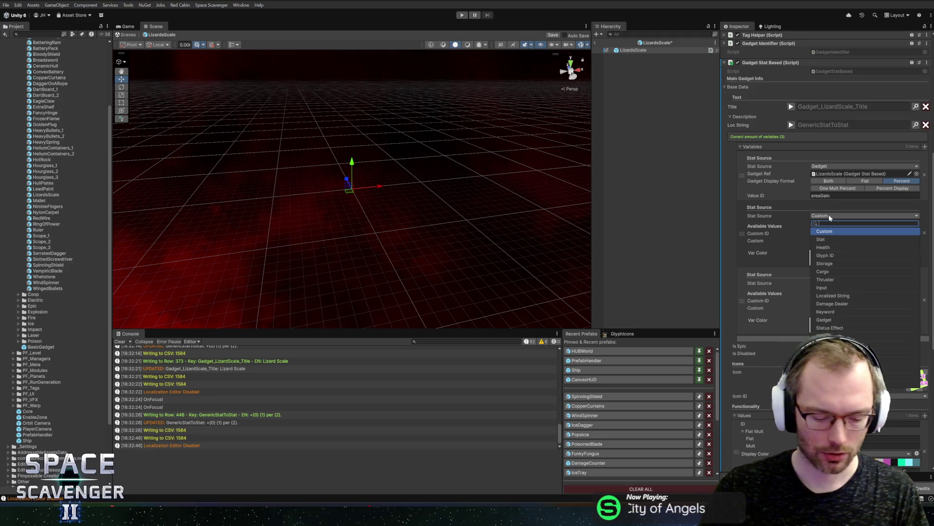
text(ar)
key(BackSpace)
key(BackSpace)
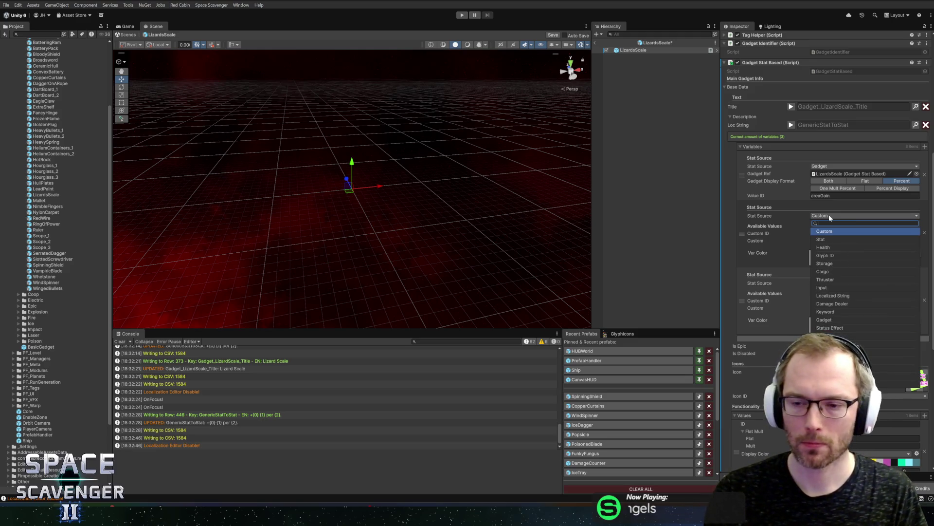
text(keyw)
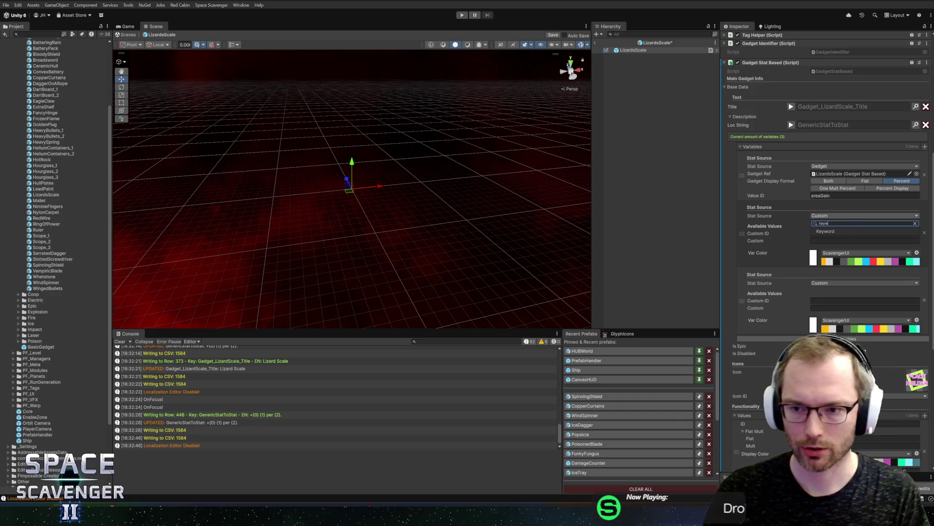
click(851, 229)
click(913, 222)
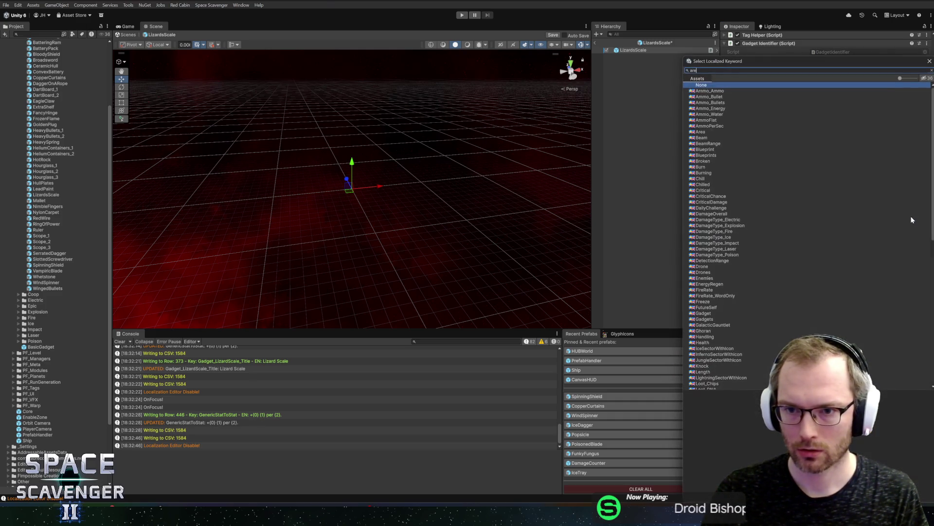
text(area)
double_click(710, 91)
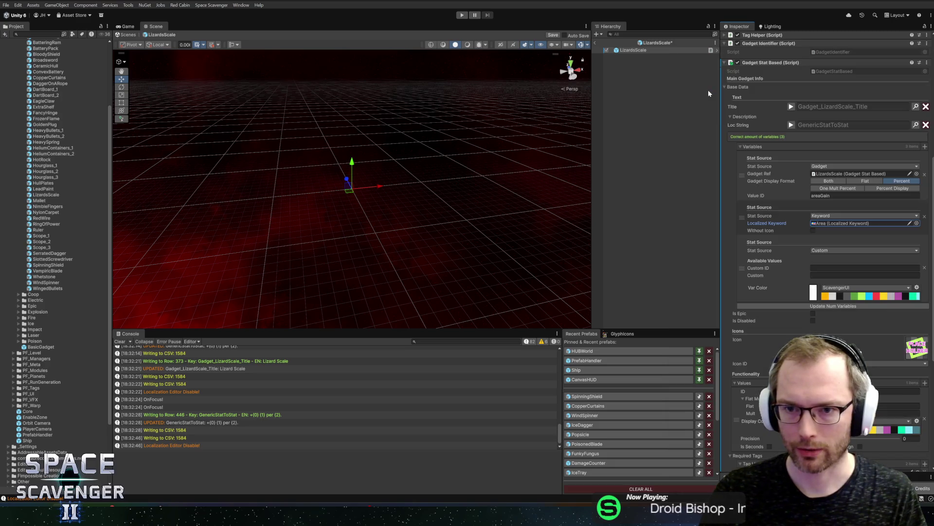
- Make the third variable a Keyword source using the Resource_Block keyword
click(832, 250)
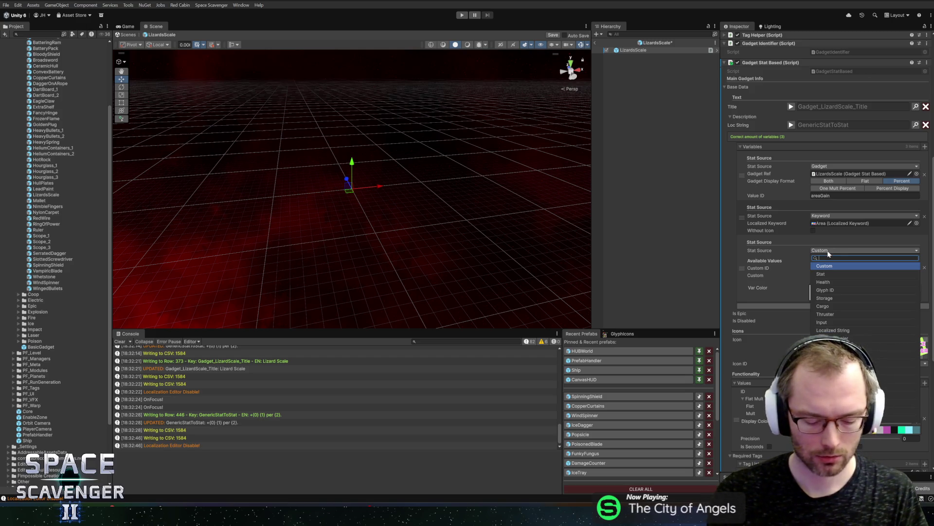
text(keyw)
click(836, 265)
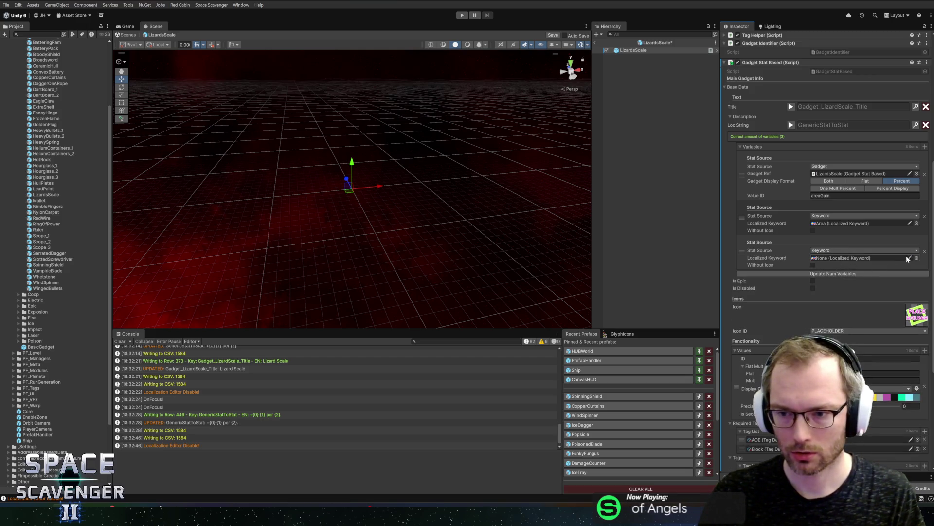
click(917, 258)
text(block)
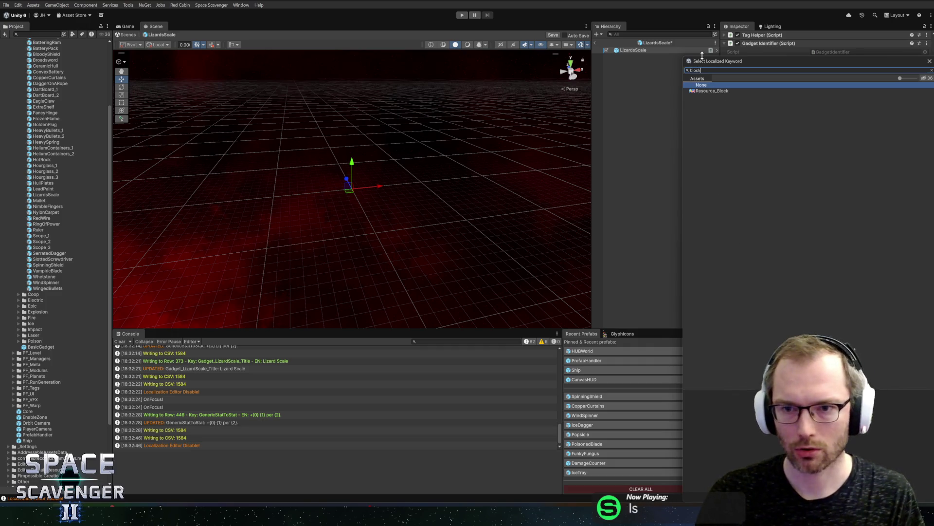
double_click(709, 91)
- Save the LizardsScale prefab, exit prefab mode and enter Play mode
key(ctrl+s)
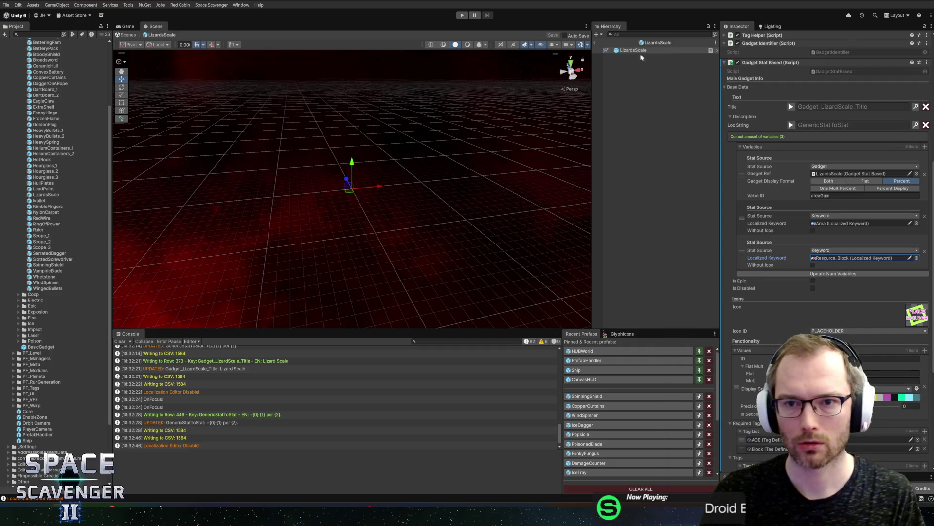
click(597, 42)
click(462, 15)
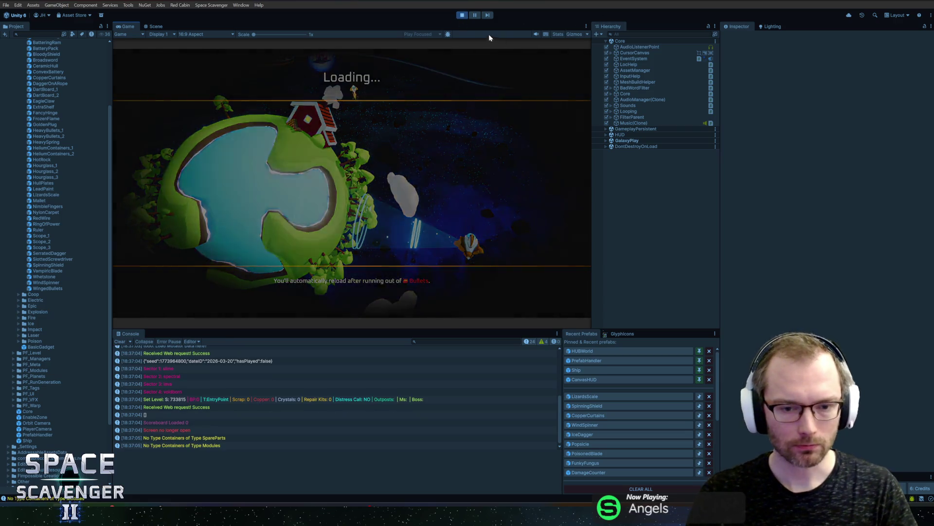
- Maximize the Game view and add the LizardsScale gadget with the console's 'gadget add' command
double_click(120, 28)
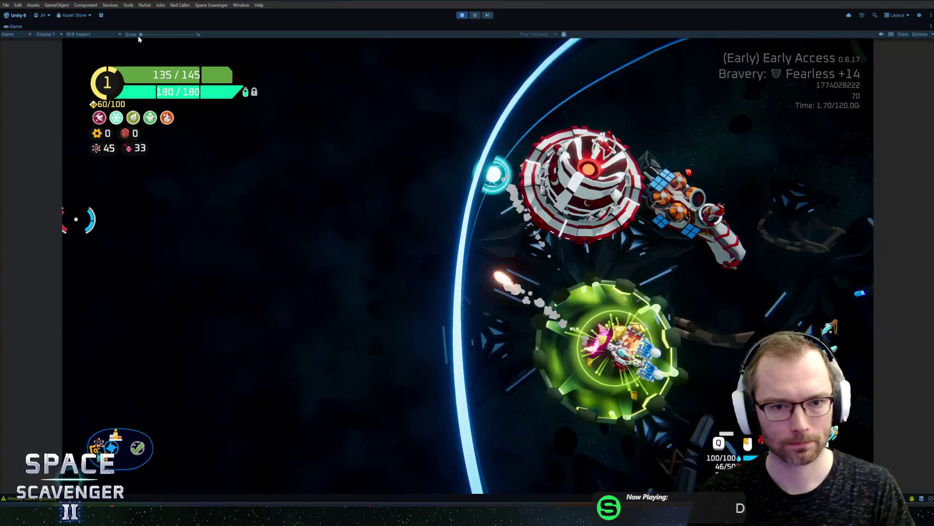
key(grave)
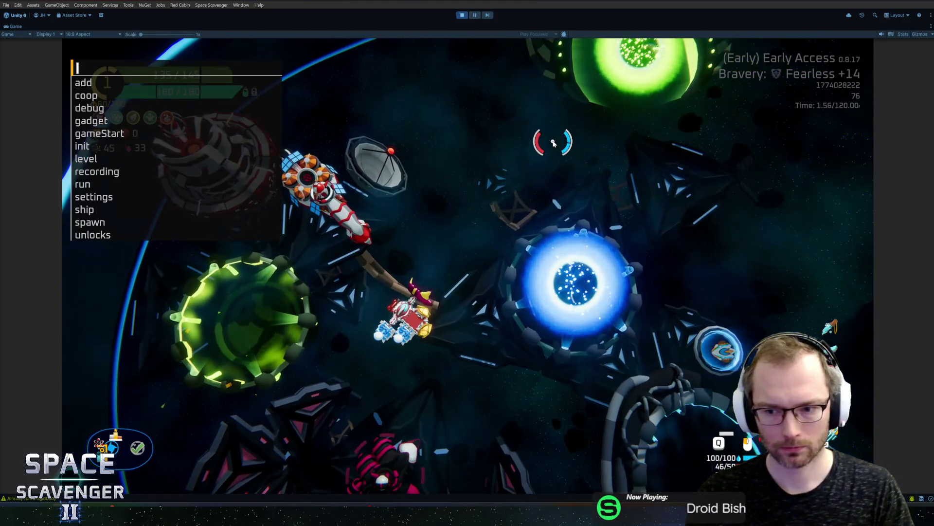
text(gadget a)
key(Tab)
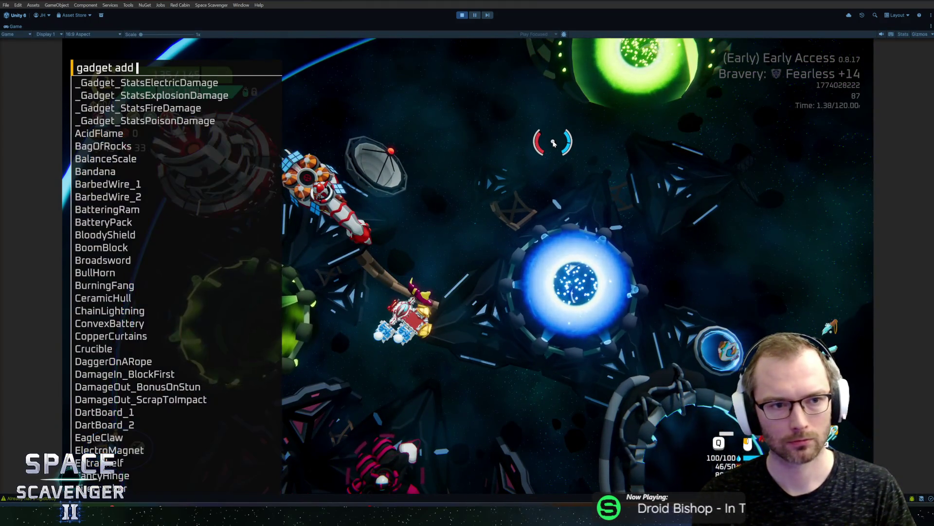
text(liz)
key(Tab)
key(Return)
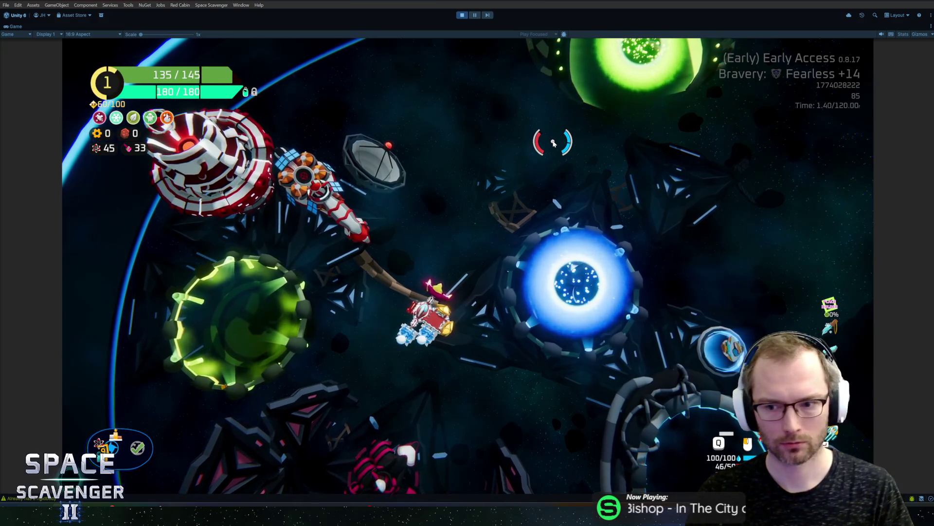
- Check the ship stats screen, then add the SpinningShield gadget from the debug console
key(Tab)
mouse_move(829, 306)
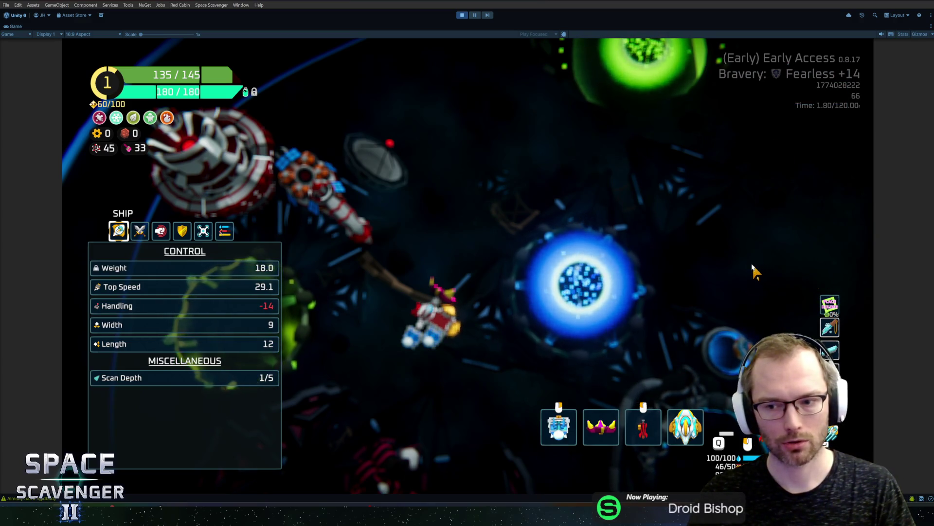
key(Escape)
key(grave)
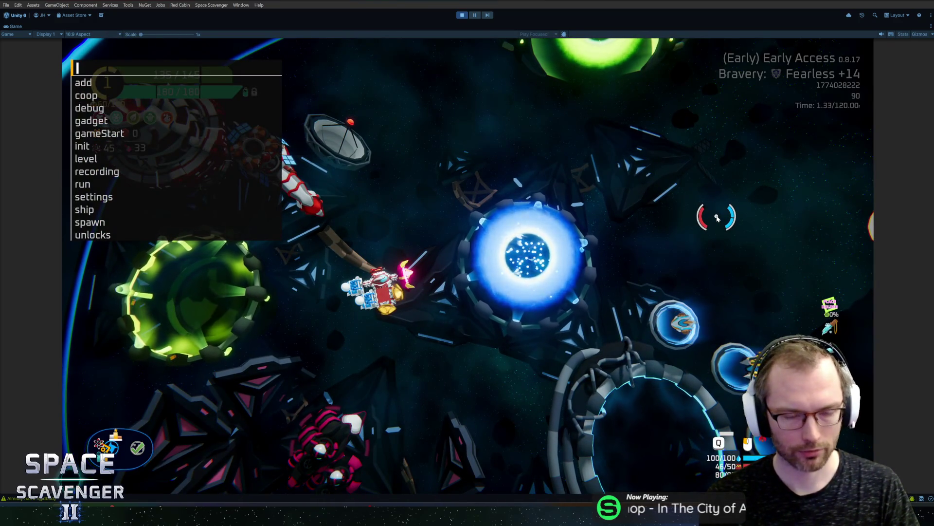
text(gadget add )
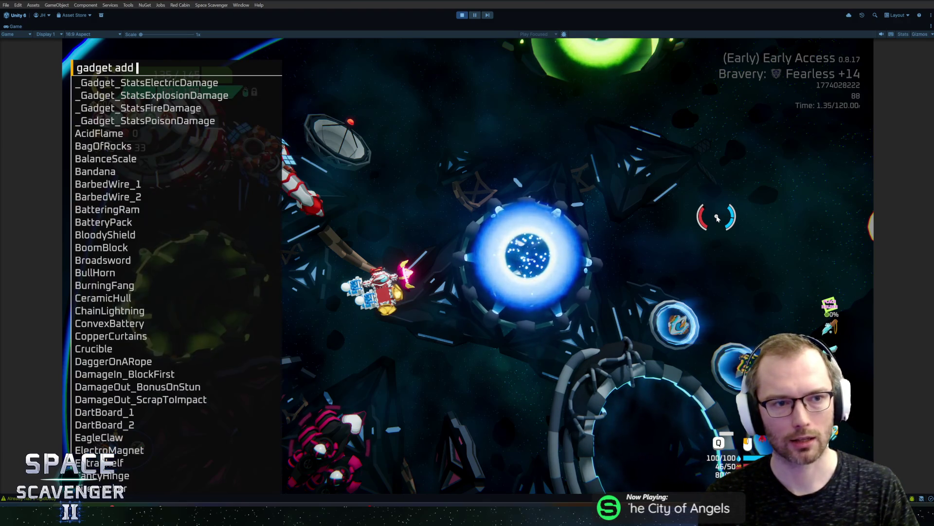
text(spinni)
key(Tab)
key(Return)
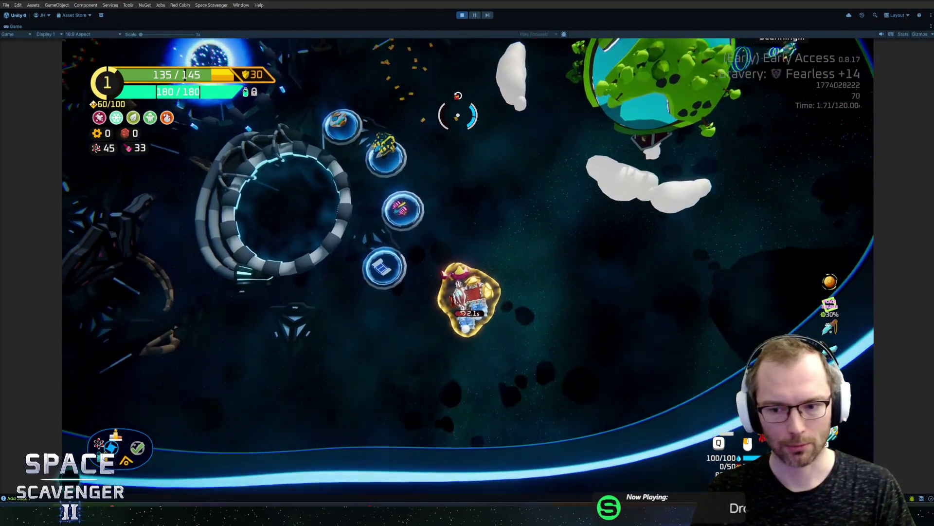
- Start a 'spawn' command in the debug console and toggle the ship-building grid view
key(grave)
text(spawn re)
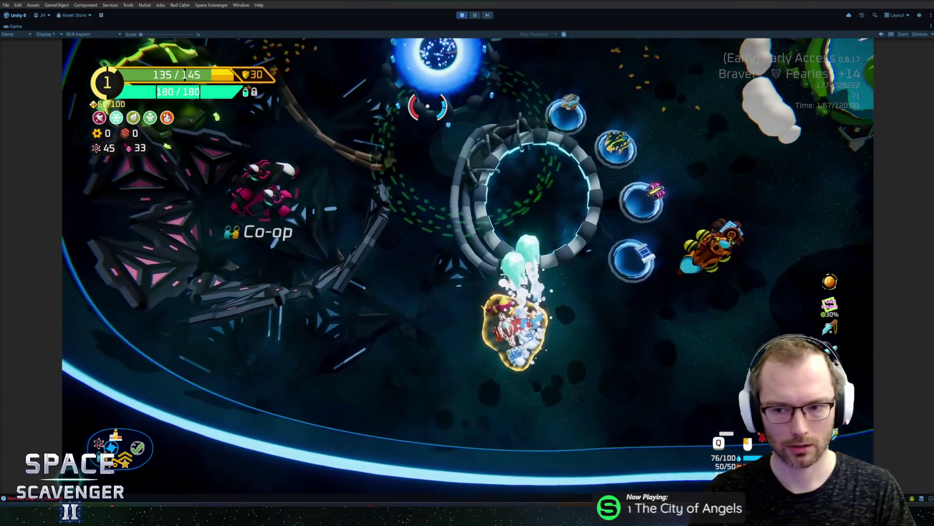
key(Tab)
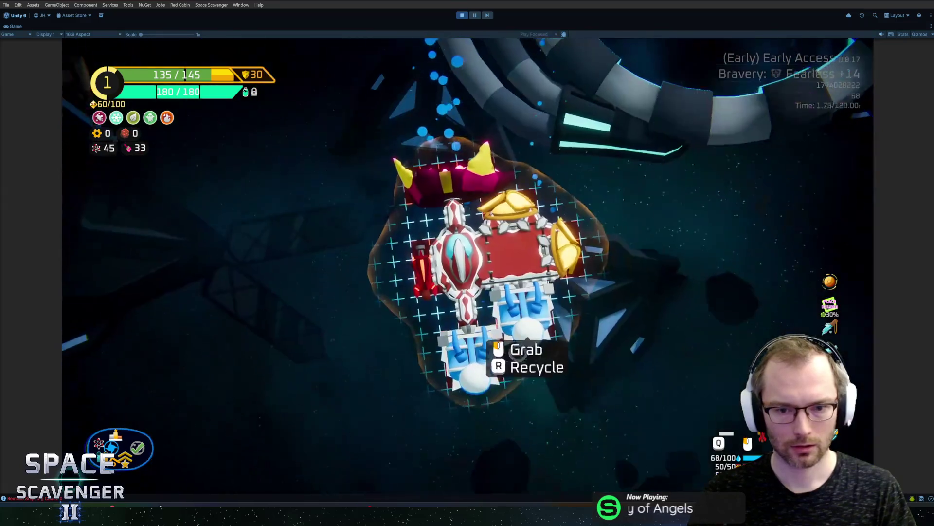
key(Tab)
- Damage the ship by 30 hp by rerunning the 'add hp -30' console command
key(grave)
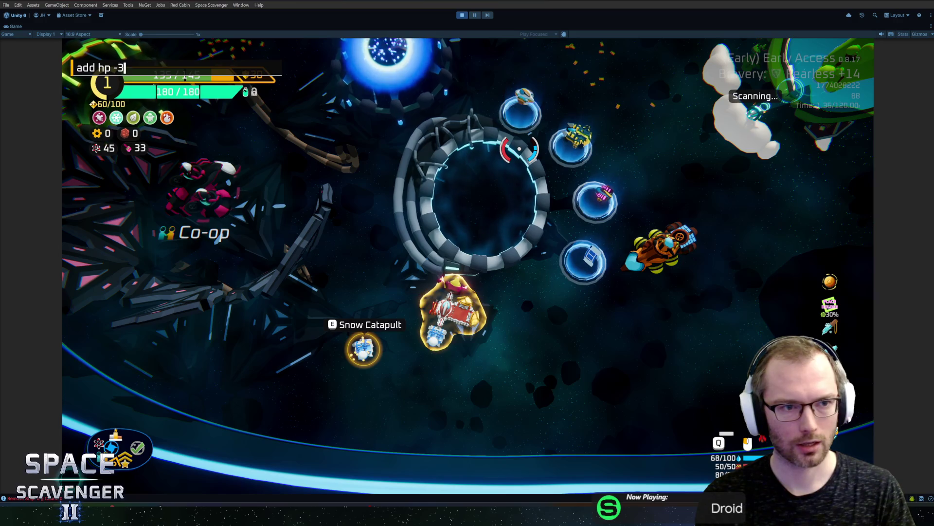
key(Up)
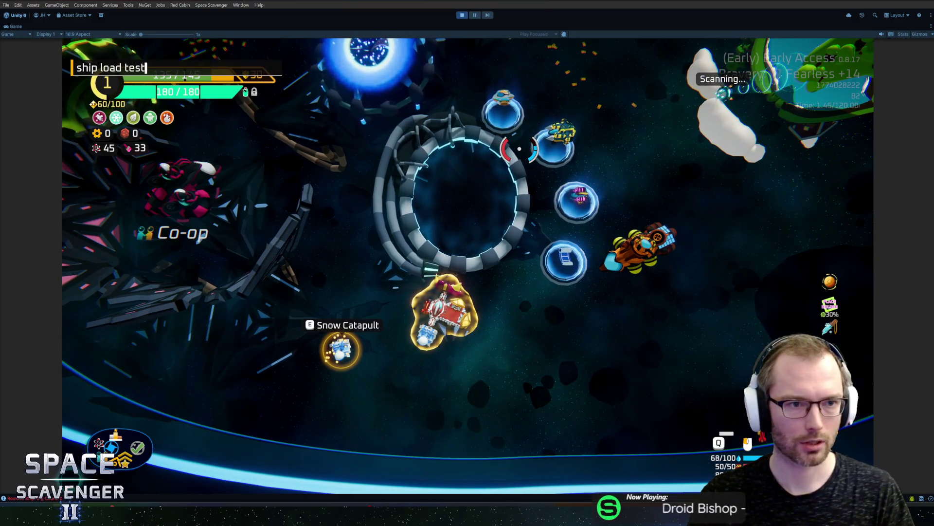
key(BackSpace)
key(BackSpace)
key(BackSpace)
key(Up)
key(Return)
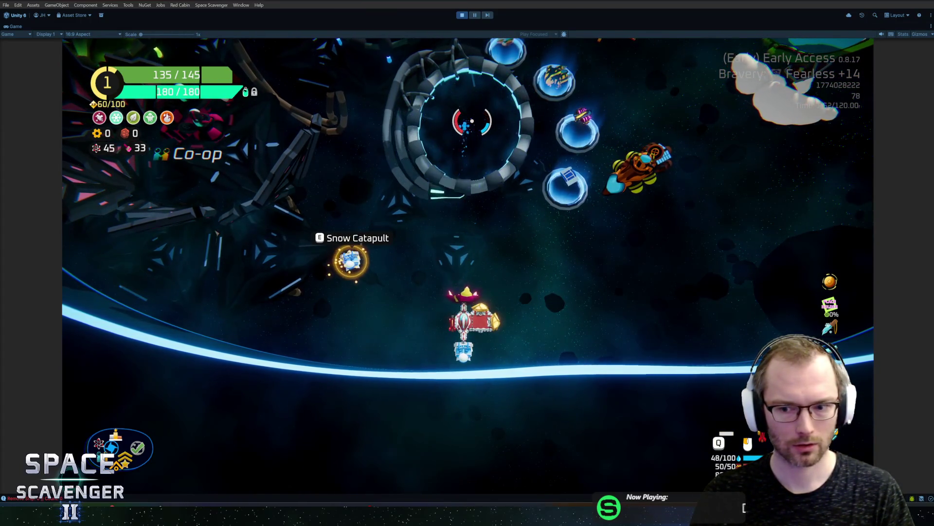
- Enter 'add b;p' in the console, then open the ship stats screen showing Block at 70
key(grave)
text(add b;p)
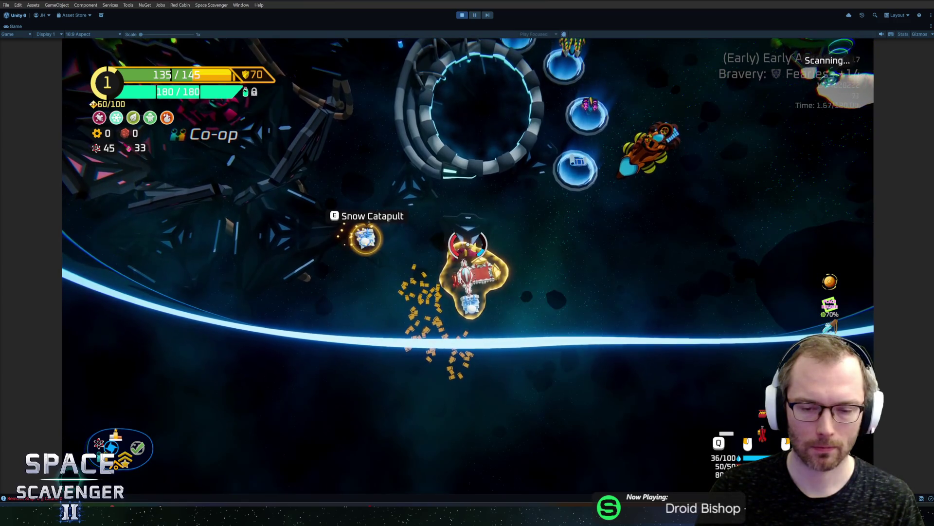
key(Tab)
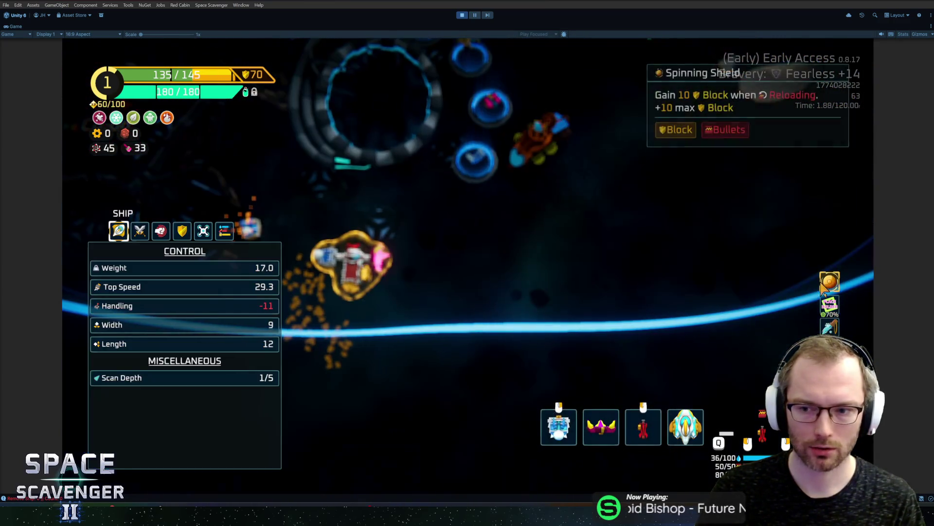
- Close the stats screen and add the RingOfPower gadget from the debug console
key(Tab)
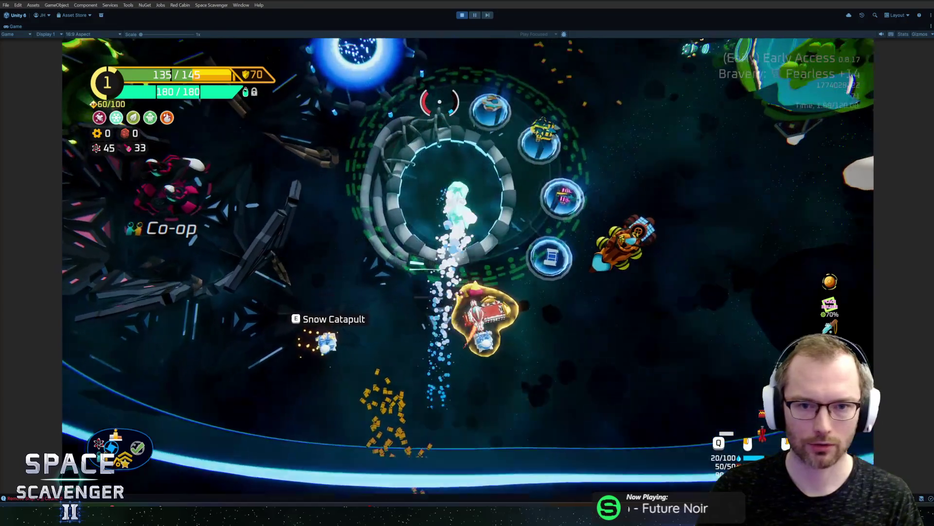
key(grave)
text(gadget add r)
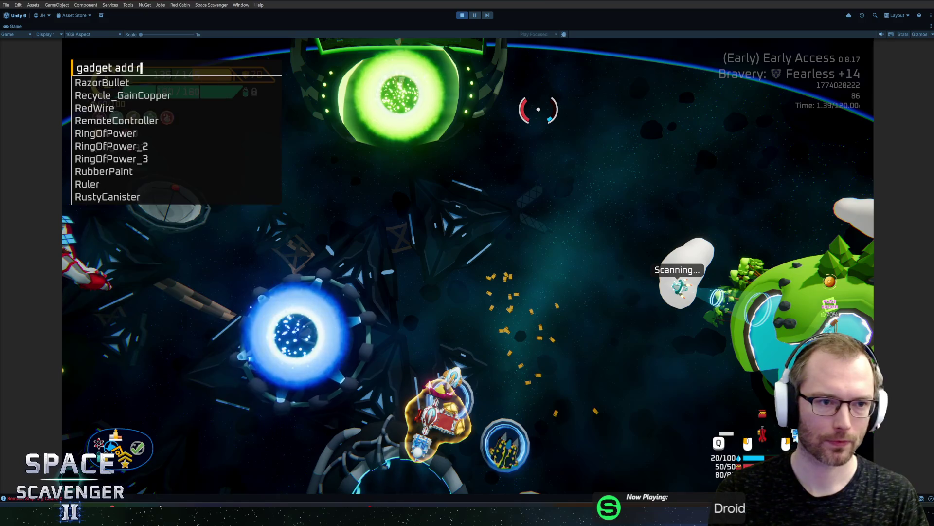
text(ing)
key(Tab)
key(Return)
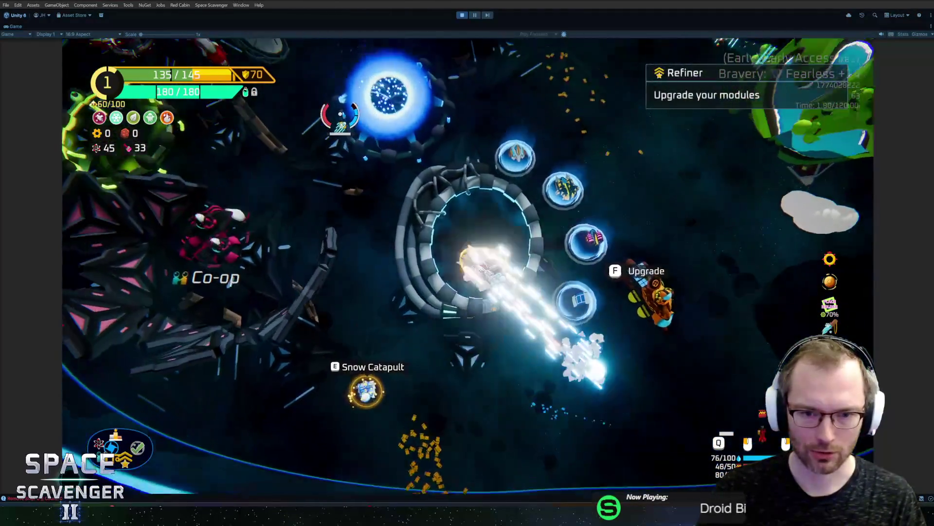
- Spawn a Rocket Launcher, fly toward the green gate firing rockets, and reopen the console
text(spawn rocket)
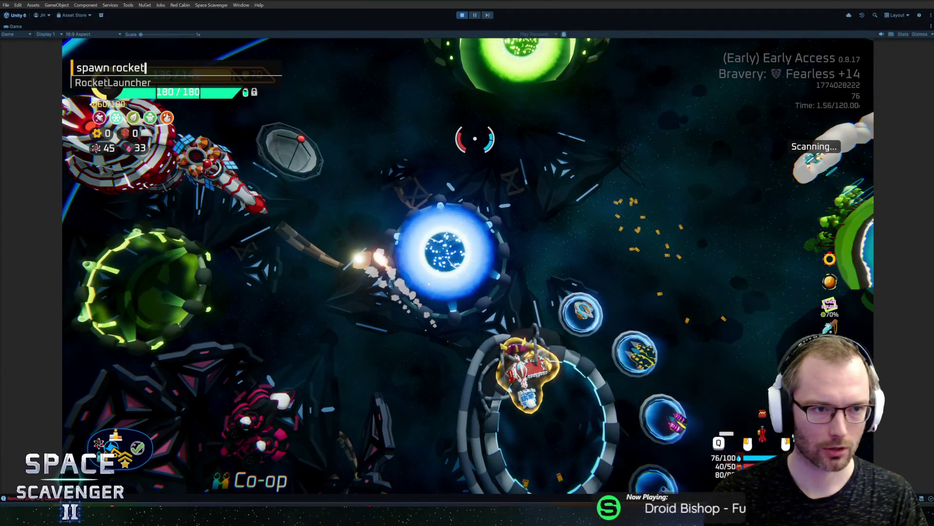
key(Return)
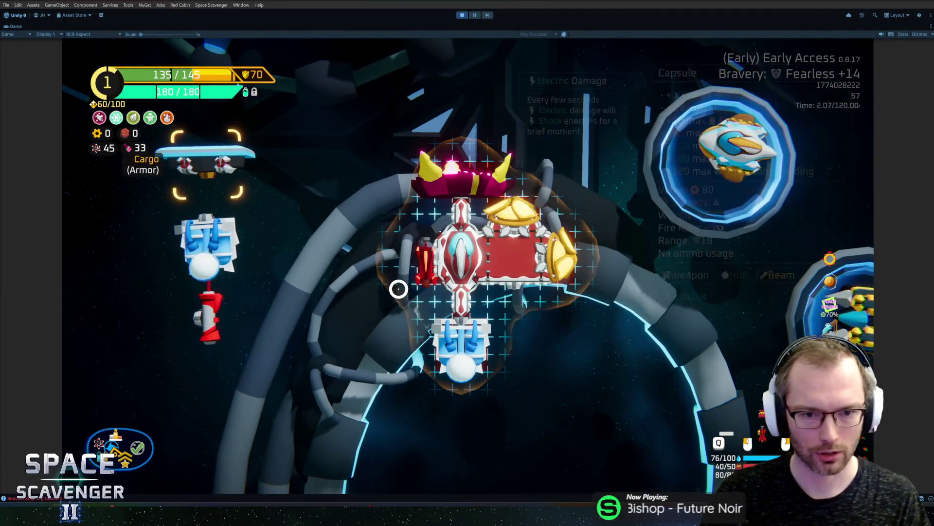
key(Escape)
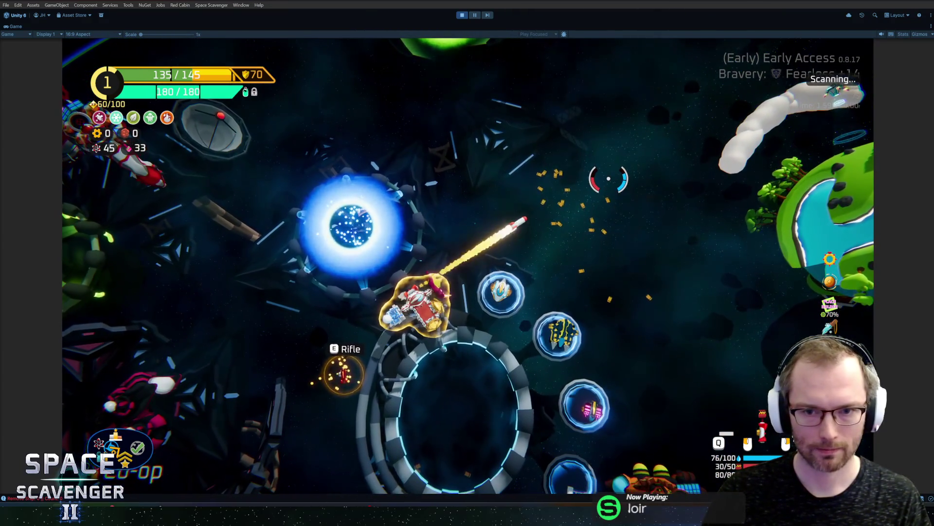
key(w)
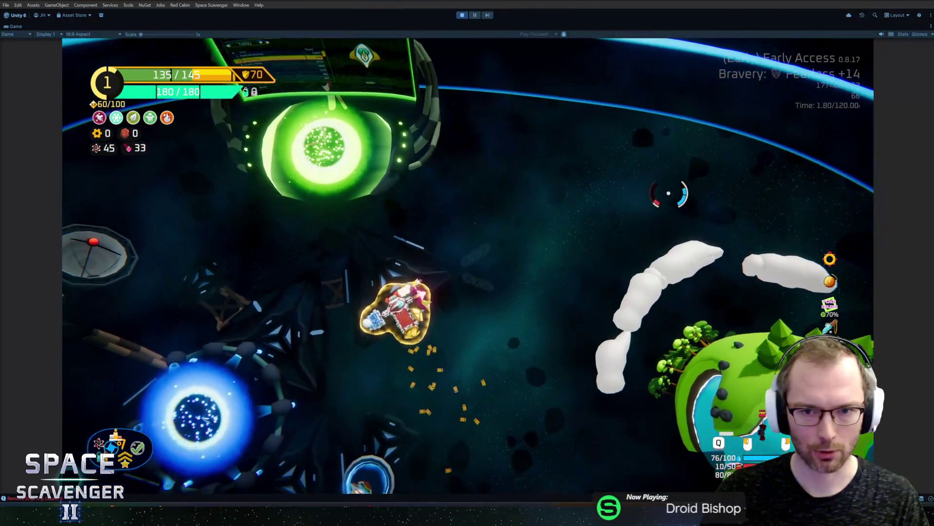
click(678, 203)
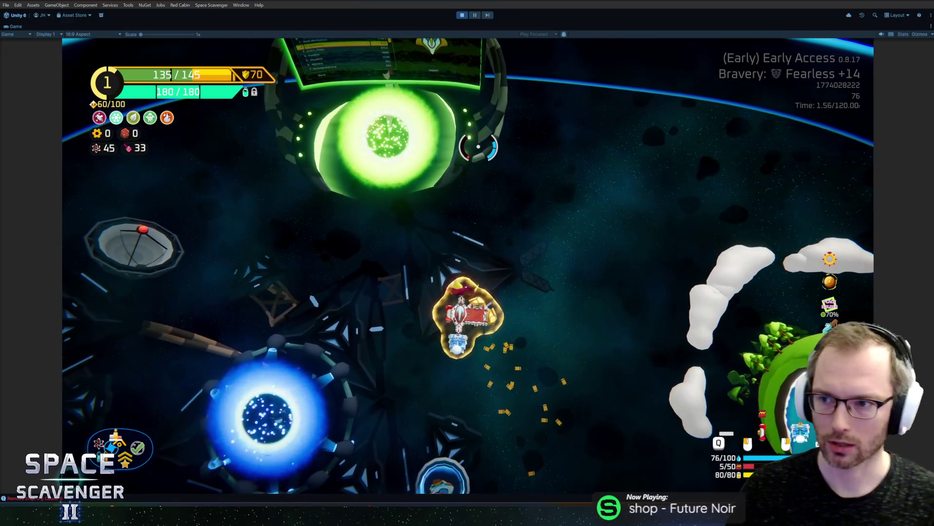
key(grave)
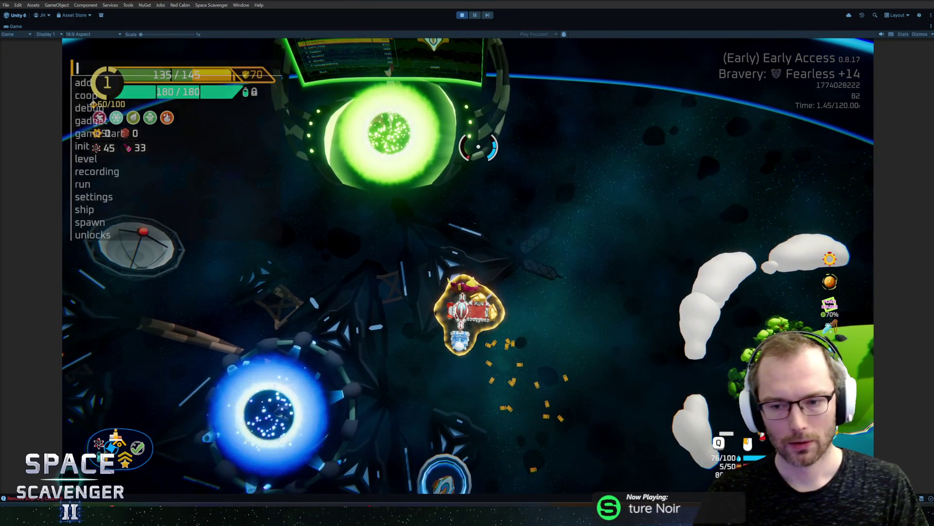
- Spawn a BattleDronePoison and swap it into the rocket launcher's left slot in build mode
text(spawn d)
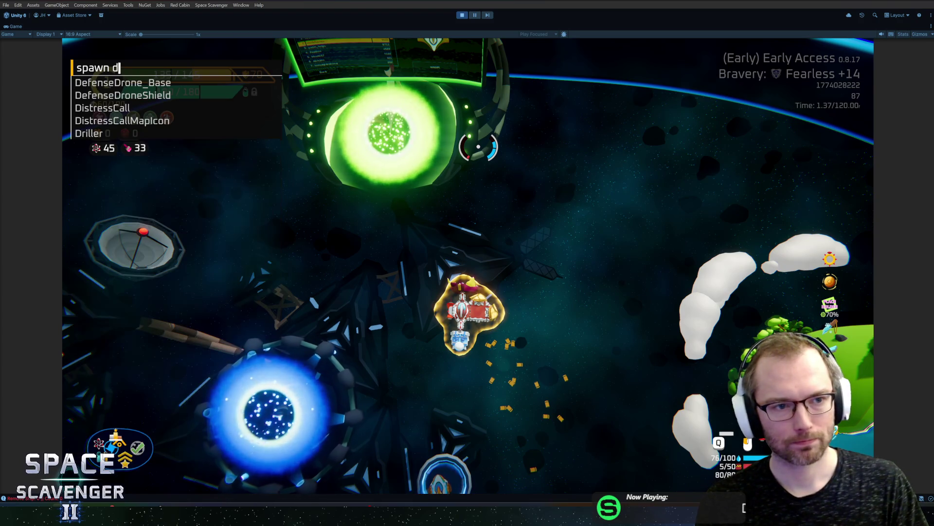
key(BackSpace)
text(battle)
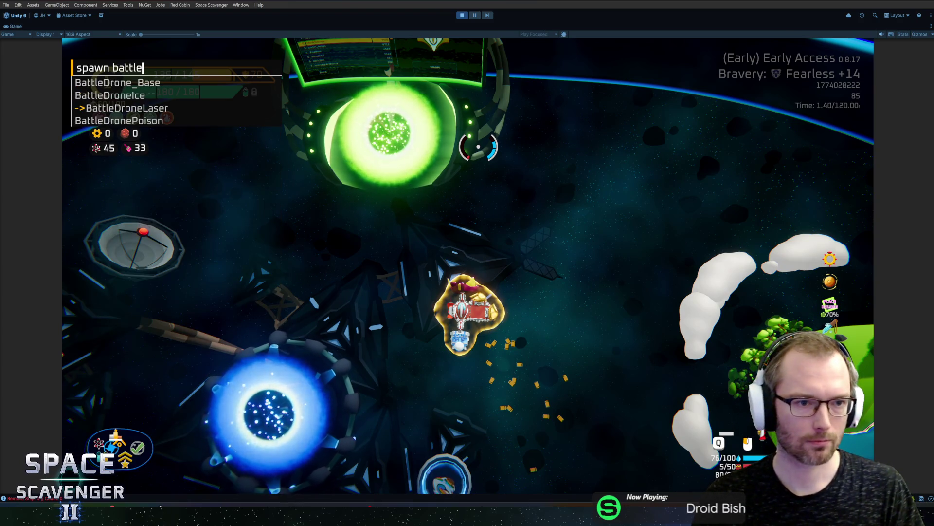
key(Down)
key(Down)
key(Tab)
key(Return)
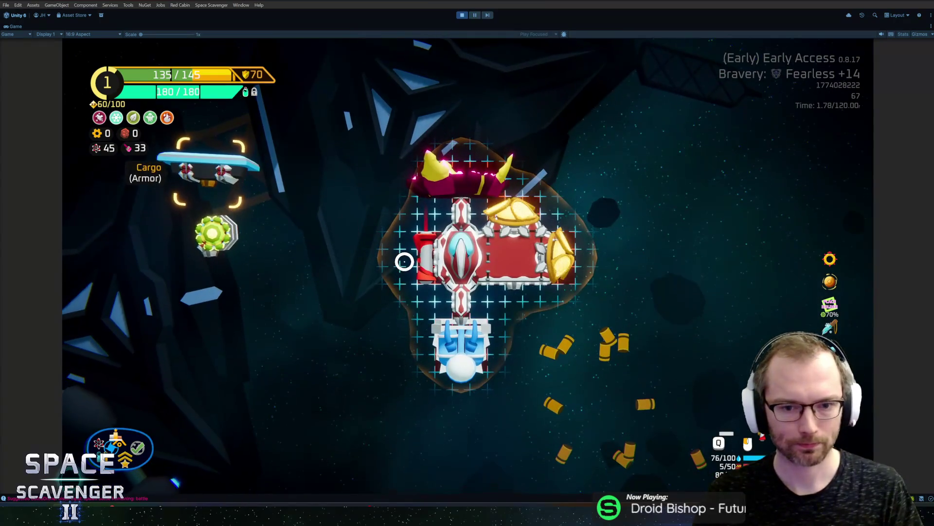
mouse_move(404, 262)
mouse_down()
mouse_move(360, 261)
mouse_move(209, 292)
mouse_up()
drag(210, 230, 421, 251)
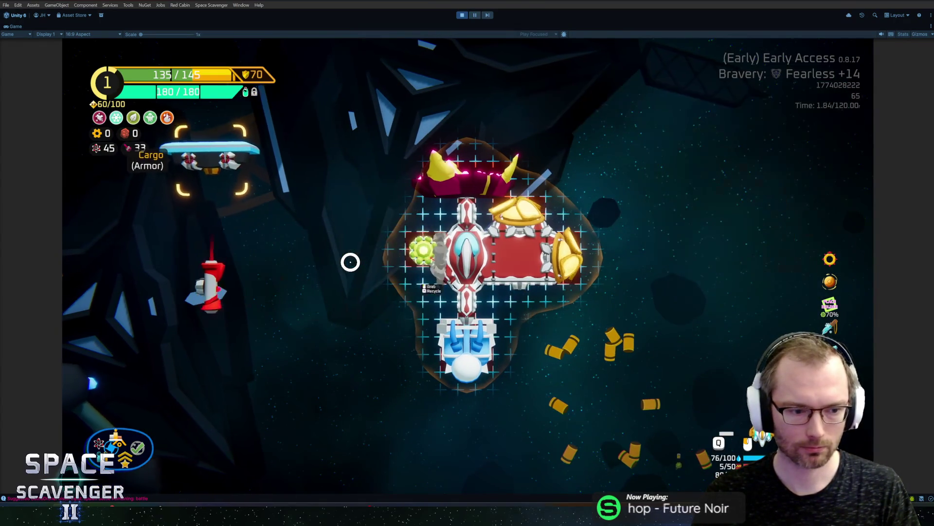
key(Tab)
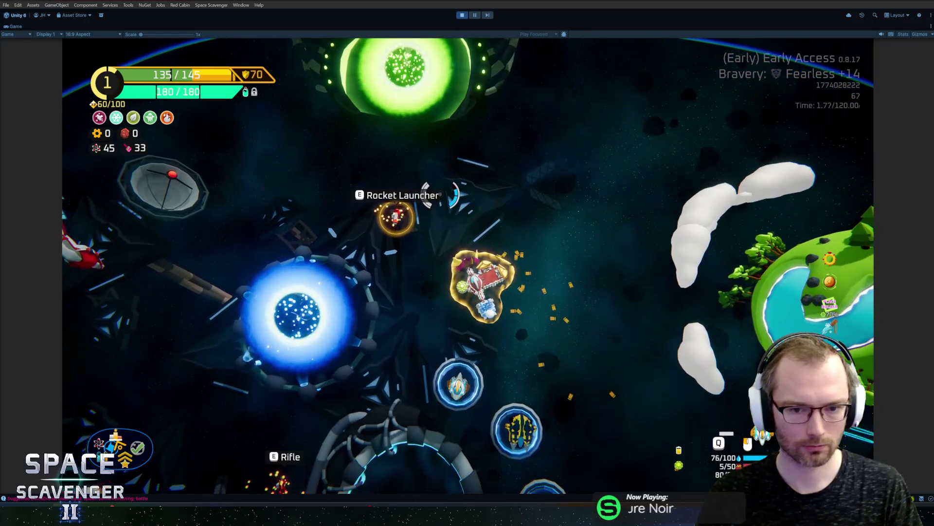
- Spawn TrainingDummy_Invincible from the debug console
key(grave)
text(spawn tr)
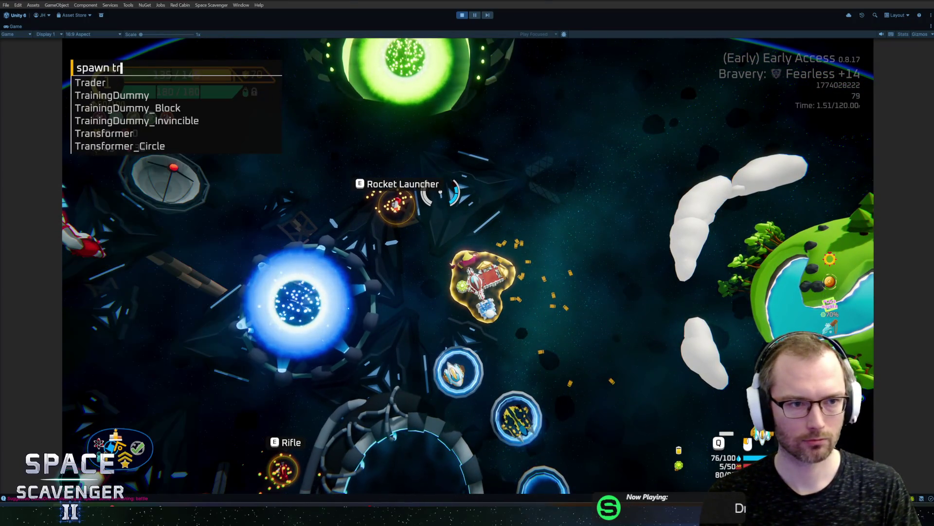
text(ainin)
key(Up)
key(Return)
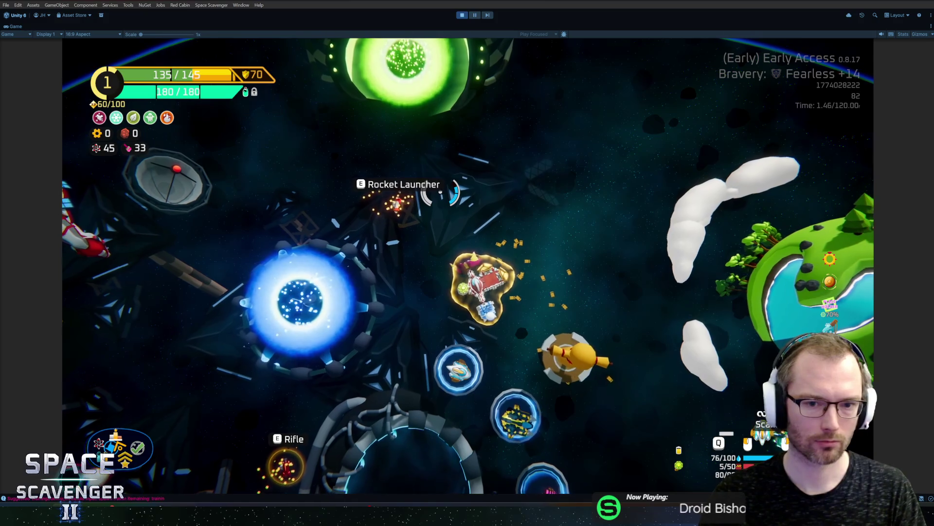
- Fly around the arena past the blue portal and green planet, then open the console
key(a)
key(w)
key(a)
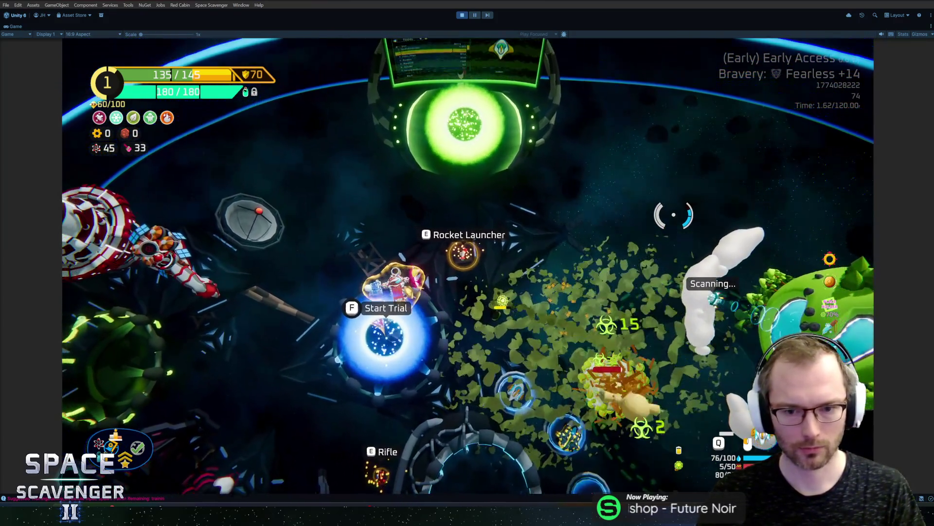
key(w)
key(d)
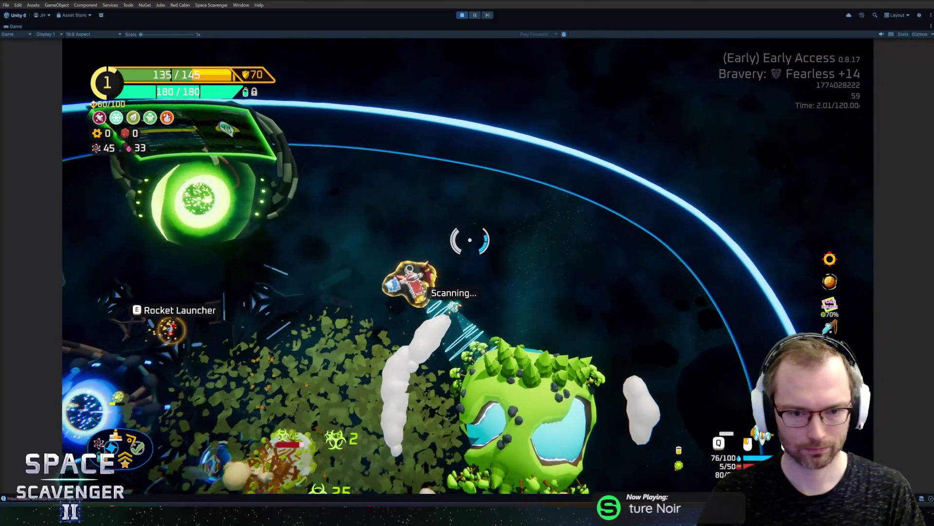
key(d)
key(s)
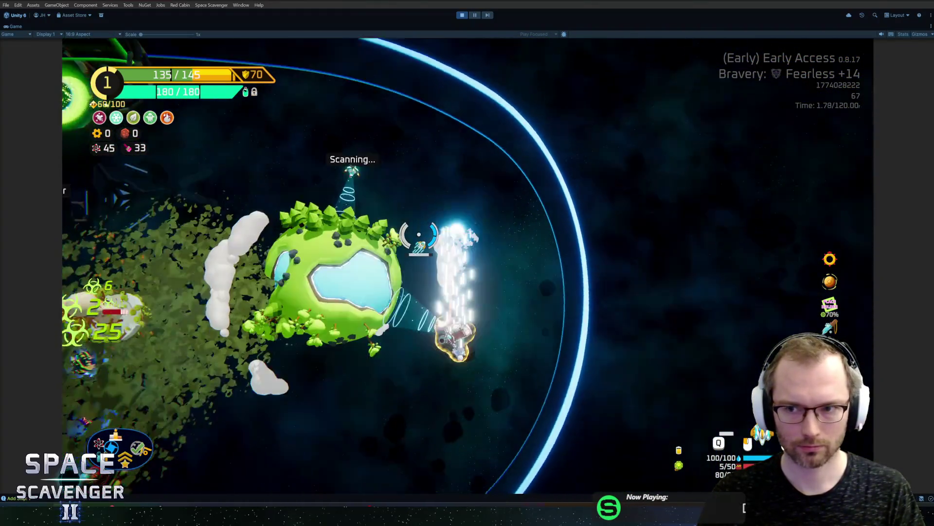
key(s)
key(a)
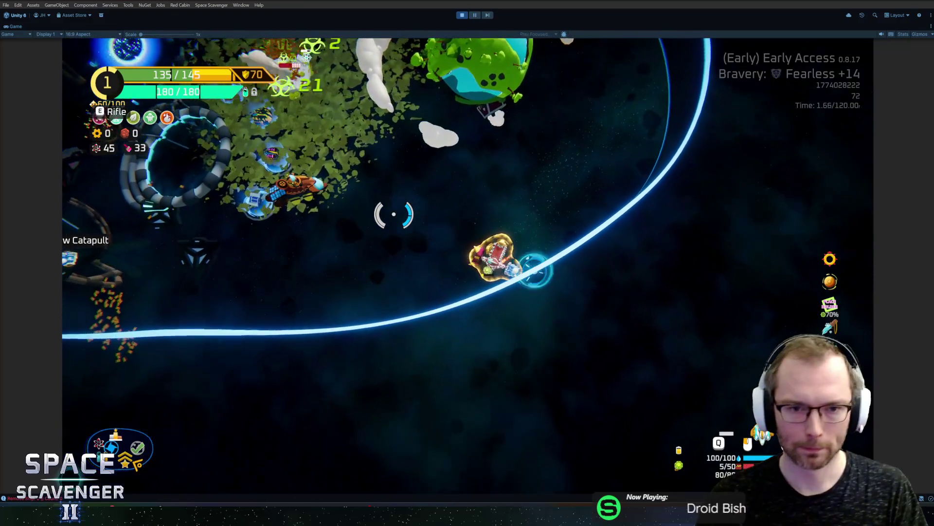
key(w)
key(a)
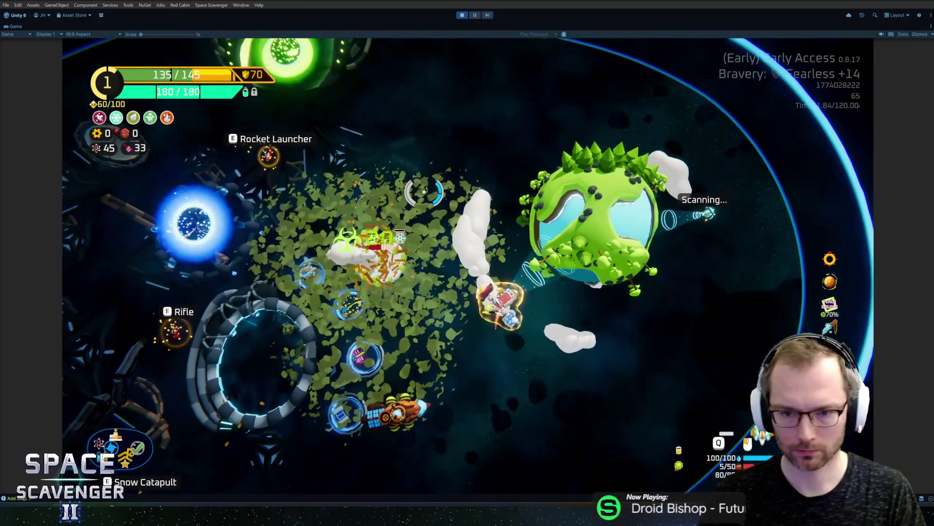
key(w)
key(a)
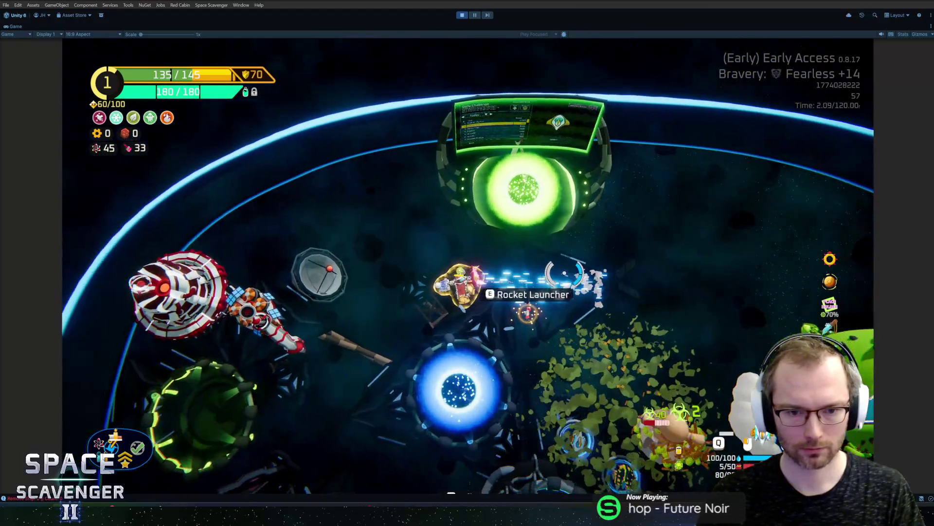
key(grave)
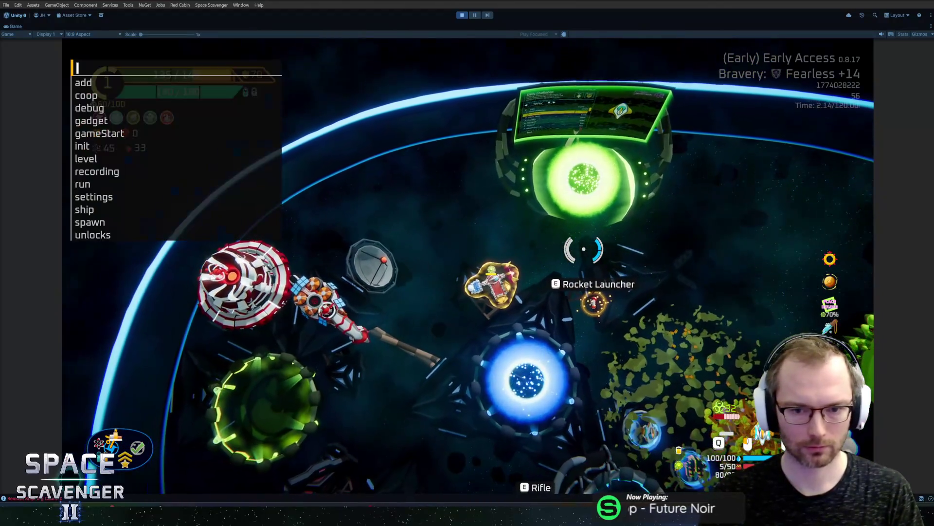
- Type and clear a mistyped spawn command, then close the debug console
text(soa)
key(BackSpace)
text(pawn)
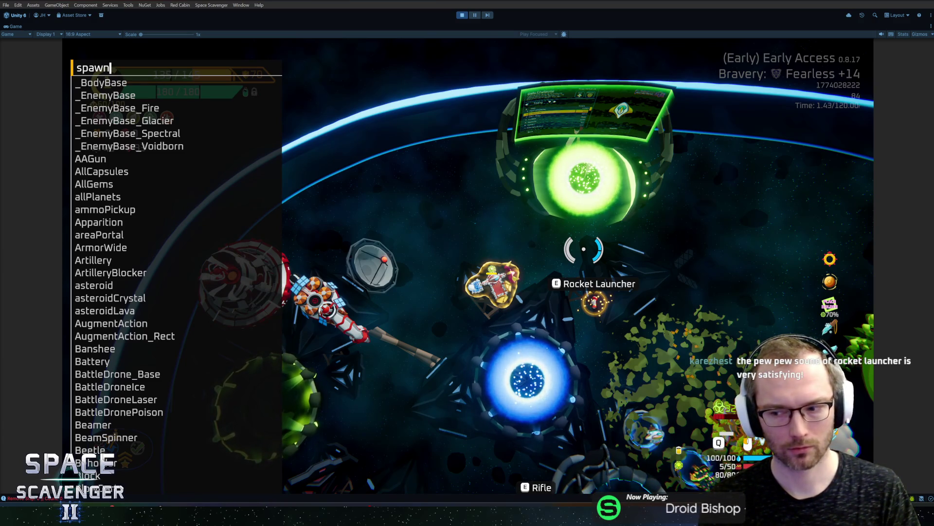
key(BackSpace)
key(BackSpace)
key(BackSpace)
key(grave)
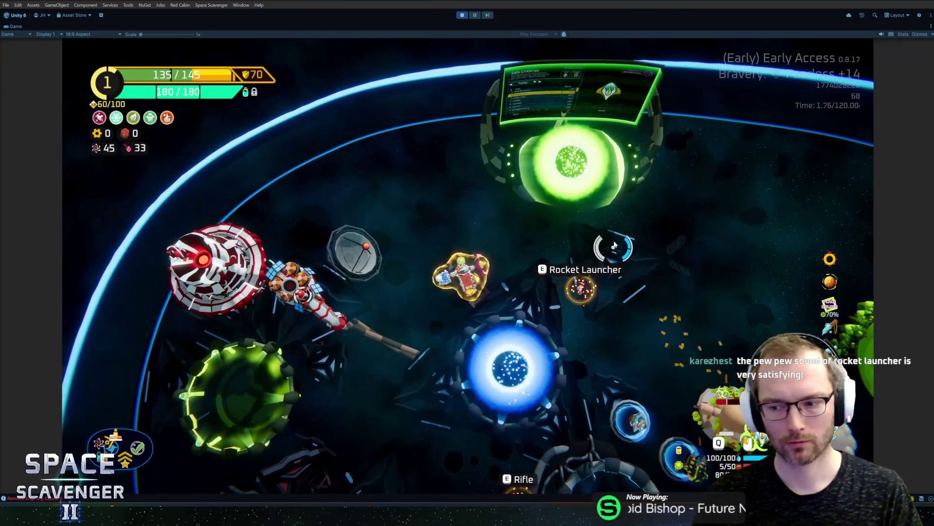
- Attach the held Poison Drone to the ship grid, then fly right shooting the orange asteroid
key(w)
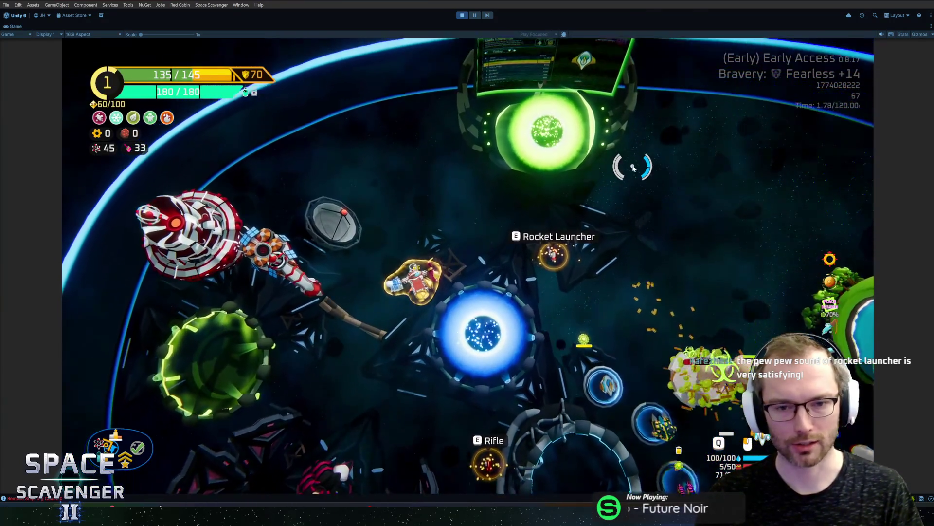
key(Tab)
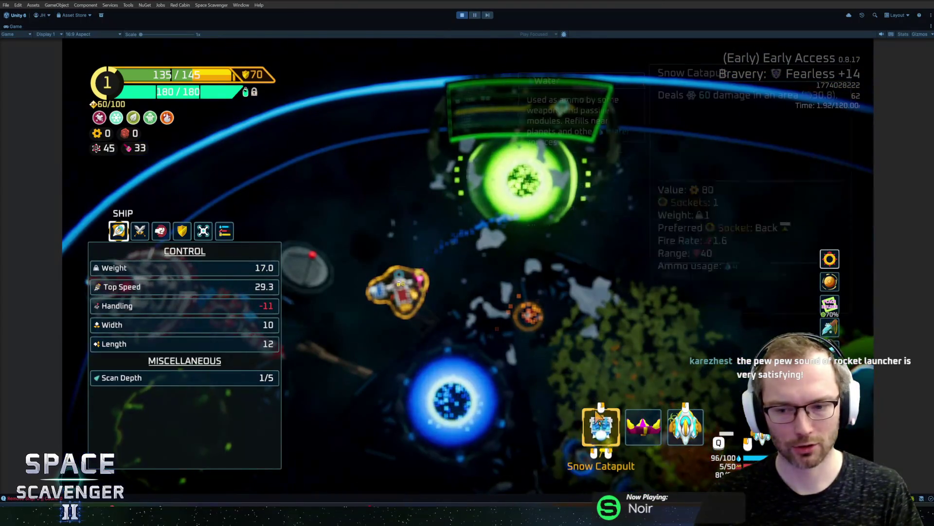
key(Tab)
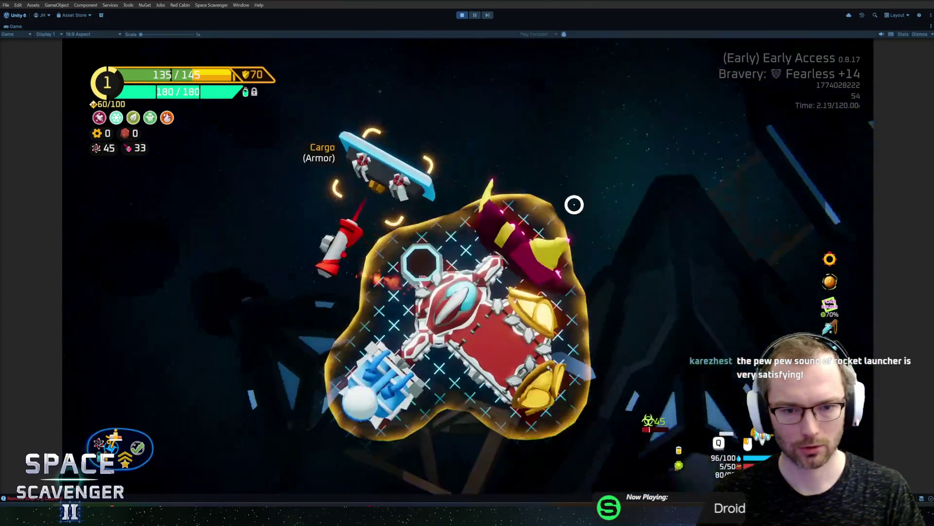
click(523, 314)
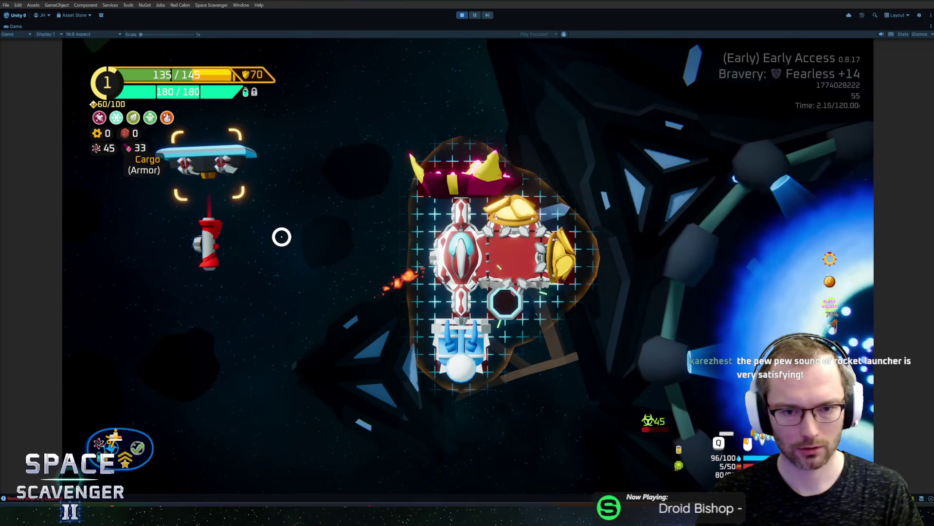
key(Tab)
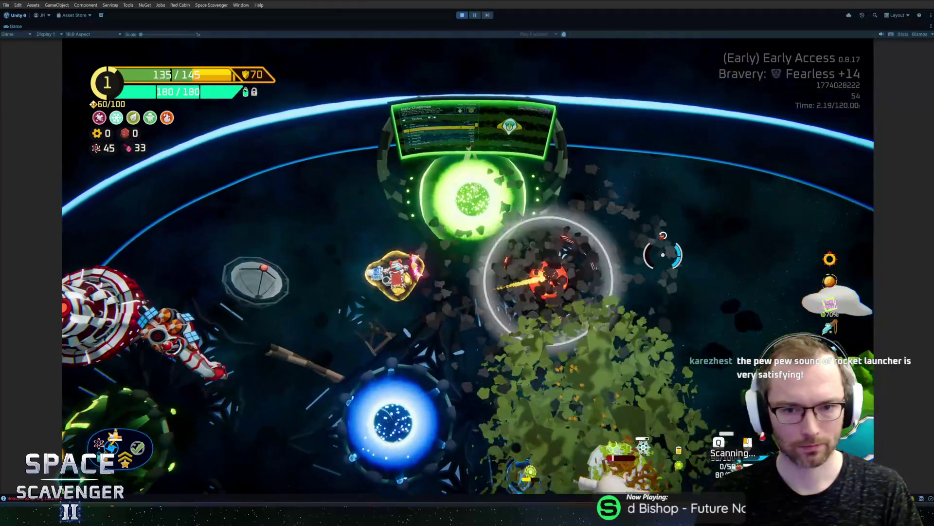
key(d)
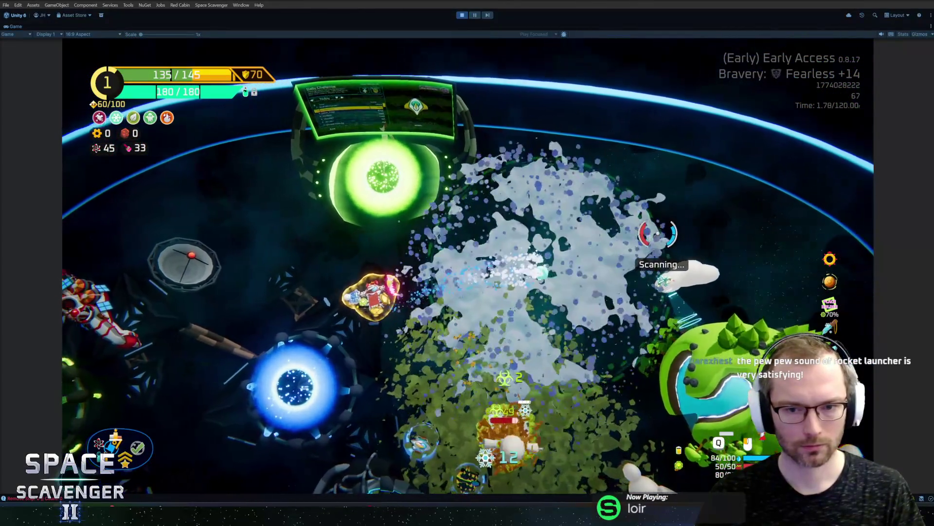
click(652, 228)
- Fly to the upgrade station, bring up its module upgrade choice, then dismiss it and back away
key(a)
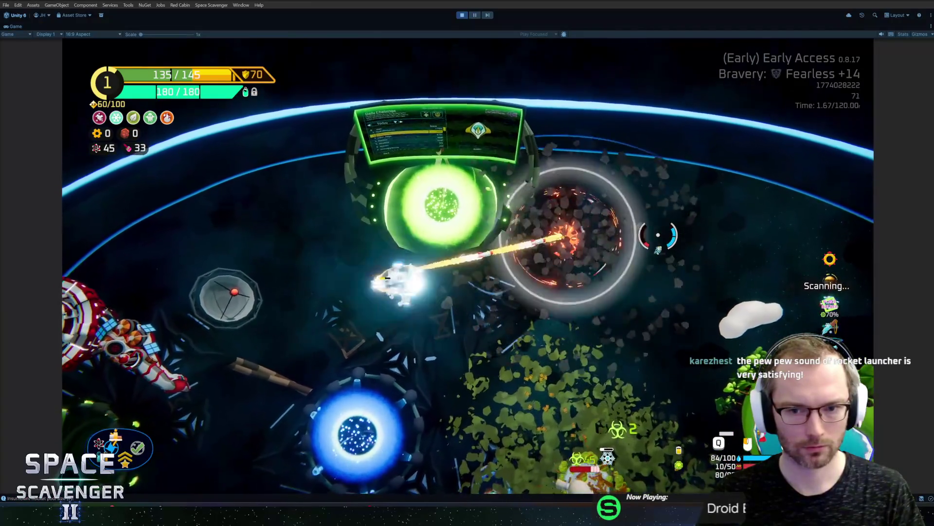
key(s)
key(d)
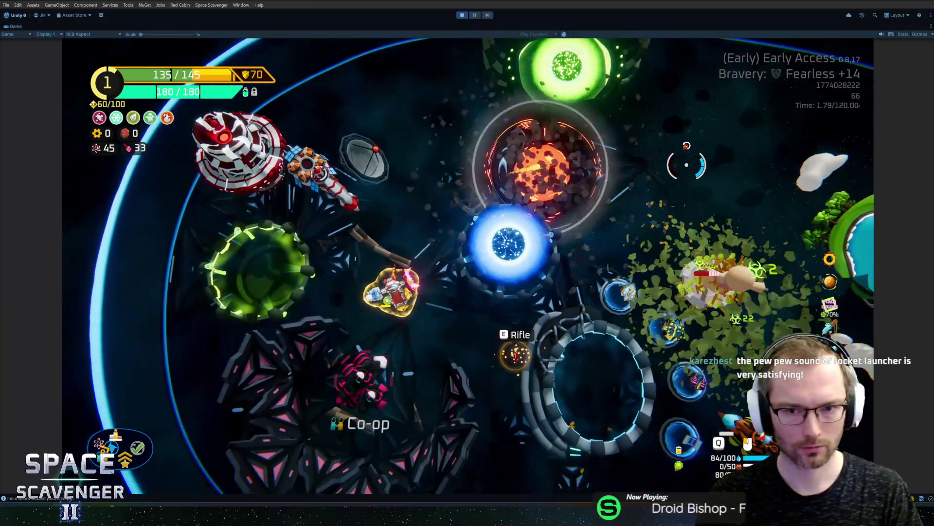
key(s)
key(d)
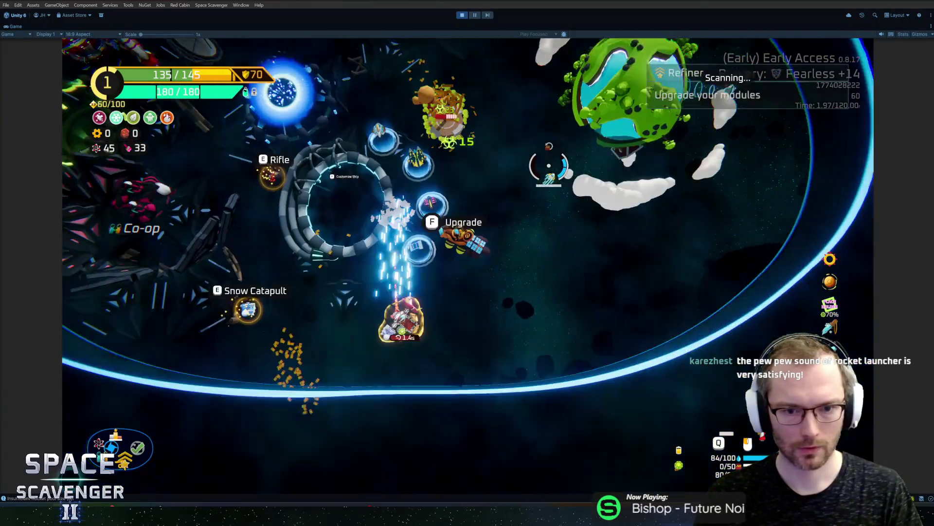
key(w)
key(e)
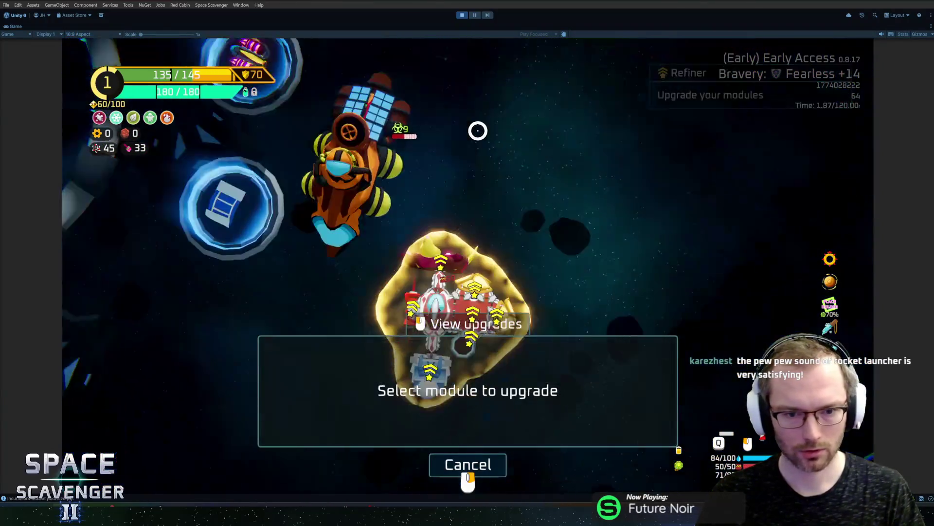
right_click(519, 187)
key(s)
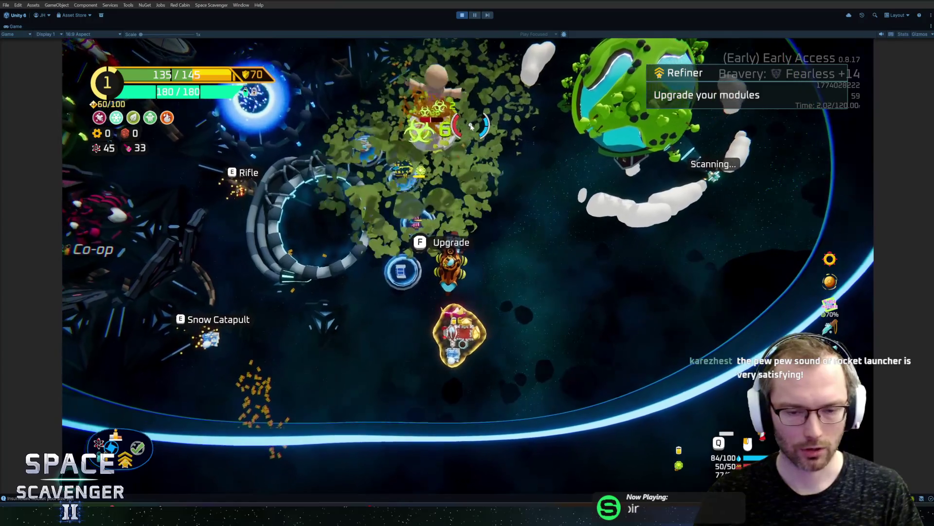
key(a)
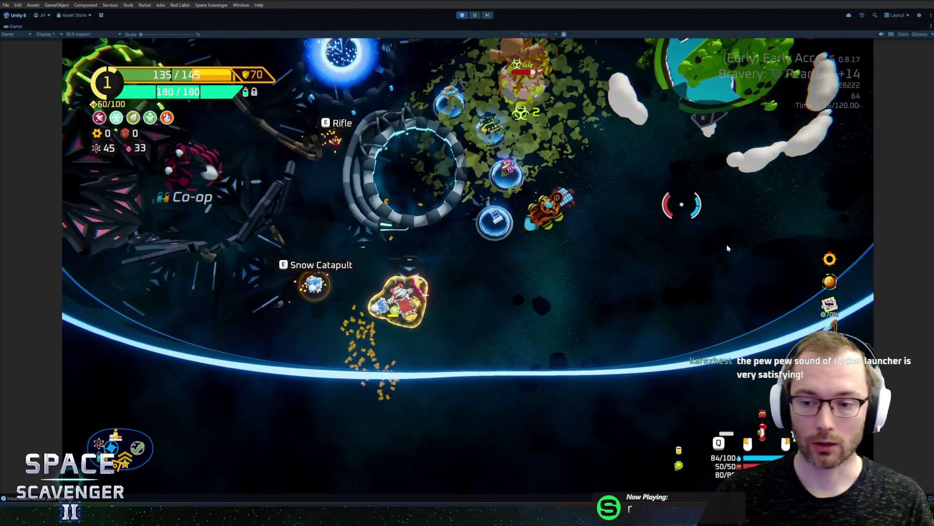
- Review the ship stats panel, then open the debug console listing all commands
key(Tab)
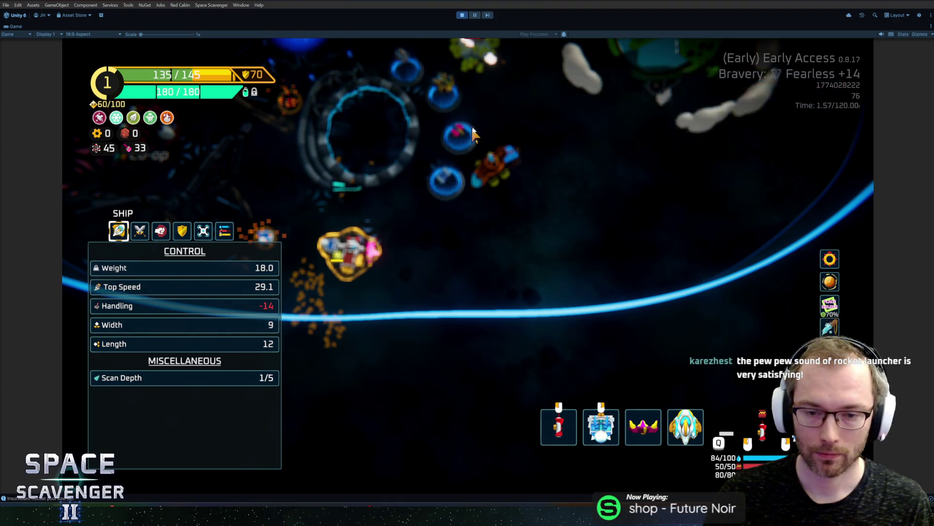
key(Tab)
key(grave)
key(Up)
key(Down)
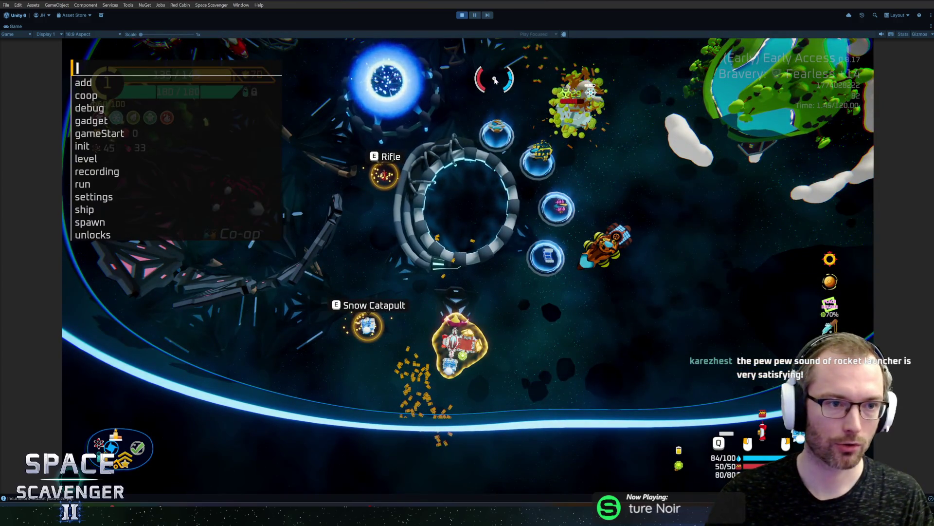
- Run 'ship stats addMult CriticalChance 1' in the debug console
key(Up)
key(Up)
key(Up)
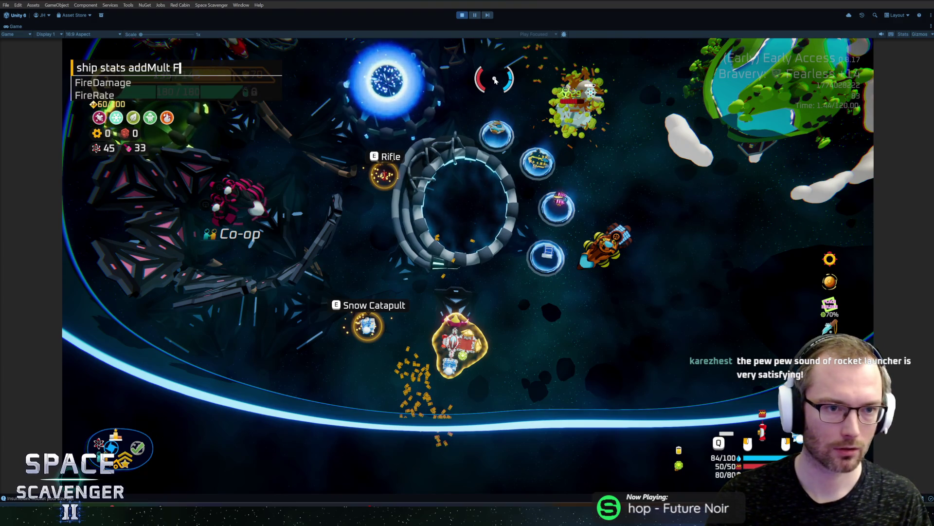
key(BackSpace)
text(CriticalChance 1)
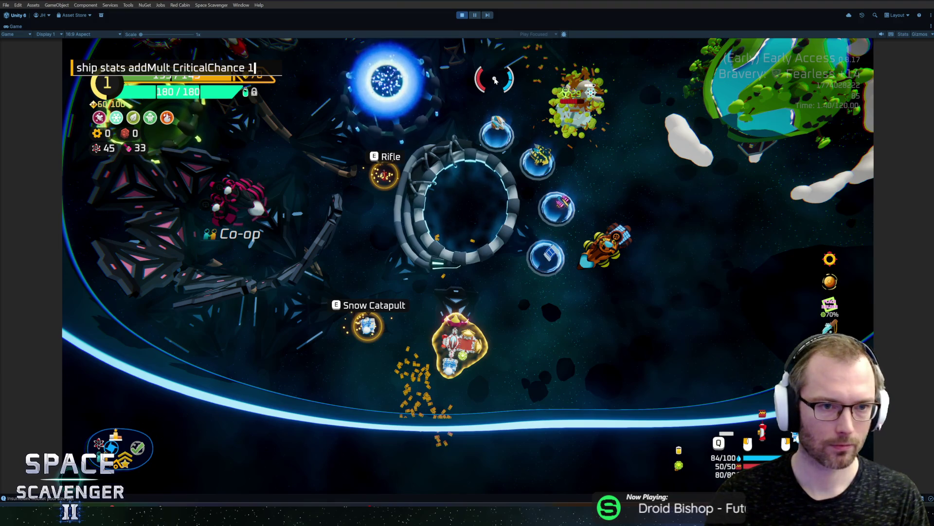
key(Return)
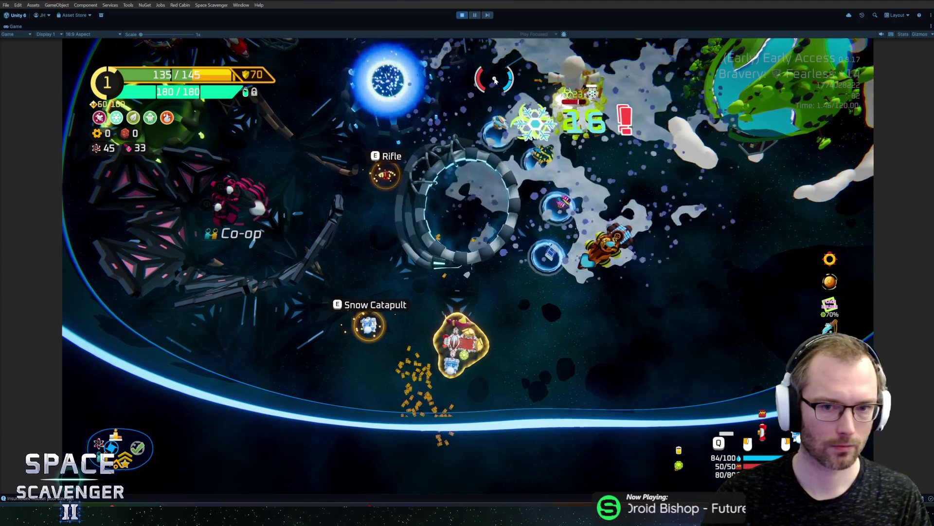
- Fly past the Start Trial portal into the enemy swarm, then open the ship stats panel
key(w)
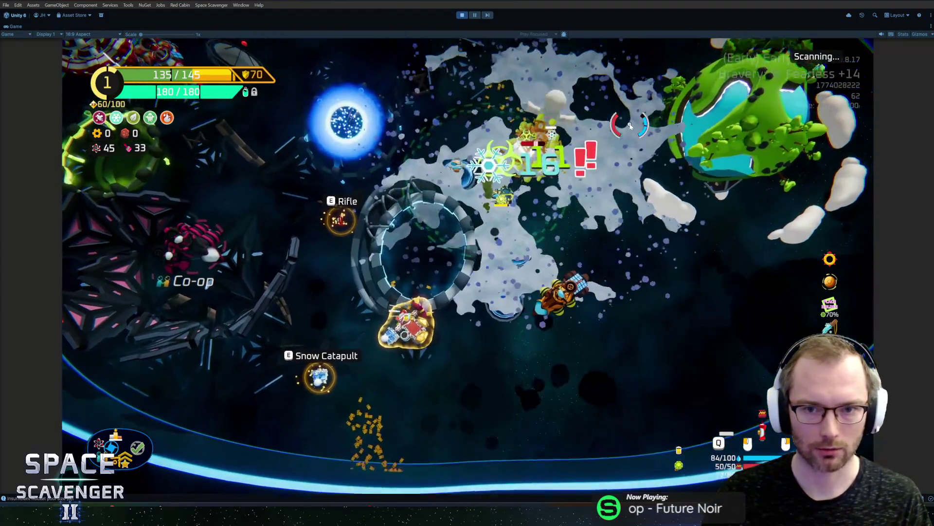
key(w)
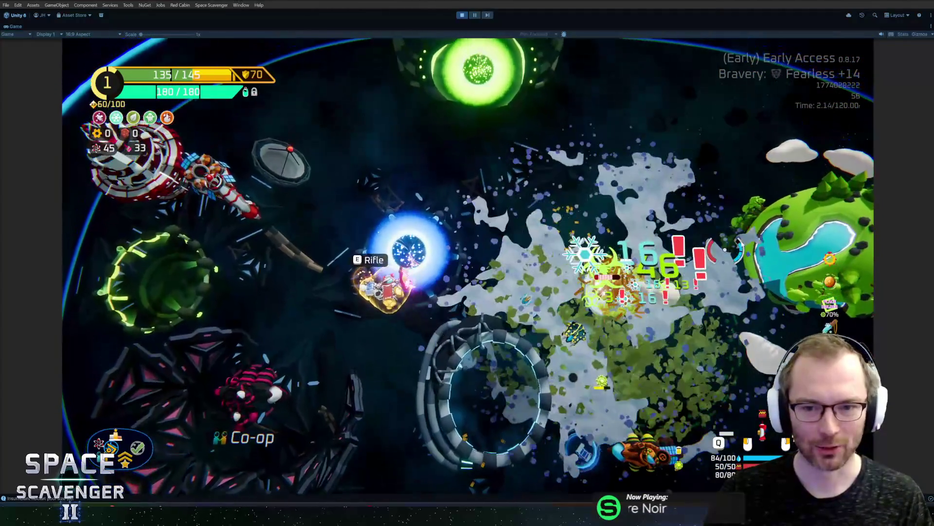
key(d)
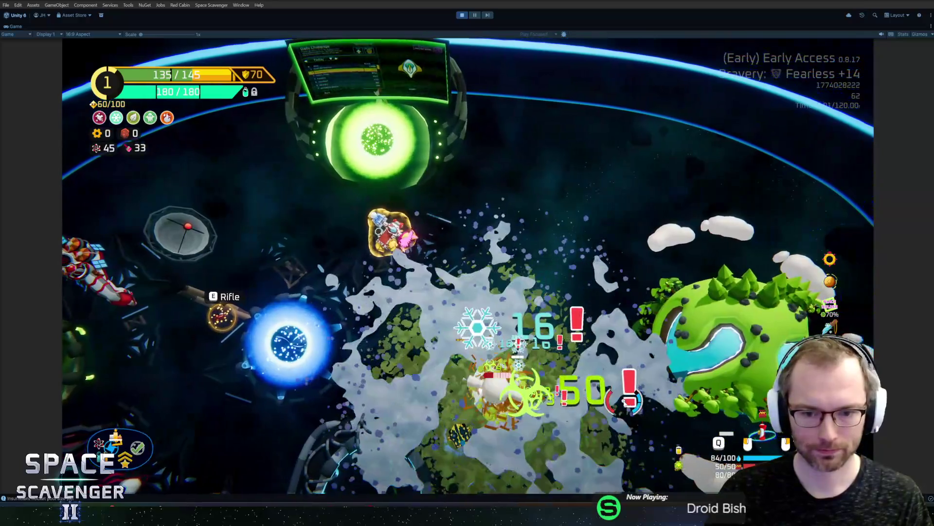
key(a)
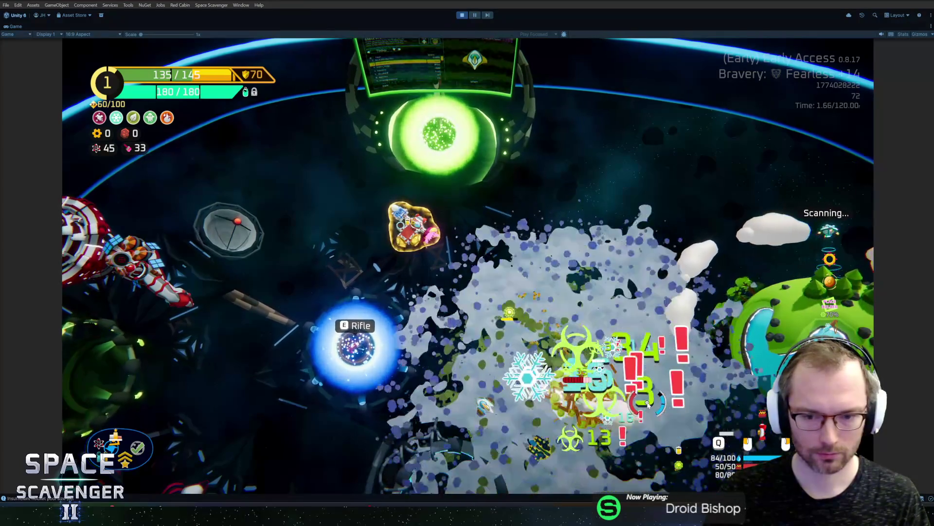
key(Tab)
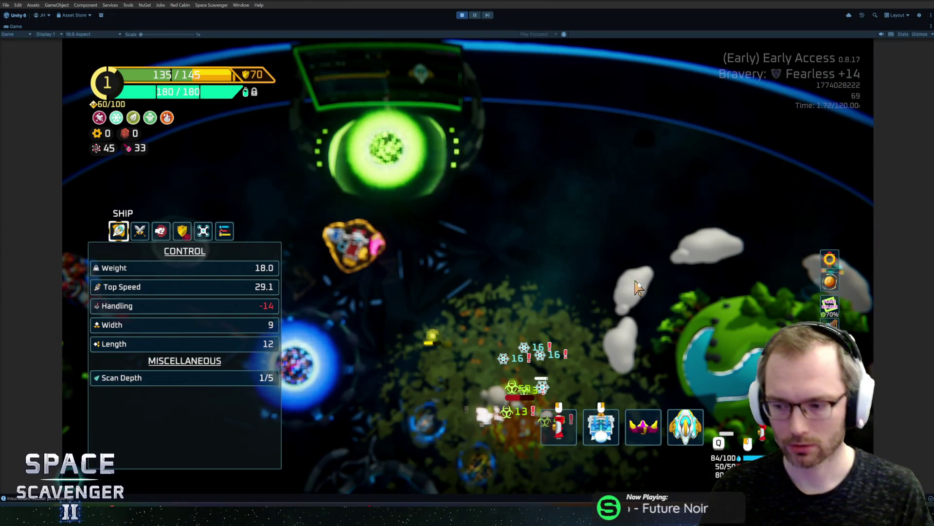
- Run 'ship stats addMult CriticalChance 0.5' from the debug console
key(Tab)
key(grave)
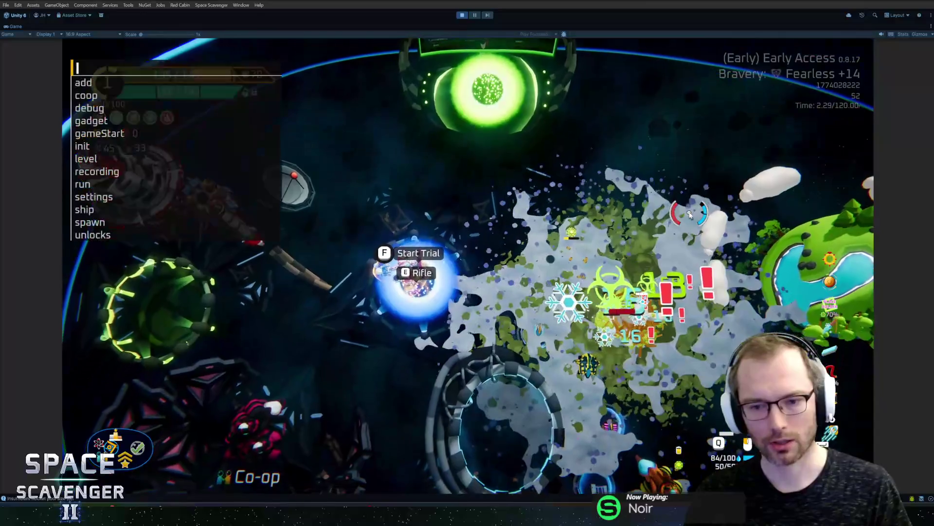
key(Up)
text(0.5)
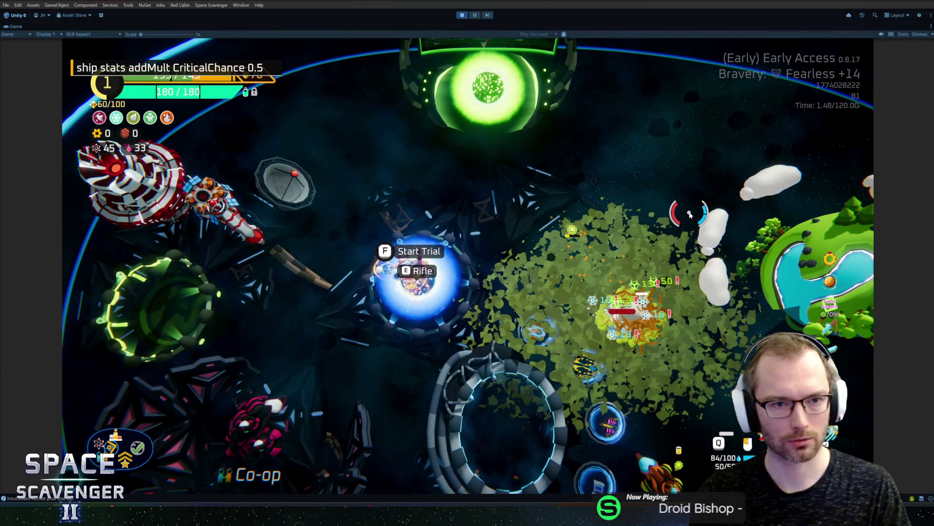
key(Return)
- Fly down-right through the level firing at enemies and inspect the ship's build grid
key(s)
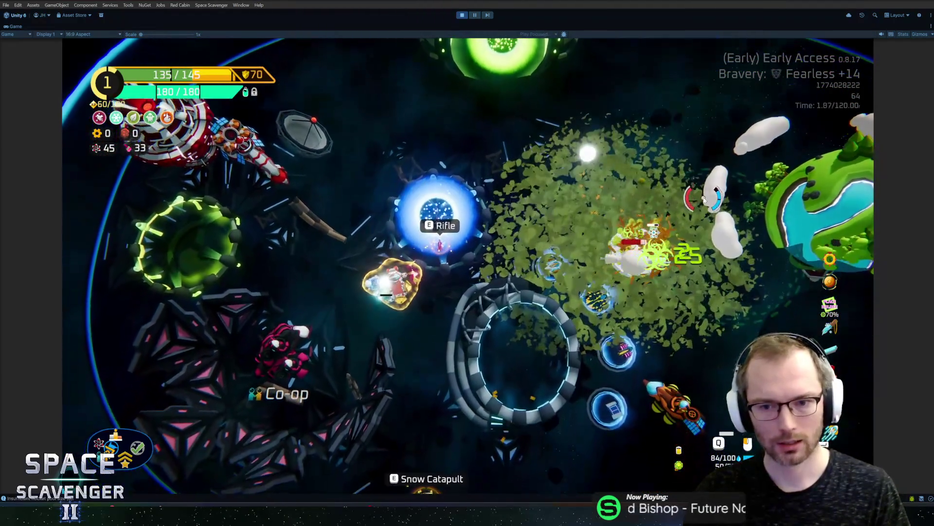
key(d)
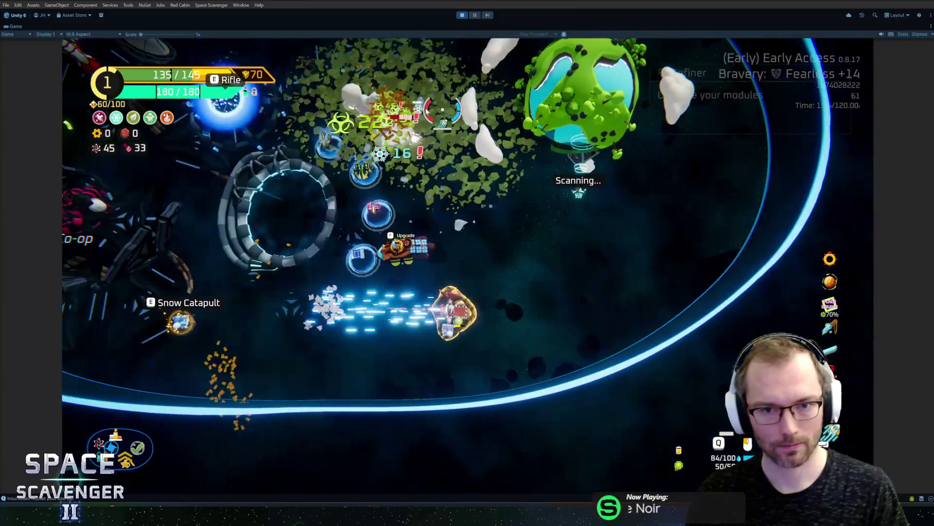
key(d)
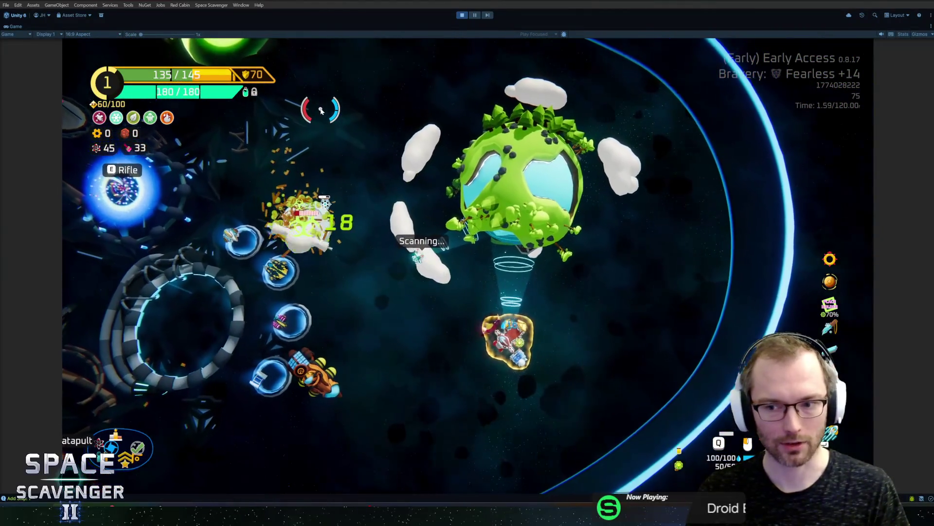
key(s)
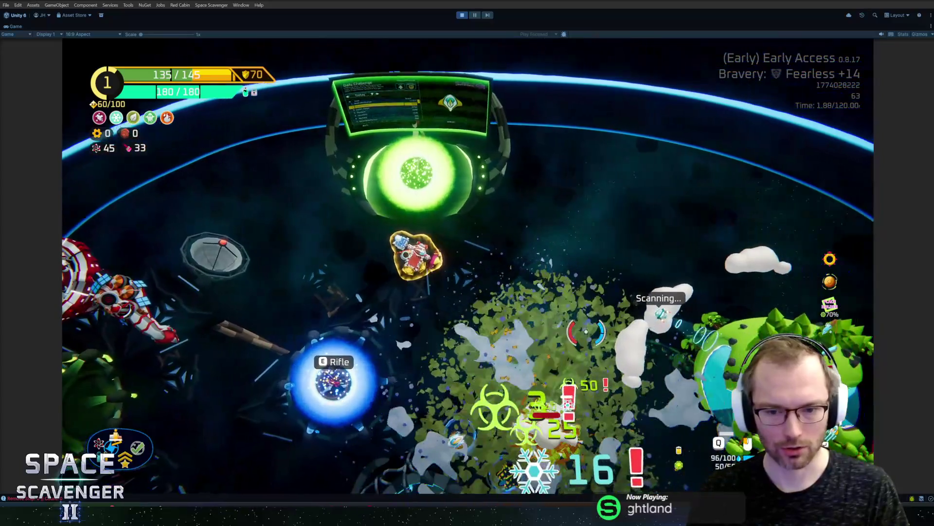
key(Tab)
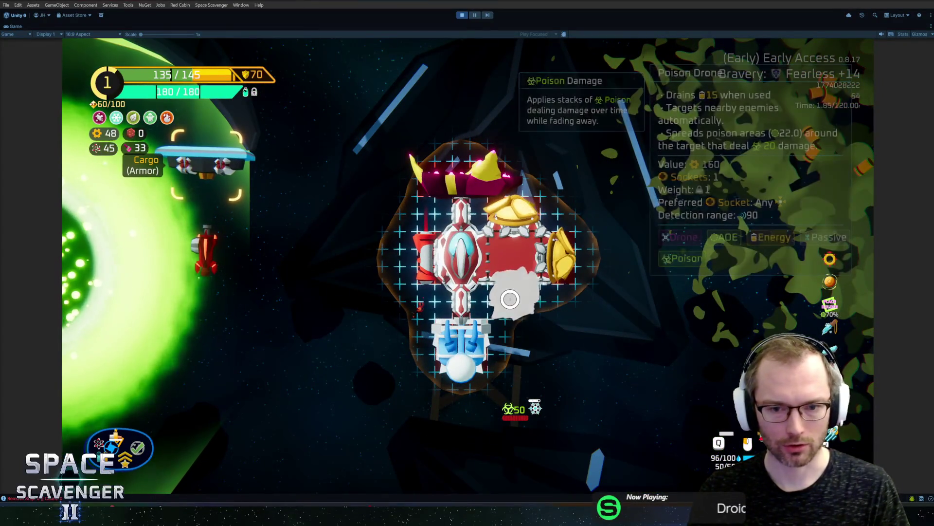
key(Tab)
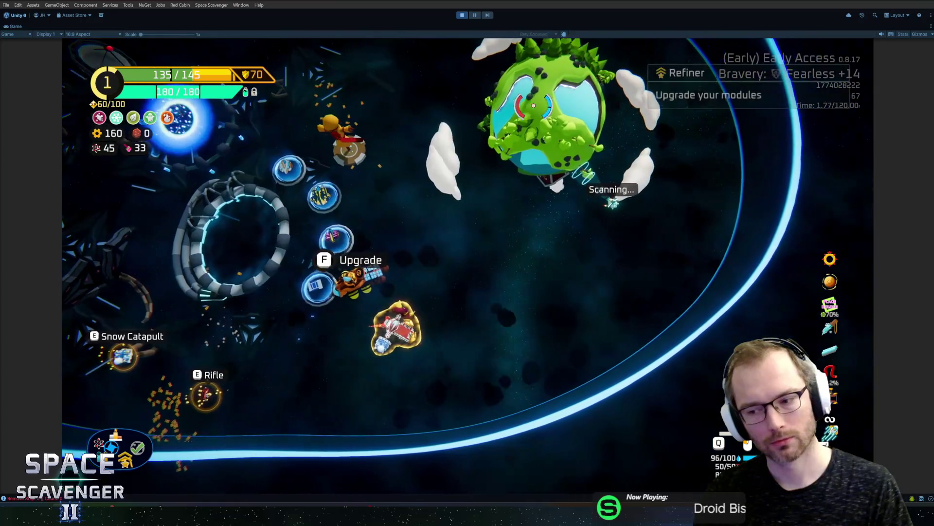
- Apply the 0.5 CriticalChance multiplier a second time, then stop Play mode
key(grave)
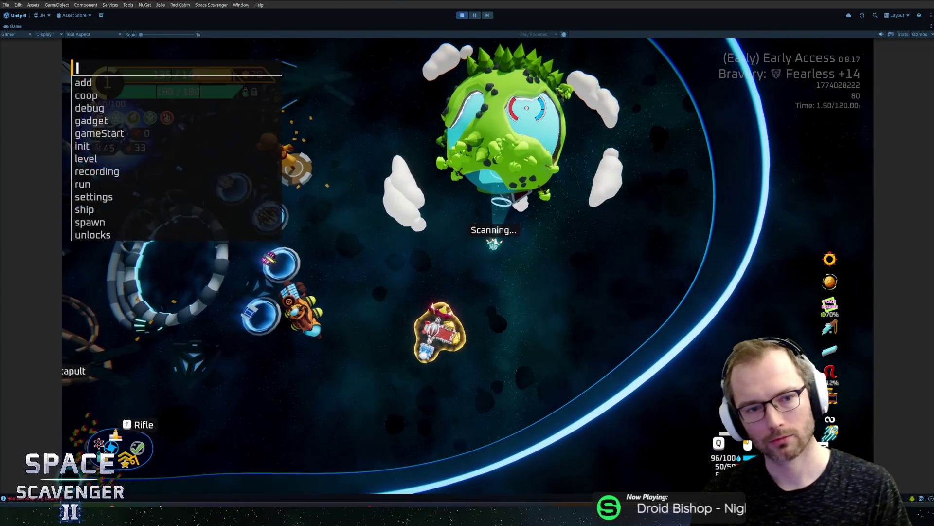
key(Up)
key(Return)
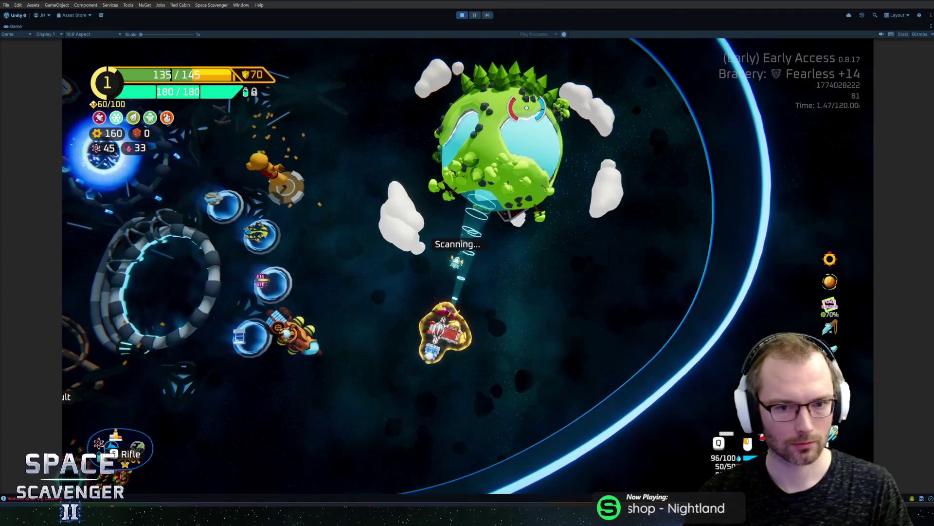
key(ctrl+p)
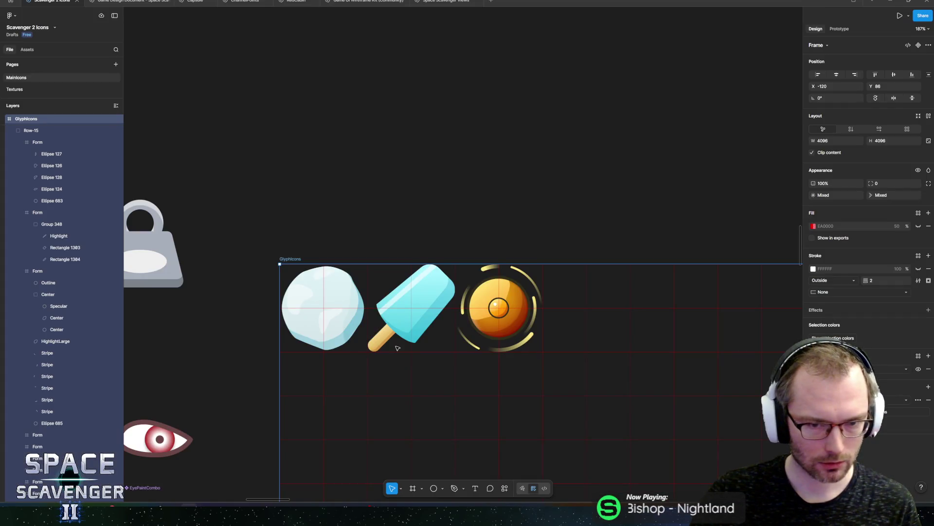
- Draw a closed five-corner Pen path beside the orb icon and set its stroke weight to 2
scroll(352, 170, up, 5)
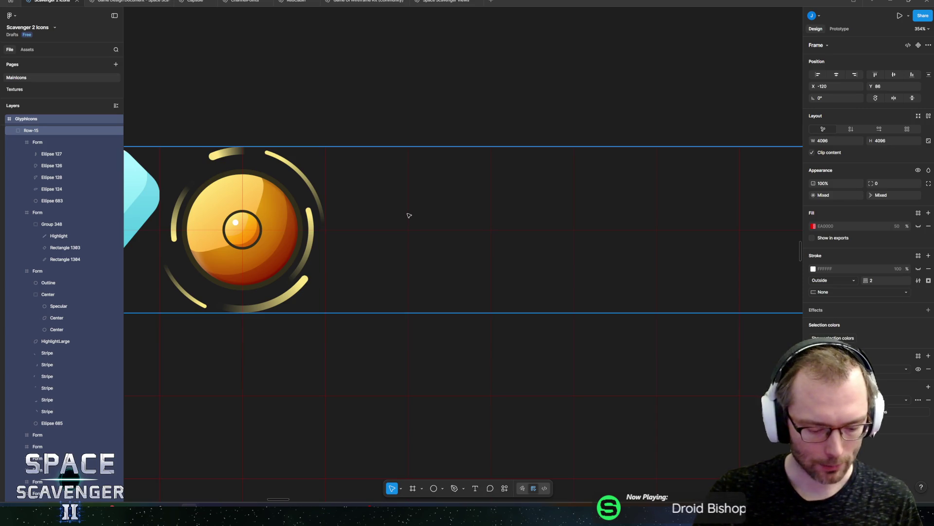
key(p)
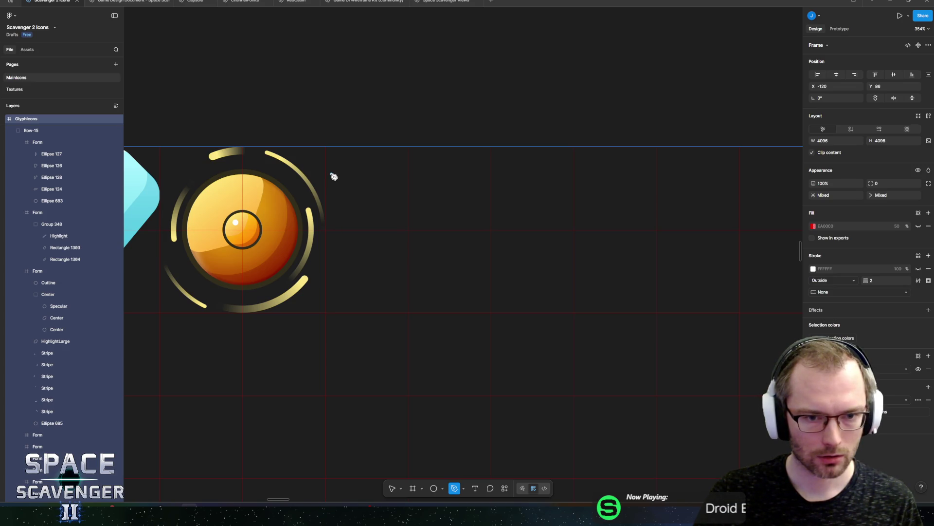
click(331, 174)
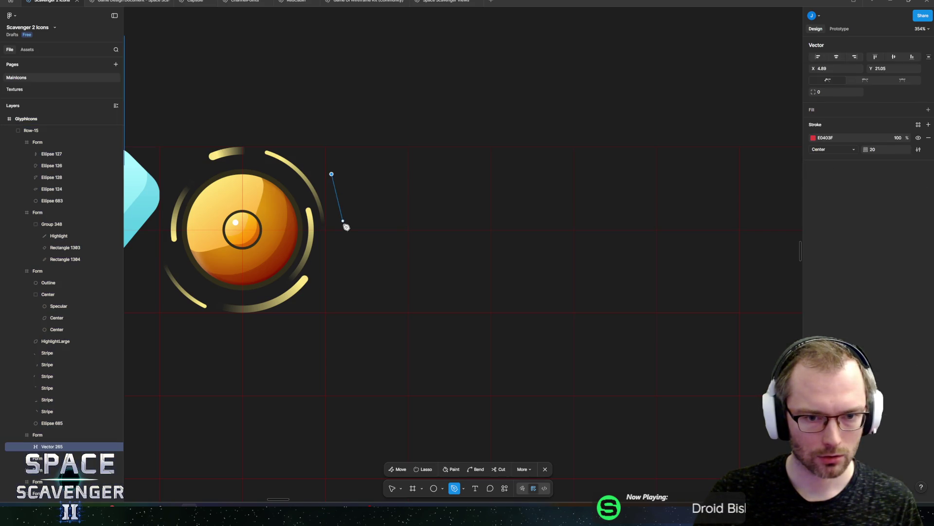
click(342, 261)
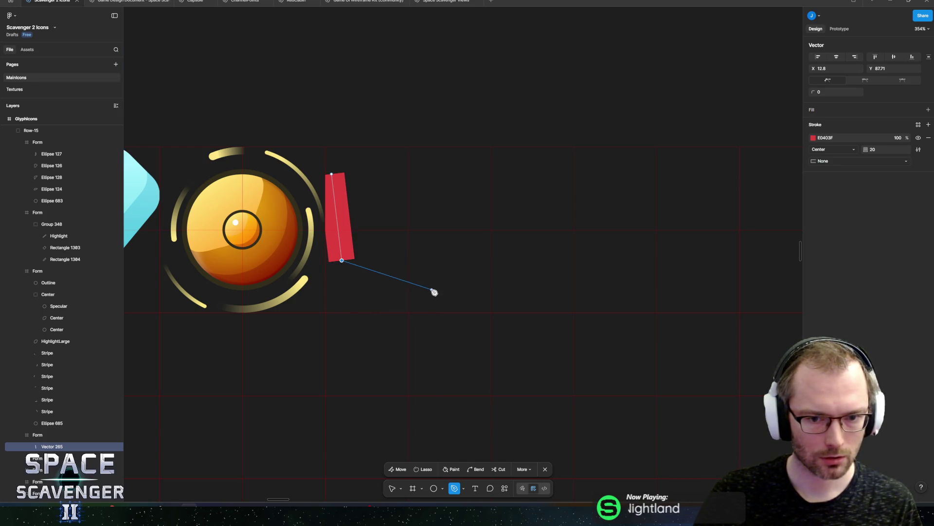
click(432, 290)
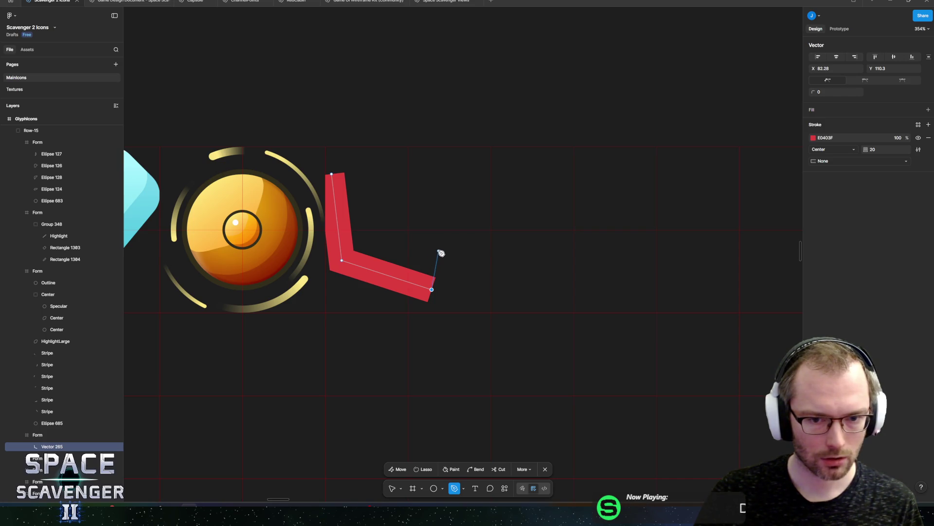
click(438, 250)
click(456, 225)
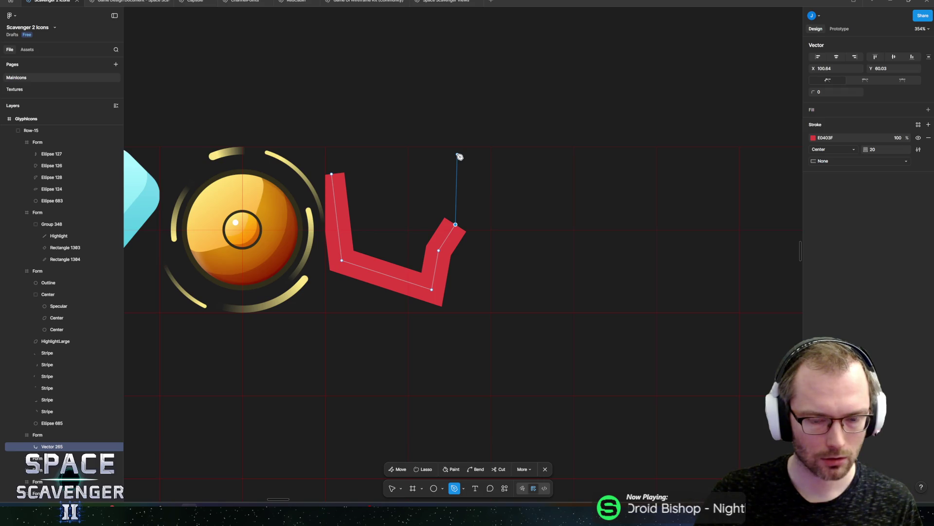
click(401, 161)
click(333, 176)
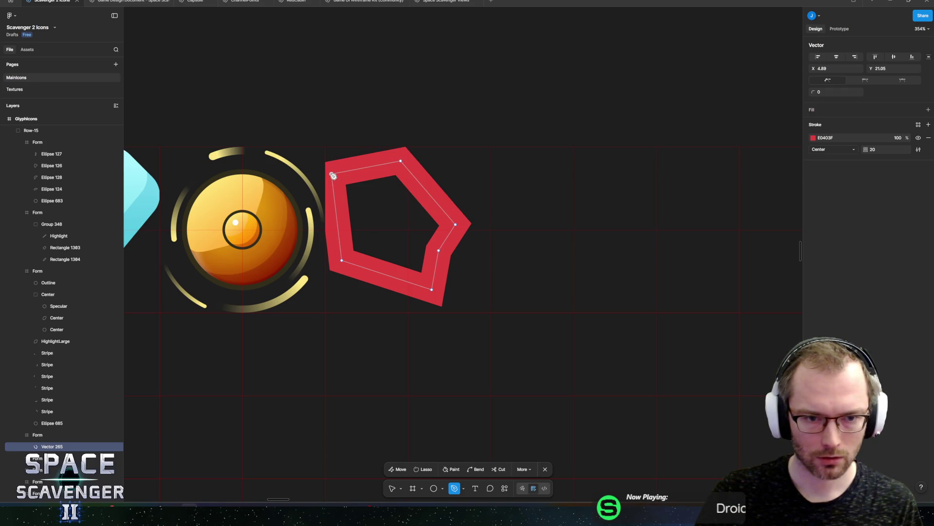
key(Escape)
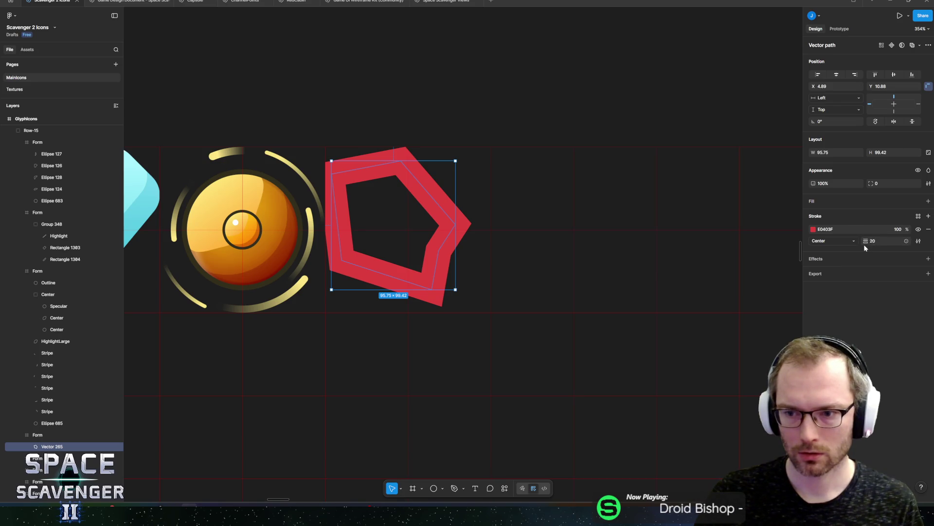
text(2)
key(Return)
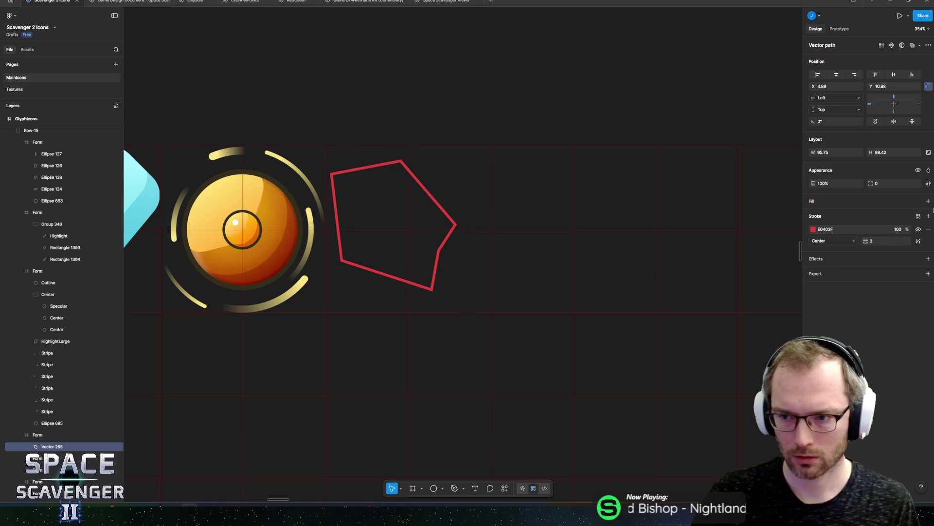
- Set the pentagon's fill to green 75B757 in the colour picker and delete its red stroke
click(928, 201)
click(816, 215)
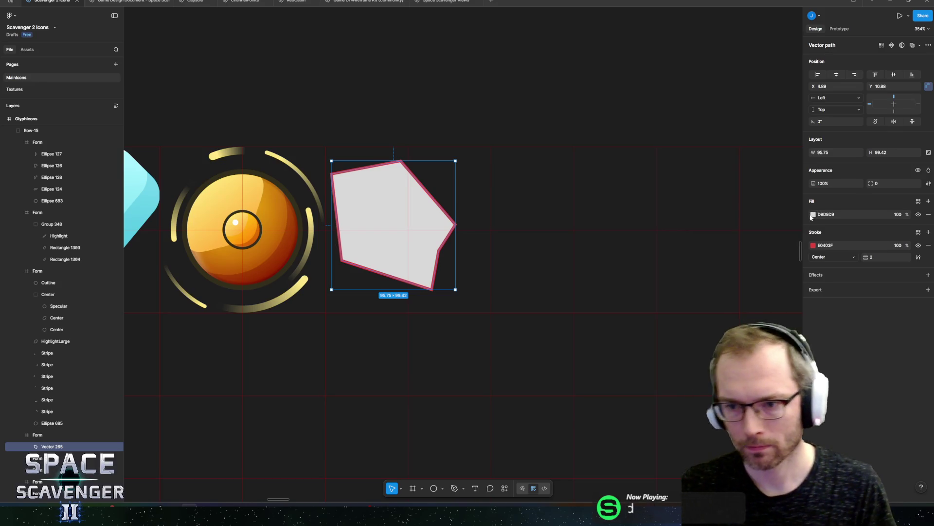
click(813, 215)
click(737, 292)
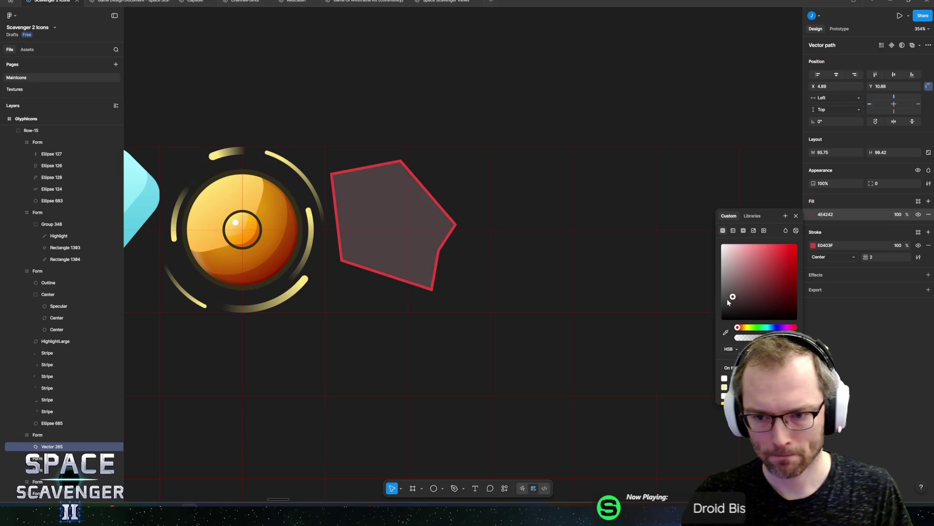
click(762, 265)
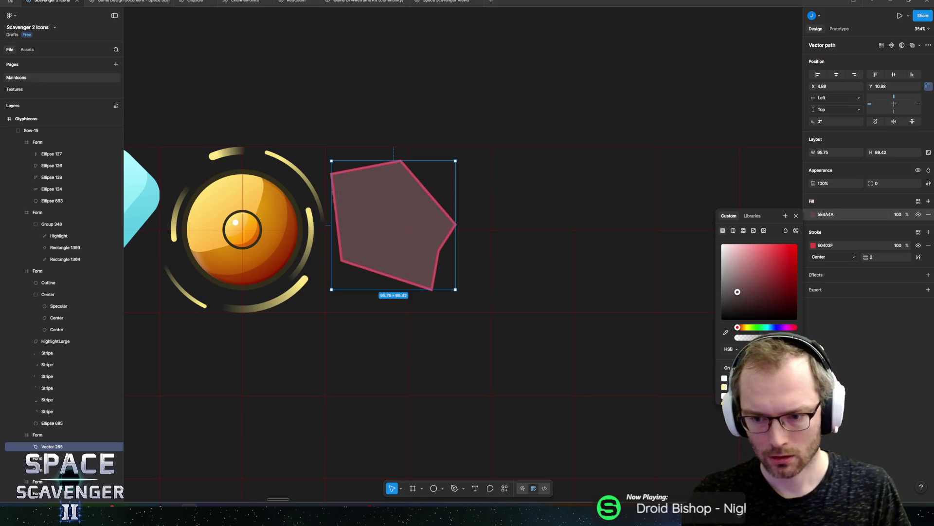
click(754, 327)
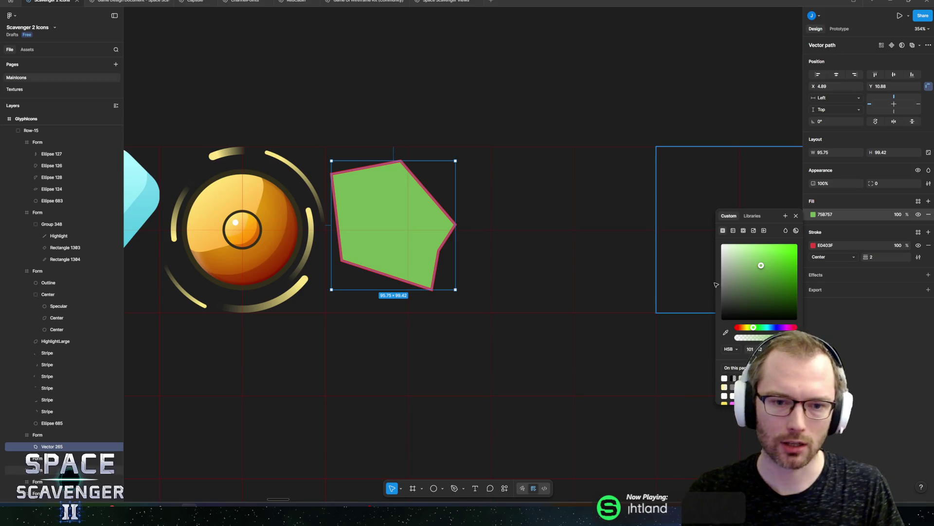
click(751, 265)
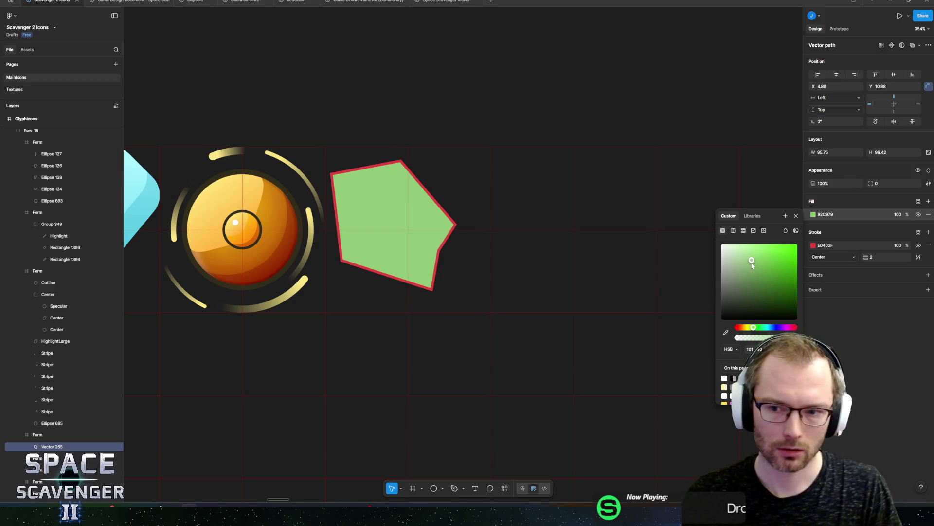
click(751, 265)
key(ctrl+z)
key(ctrl+z)
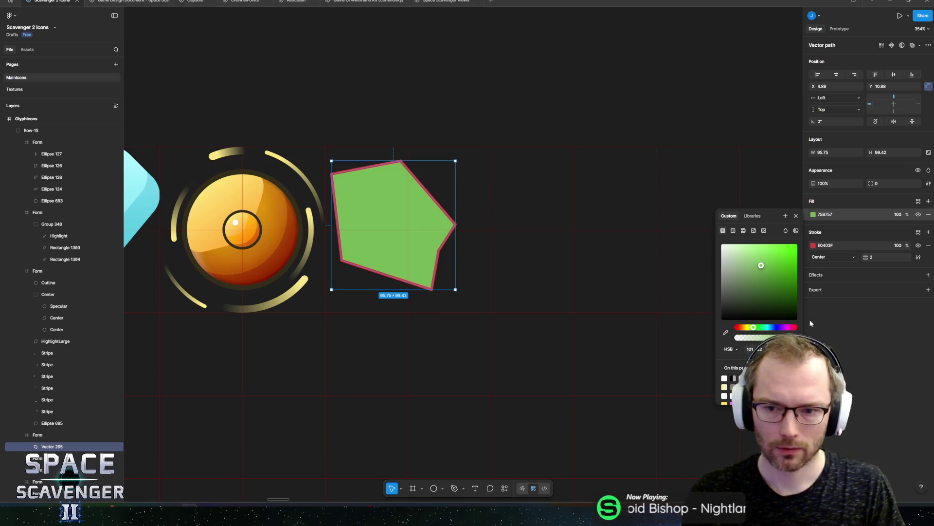
click(928, 245)
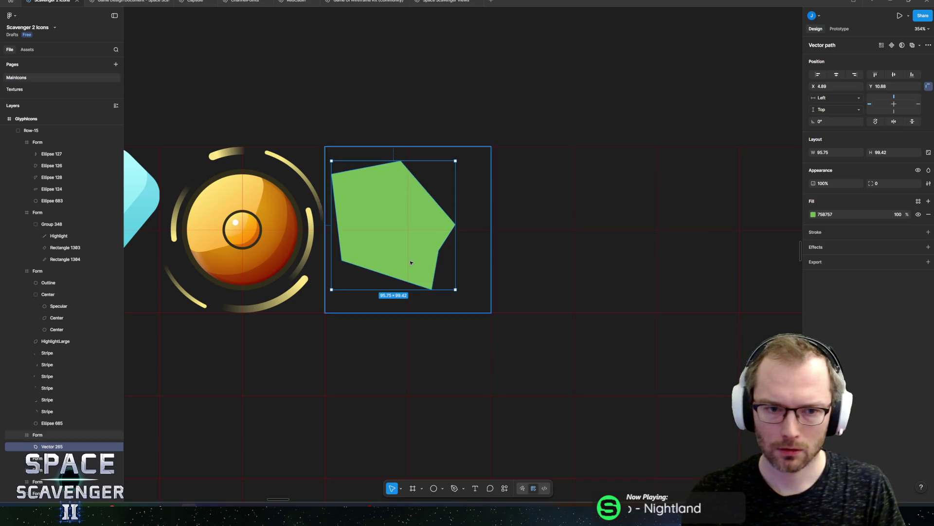
- Reshape the pentagon by pulling its top corner up-left, raising the right corner and adding a right-edge point
scroll(468, 248, left, 2)
double_click(442, 237)
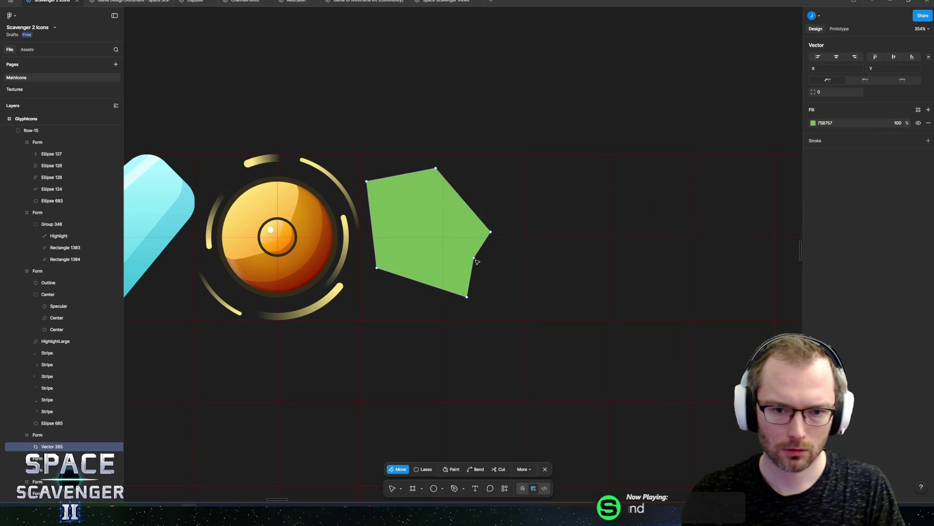
scroll(476, 267, up, 5)
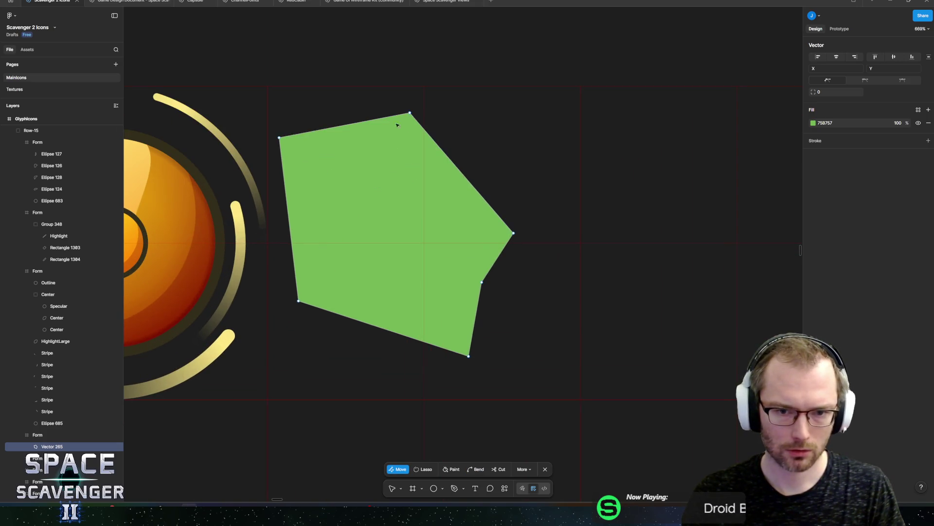
mouse_move(409, 114)
mouse_down()
mouse_move(418, 104)
mouse_move(396, 93)
mouse_up()
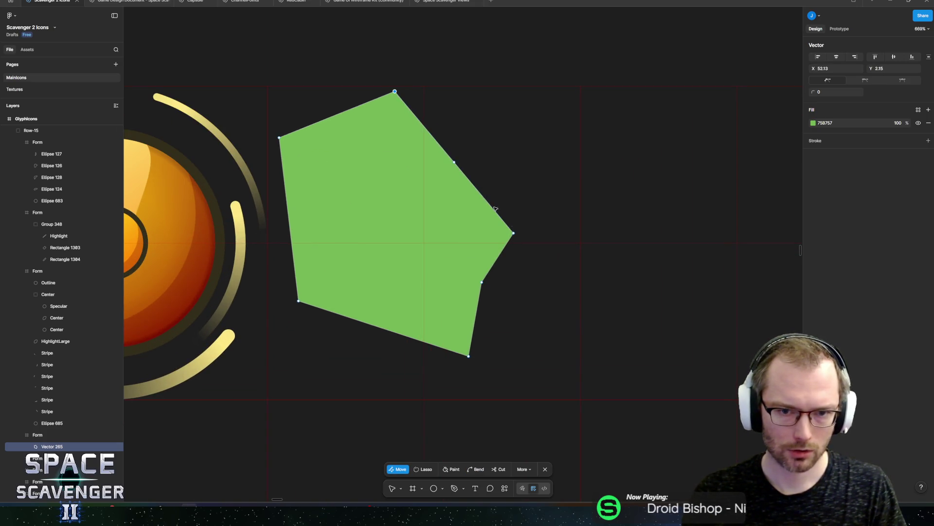
drag(514, 234, 503, 182)
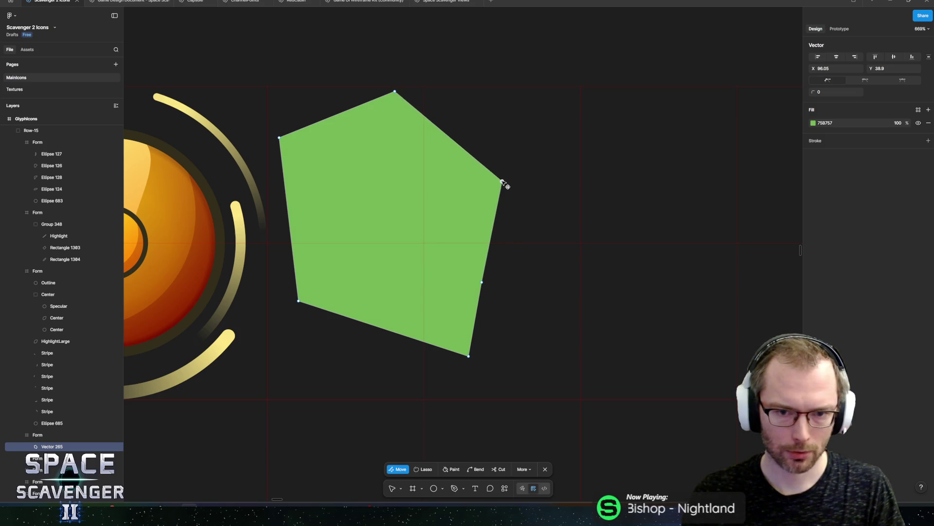
drag(482, 282, 469, 291)
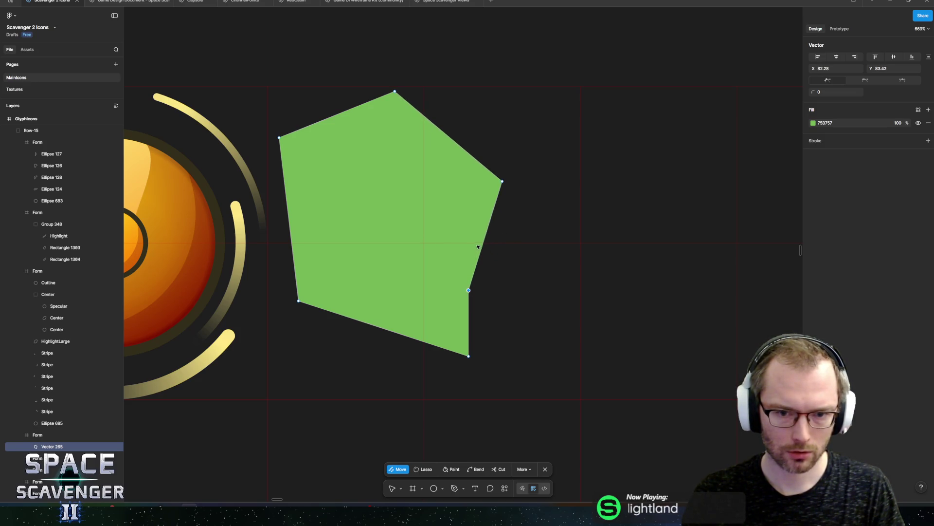
key(Escape)
- Add a second right-edge point to form a notch, then move the shape against the top guide
double_click(465, 237)
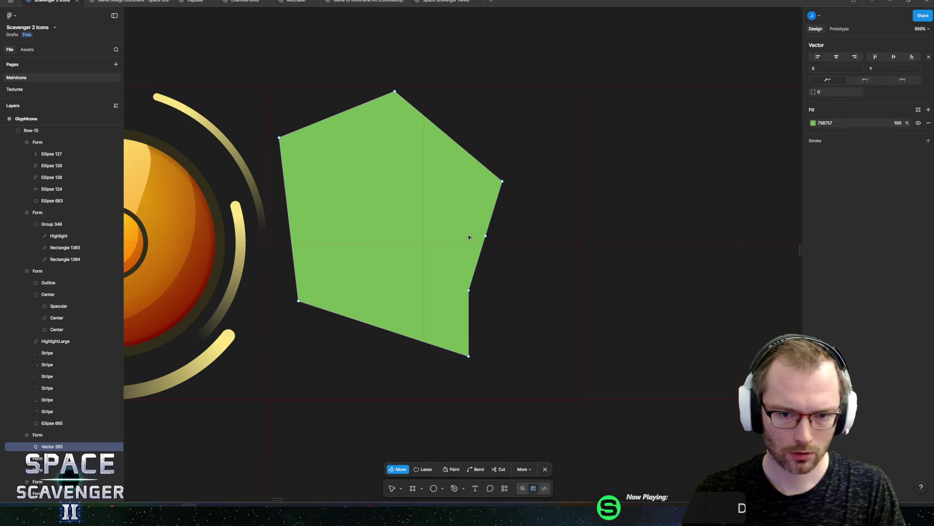
drag(486, 236, 489, 249)
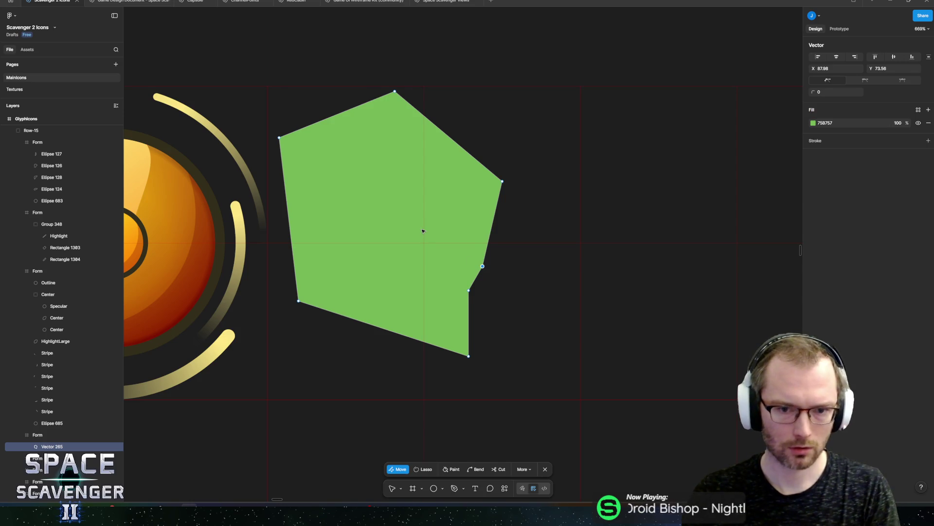
key(Escape)
mouse_move(415, 249)
mouse_down()
mouse_move(423, 246)
mouse_move(415, 250)
mouse_up()
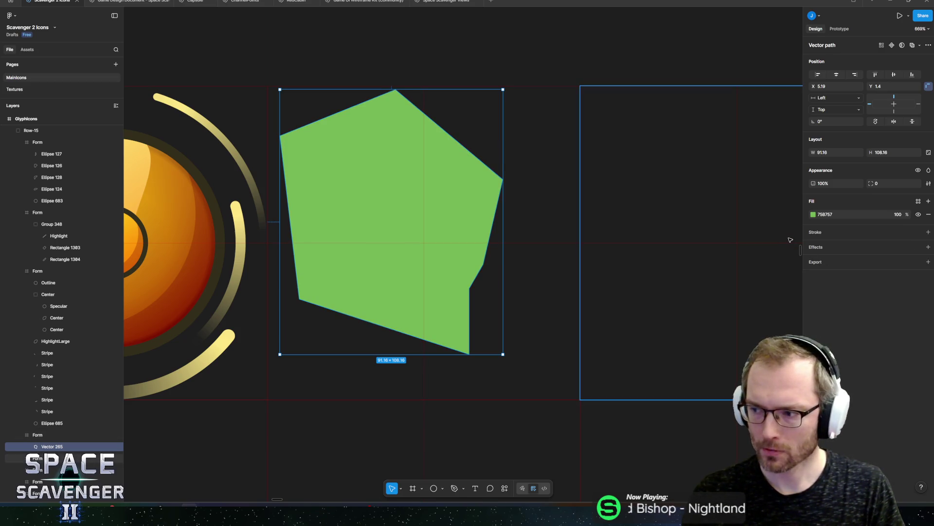
- Darken the pentagon fill to 314D24 by setting brightness to 30
click(813, 214)
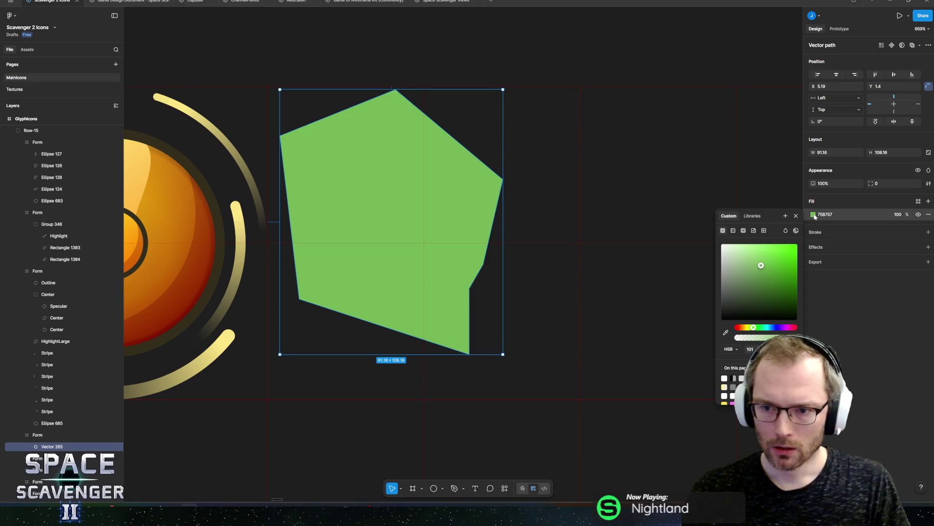
key(Tab)
key(Tab)
text(30)
key(Return)
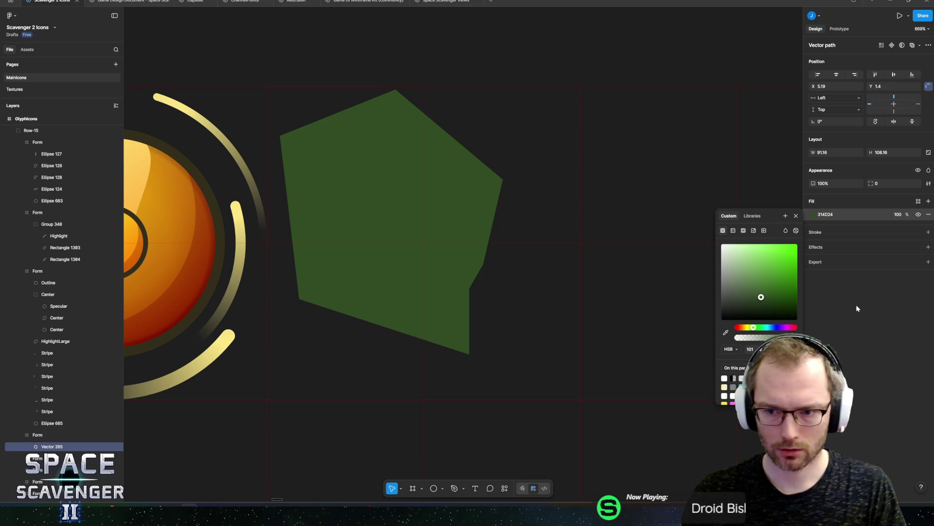
click(857, 306)
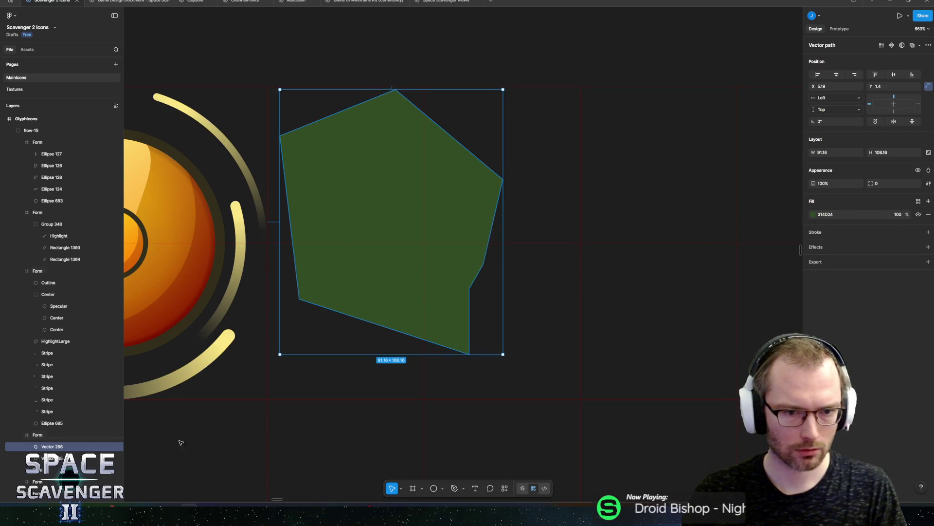
- Duplicate the dark pentagon and name the copy's layer Highlight
key(ctrl+d)
double_click(52, 446)
text(Highlight)
key(Return)
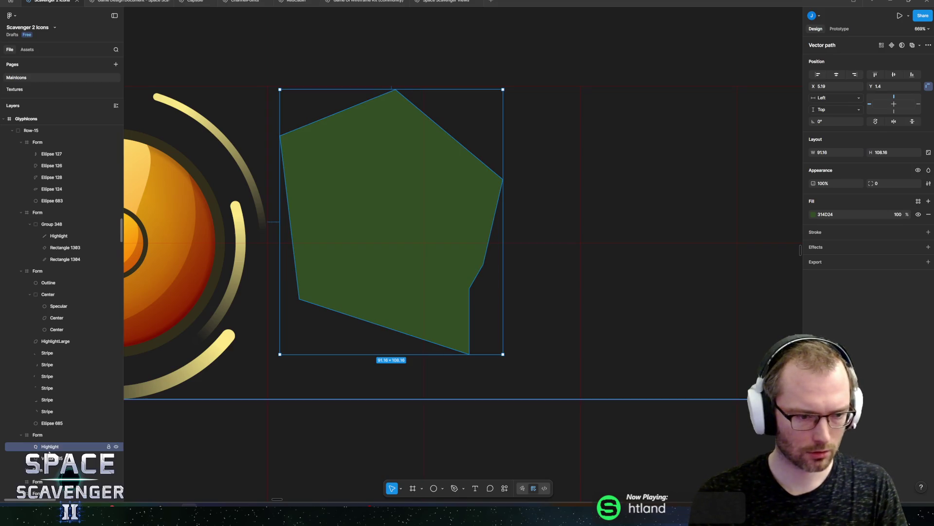
double_click(364, 211)
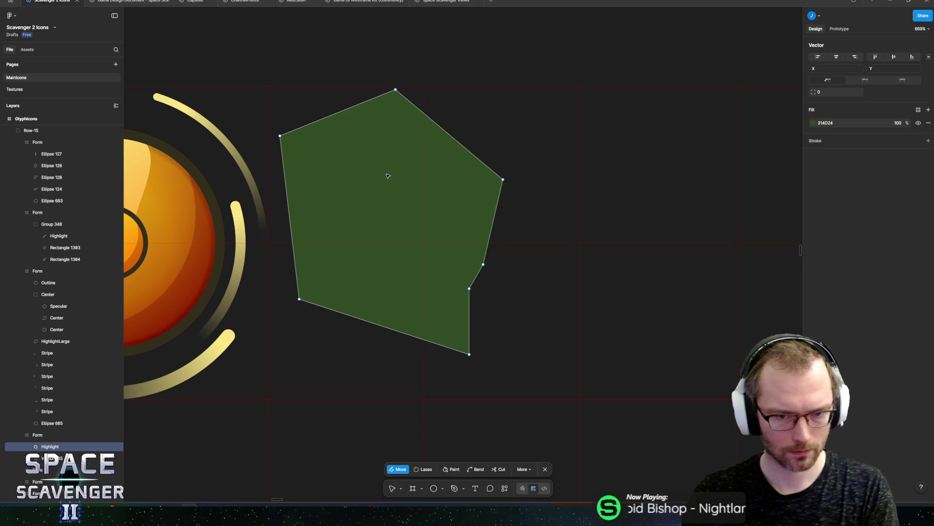
key(Escape)
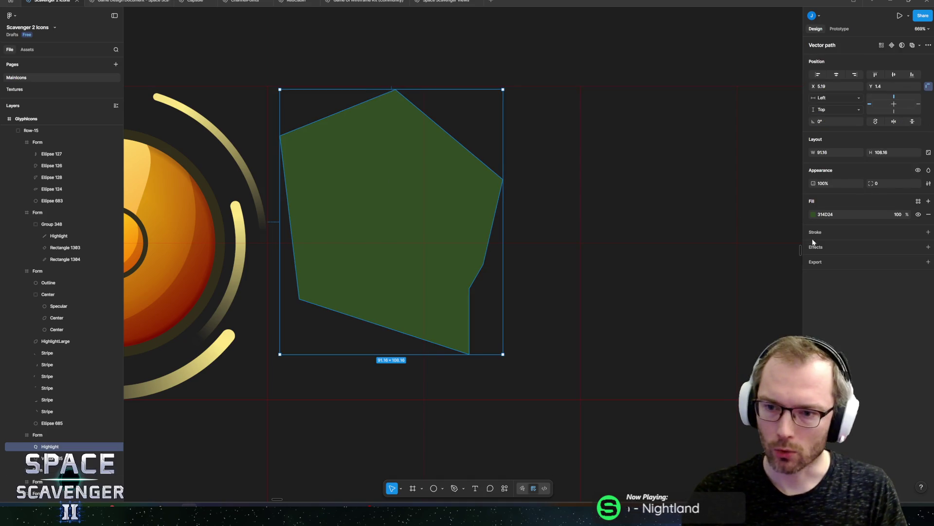
- Switch the Highlight fill to a pattern and choose the alternate pattern tiling
click(815, 215)
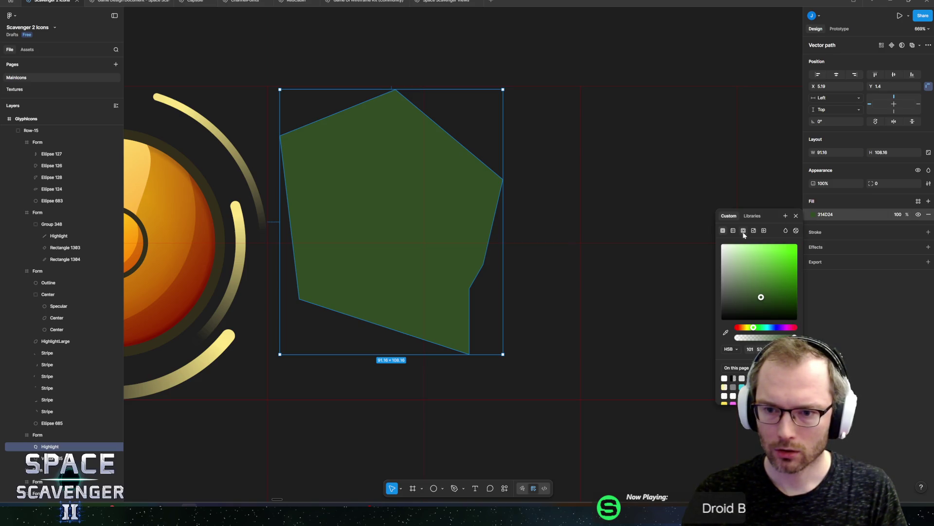
click(744, 231)
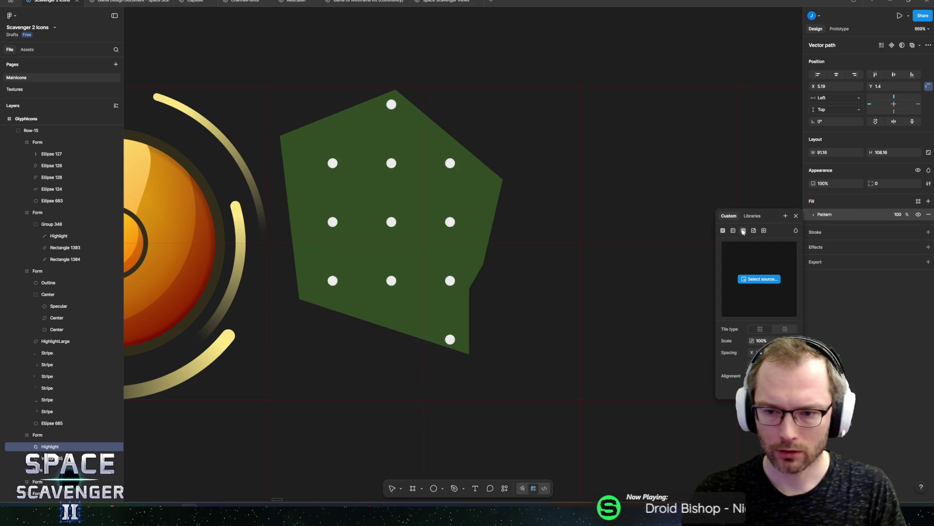
click(778, 330)
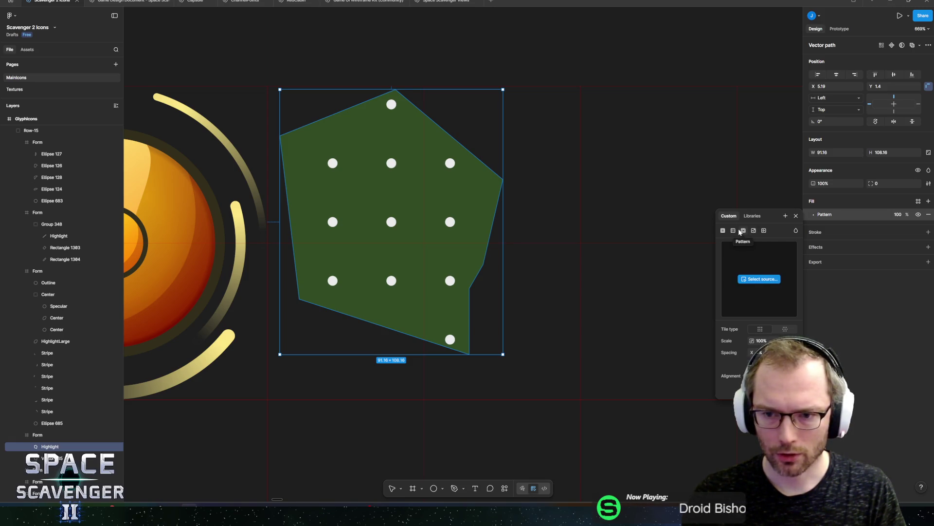
click(752, 216)
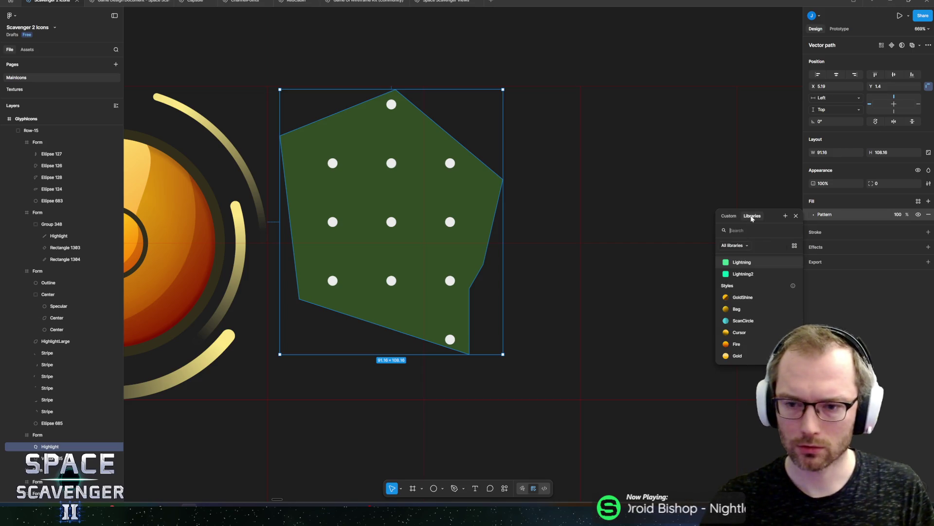
scroll(763, 257, down, 10)
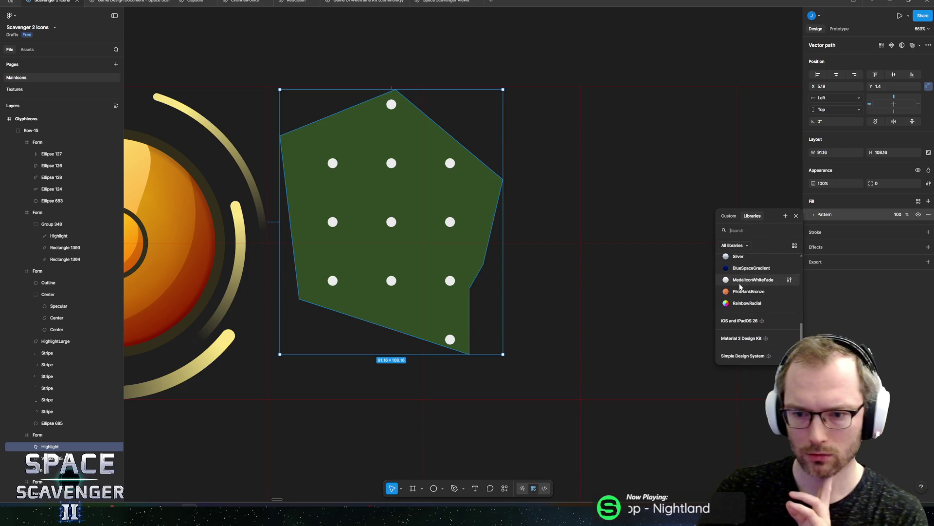
scroll(776, 273, up, 10)
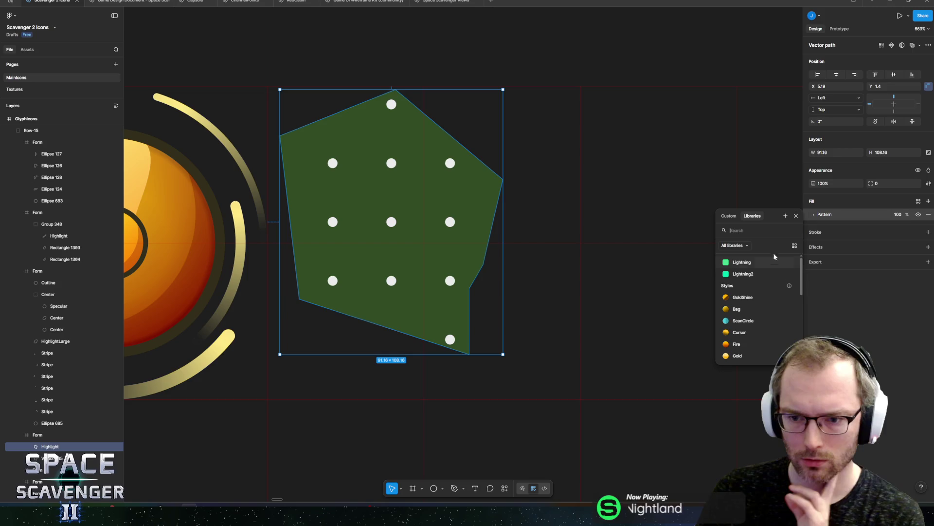
click(729, 216)
click(784, 330)
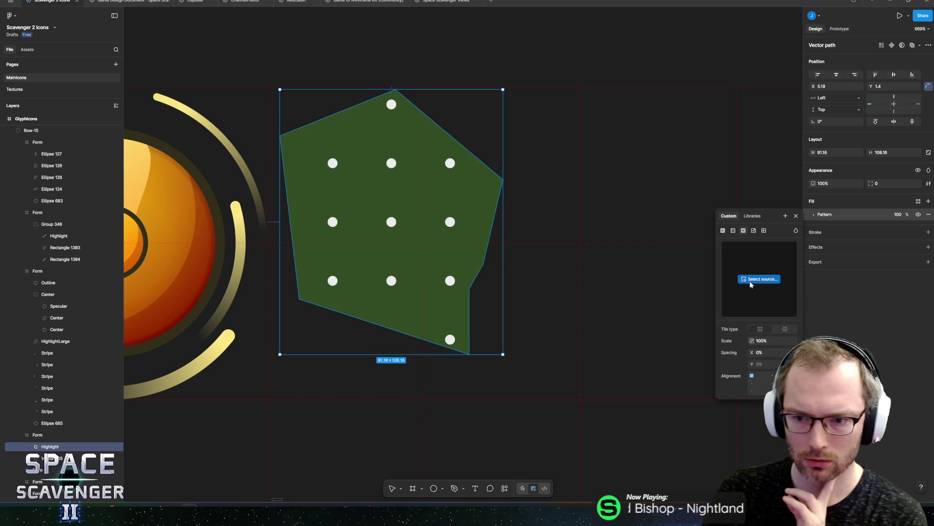
click(795, 232)
click(795, 231)
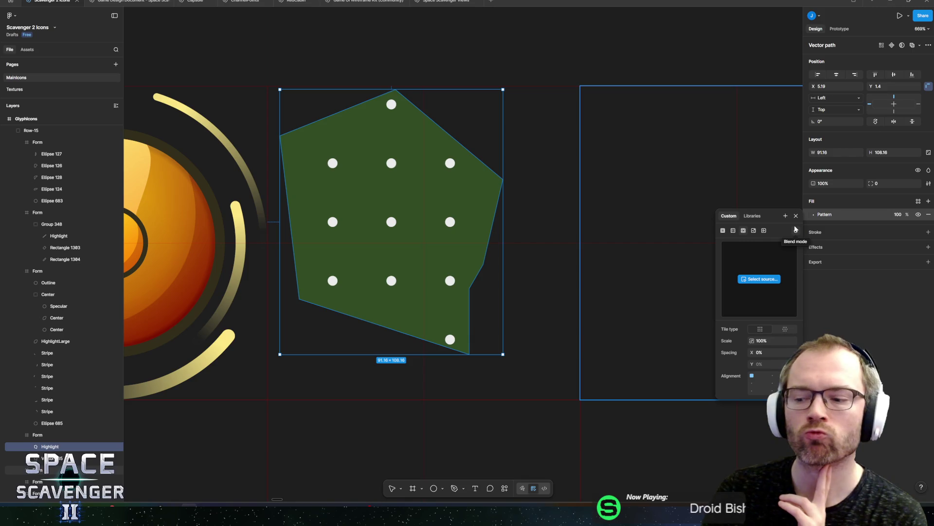
key(Escape)
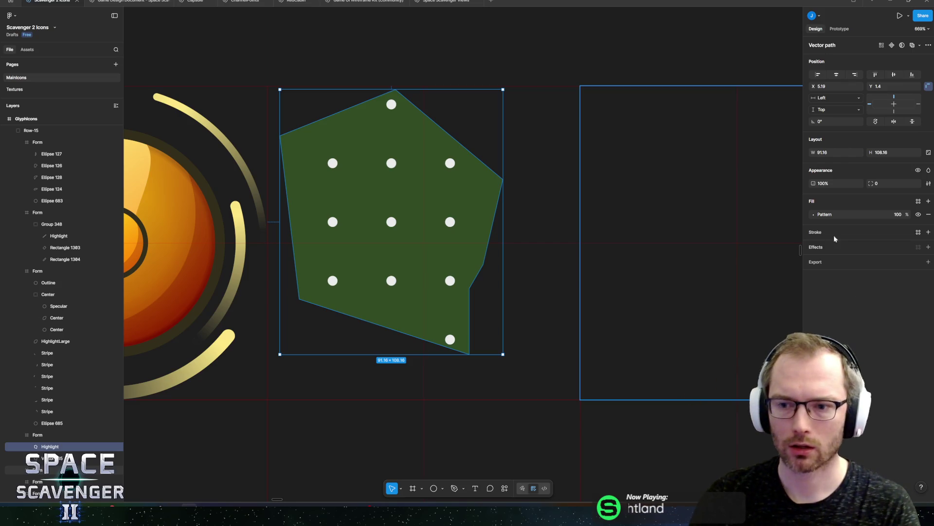
- Add an effect to the Highlight shape and change it to Texture
click(928, 247)
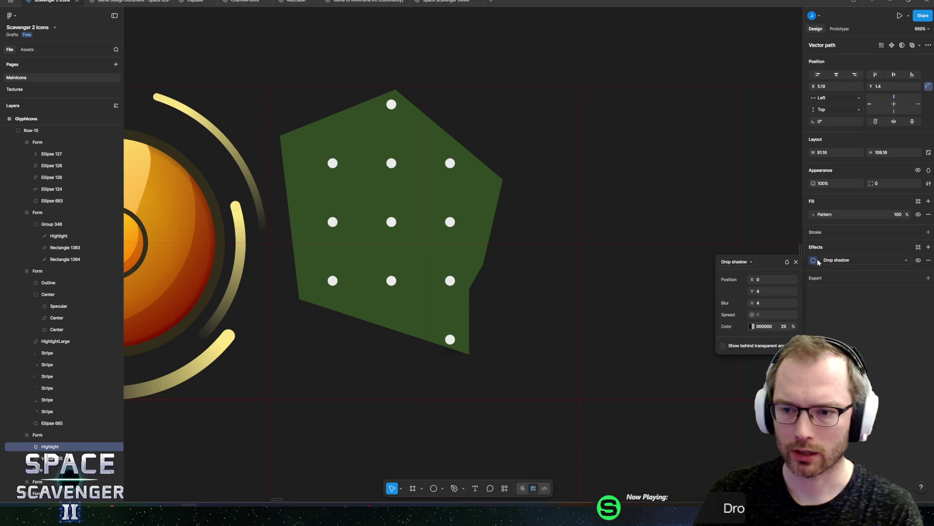
click(832, 261)
click(837, 295)
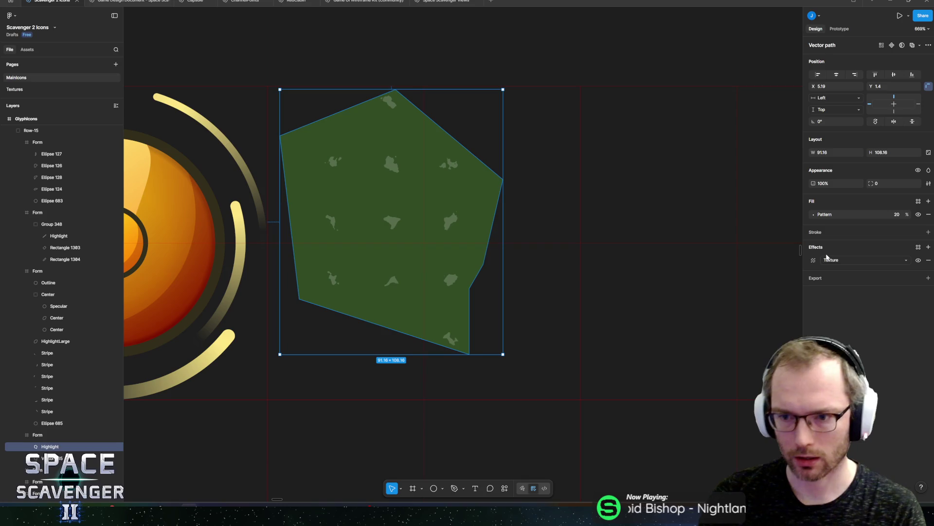
click(819, 217)
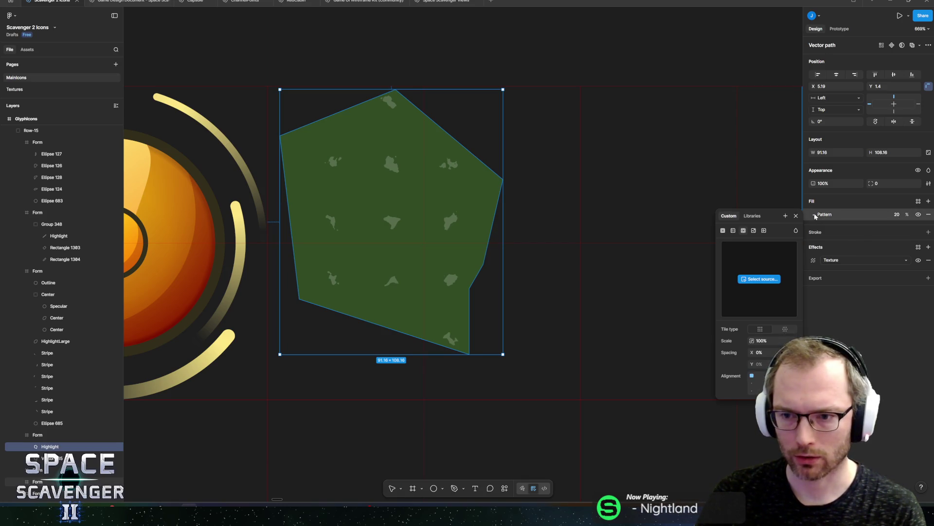
click(723, 230)
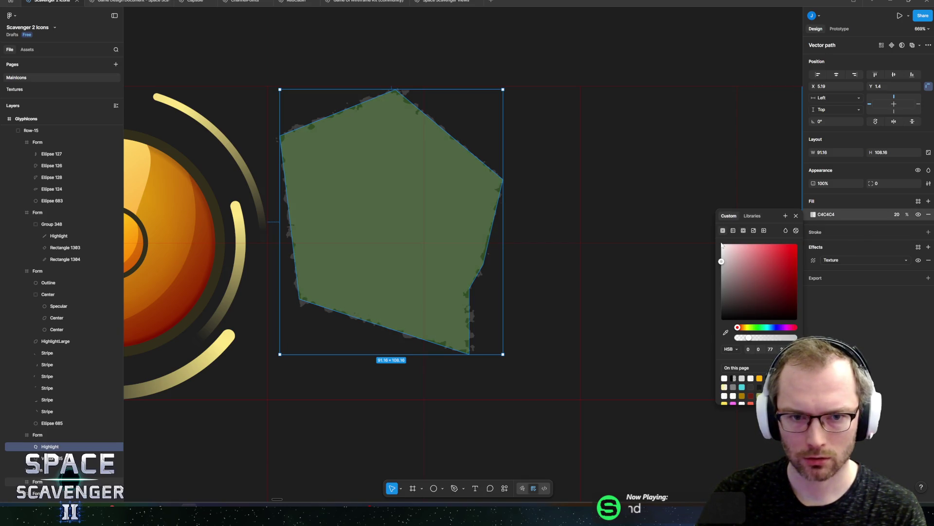
- Pull the Highlight's top, left and bottom points inward inside the pentagon
click(848, 326)
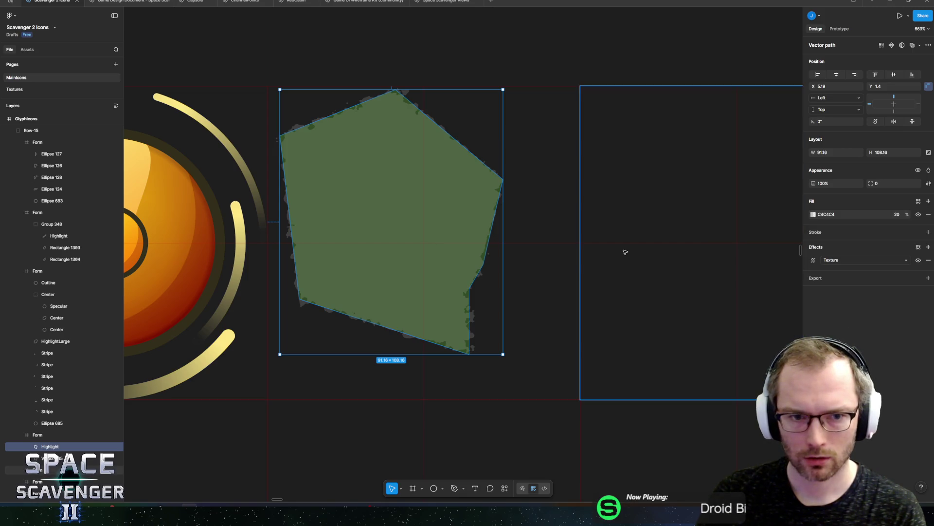
double_click(389, 96)
drag(395, 90, 394, 112)
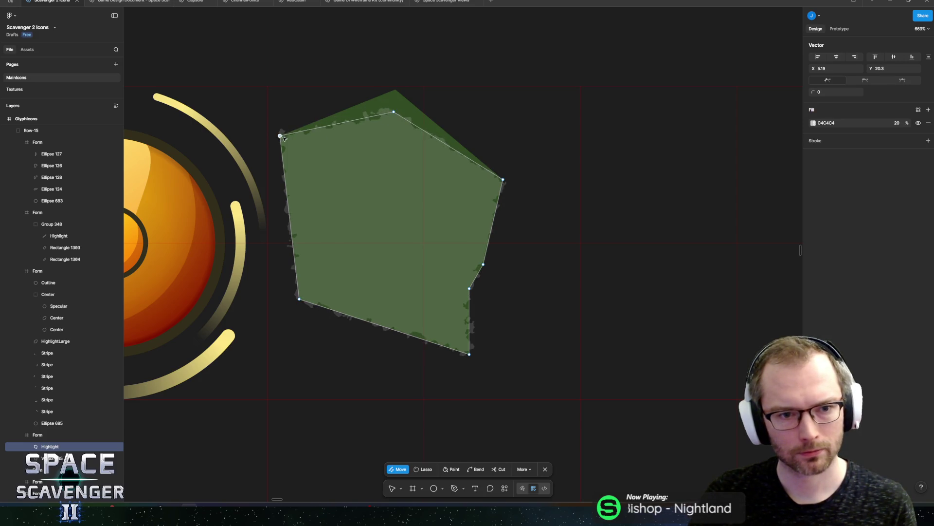
drag(279, 135, 307, 147)
drag(298, 299, 322, 243)
mouse_move(470, 356)
mouse_down()
mouse_move(411, 306)
mouse_move(340, 278)
mouse_move(428, 310)
mouse_up()
- Refine the remaining Highlight points along the edges into a 73.95 × 84.58 inset
drag(322, 243, 321, 284)
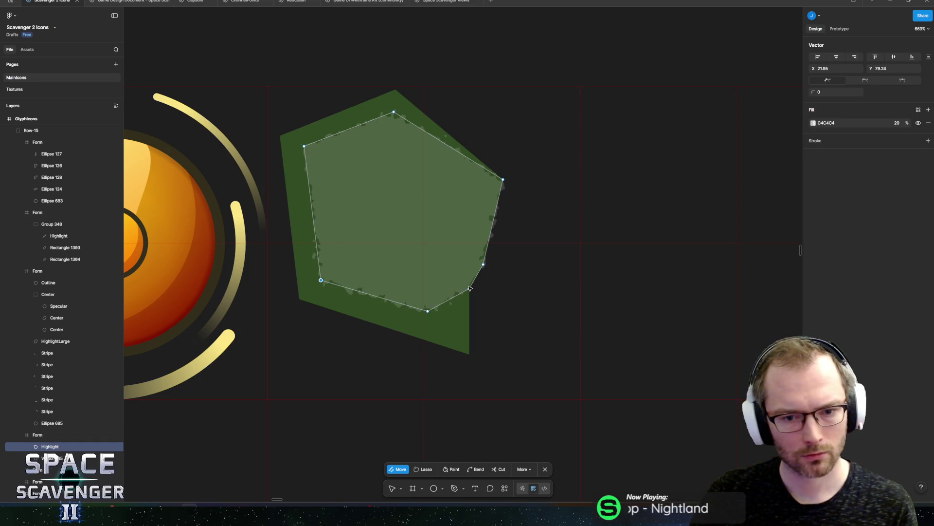
mouse_move(470, 288)
mouse_down()
mouse_move(398, 260)
mouse_move(436, 270)
mouse_up()
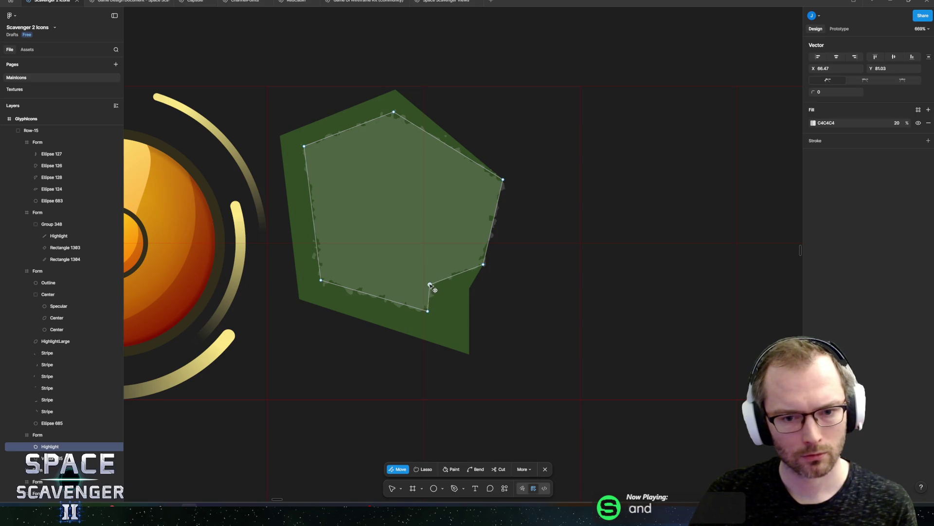
drag(427, 312, 437, 320)
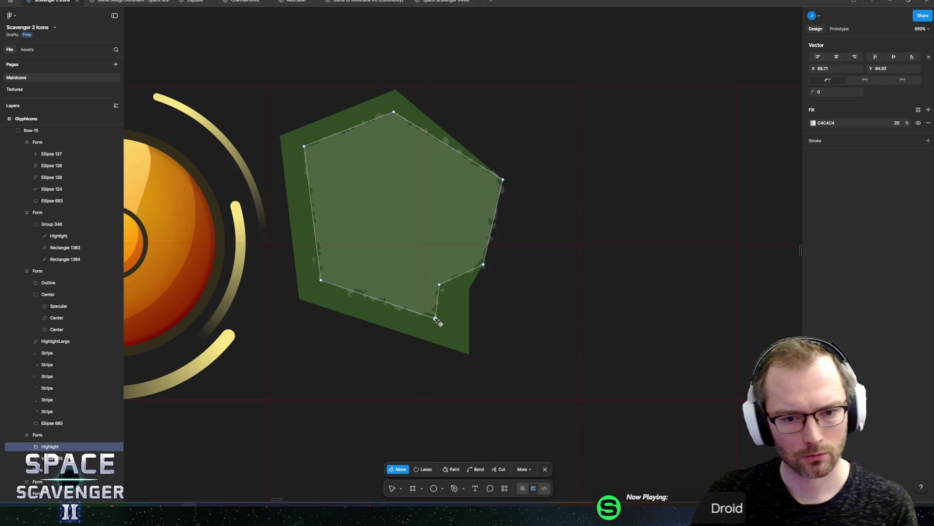
drag(473, 262, 457, 258)
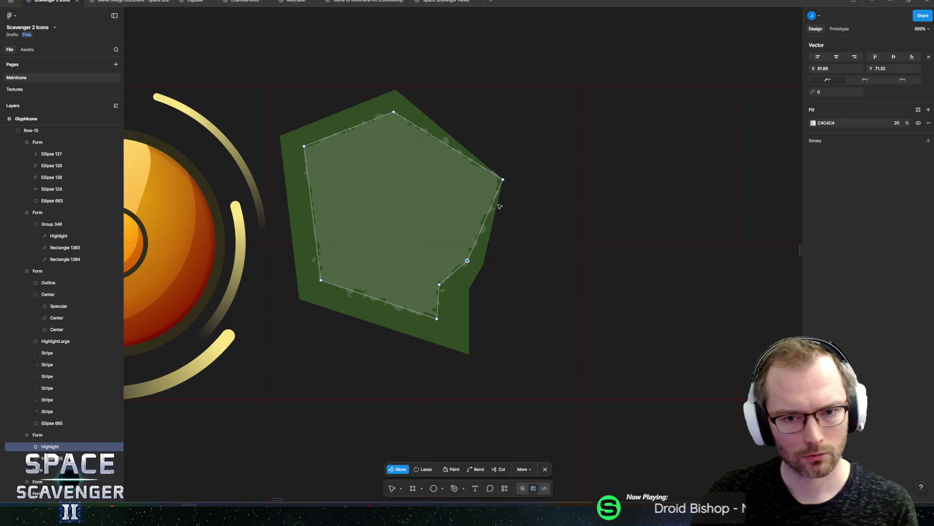
mouse_move(504, 180)
mouse_down()
mouse_move(465, 170)
mouse_move(481, 181)
mouse_up()
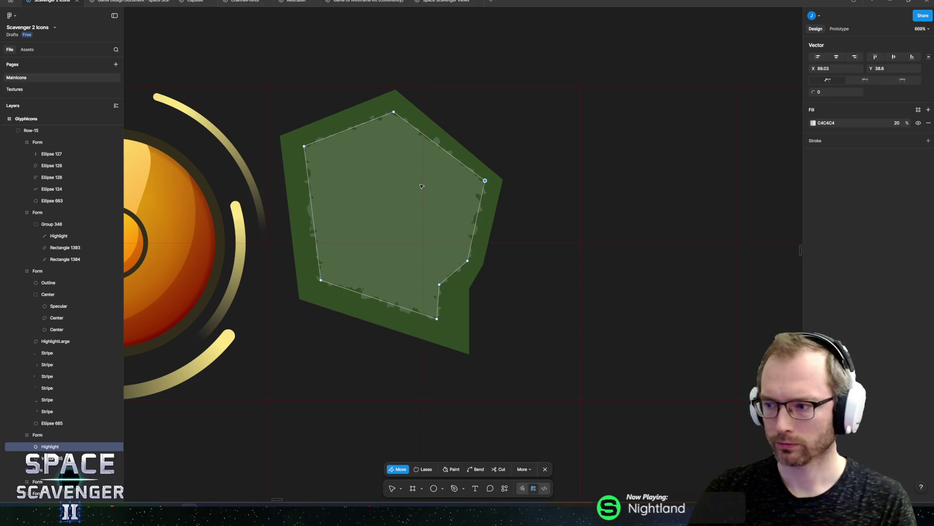
key(Escape)
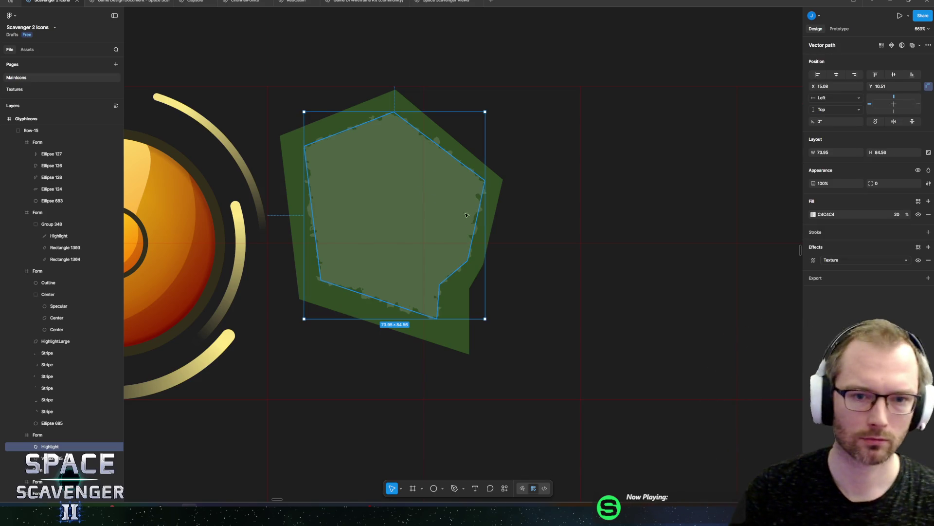
key(Escape)
scroll(496, 85, down, 5)
scroll(492, 104, down, 5)
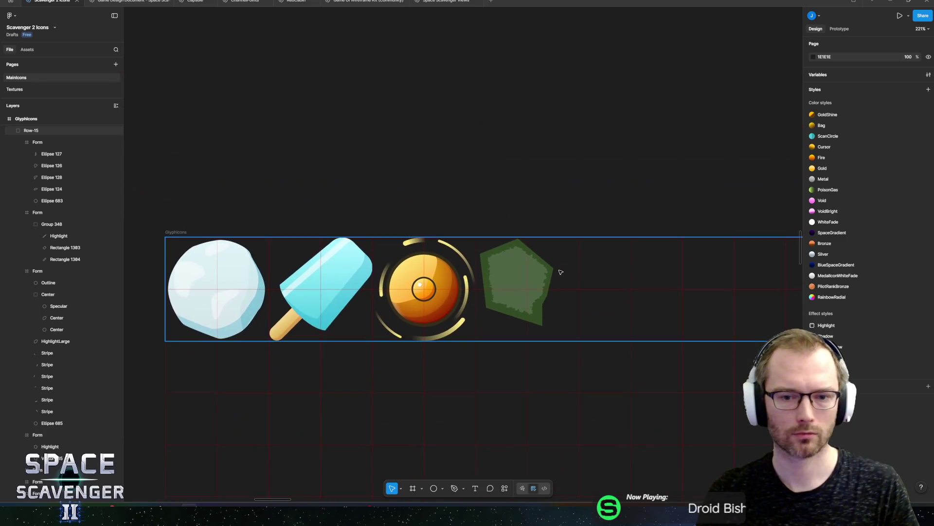
- Set the pentagon fill brightness to 50, giving medium green 52803D
scroll(570, 251, up, 10)
click(486, 302)
scroll(726, 225, left, 2)
click(811, 214)
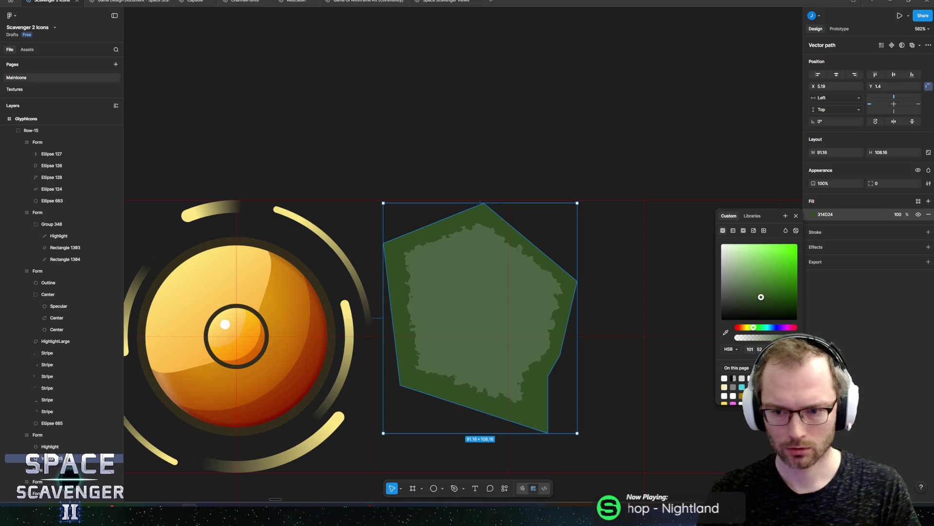
text(80)
key(Return)
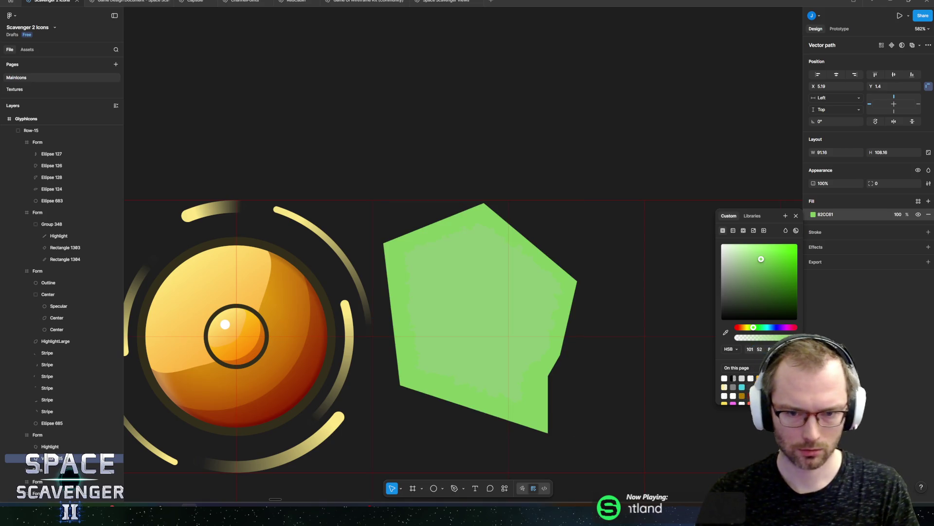
text(50)
key(Return)
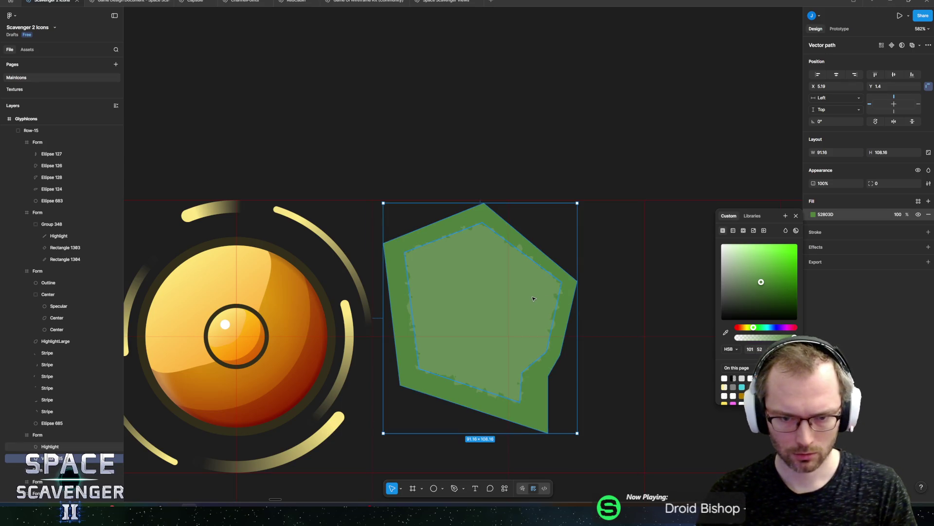
- Paste the pentagon's green into the Highlight fill and raise brightness to 80 for 83CC81
click(490, 248)
click(512, 274)
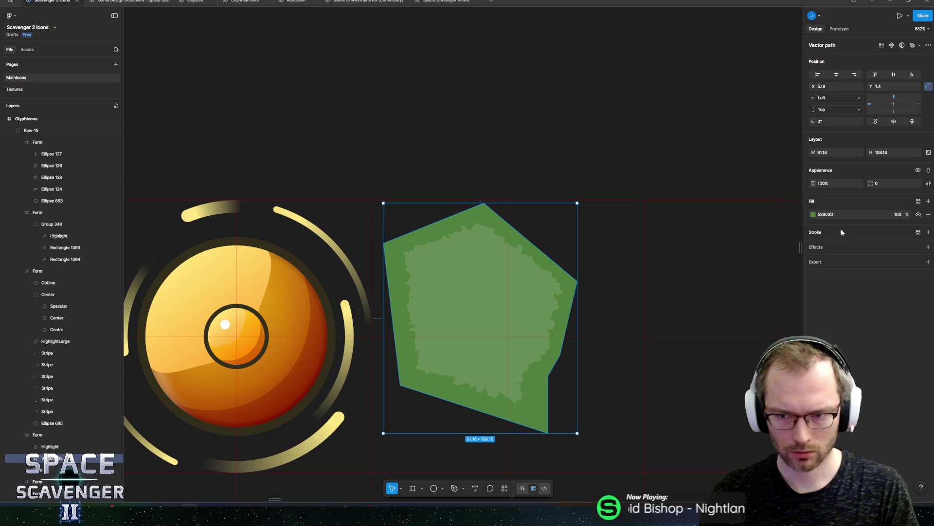
click(512, 274)
click(831, 221)
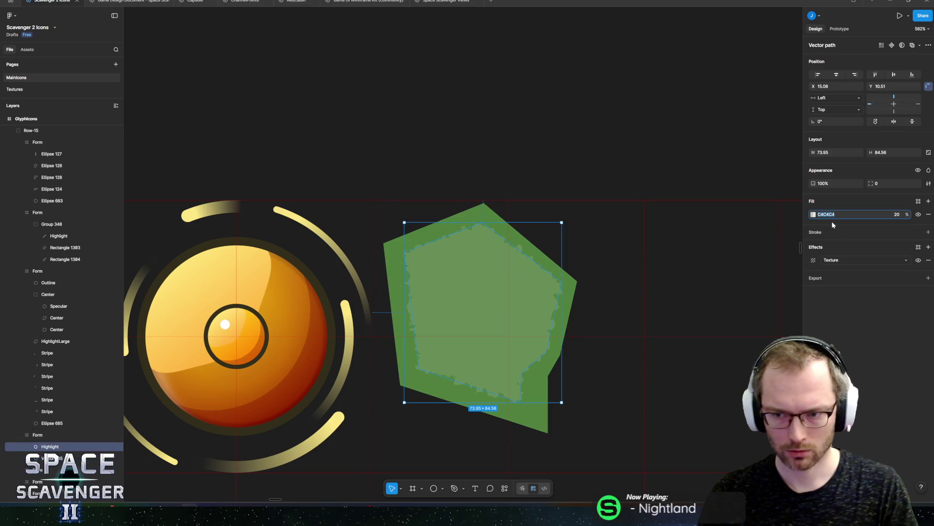
text(52803D)
key(Return)
click(813, 214)
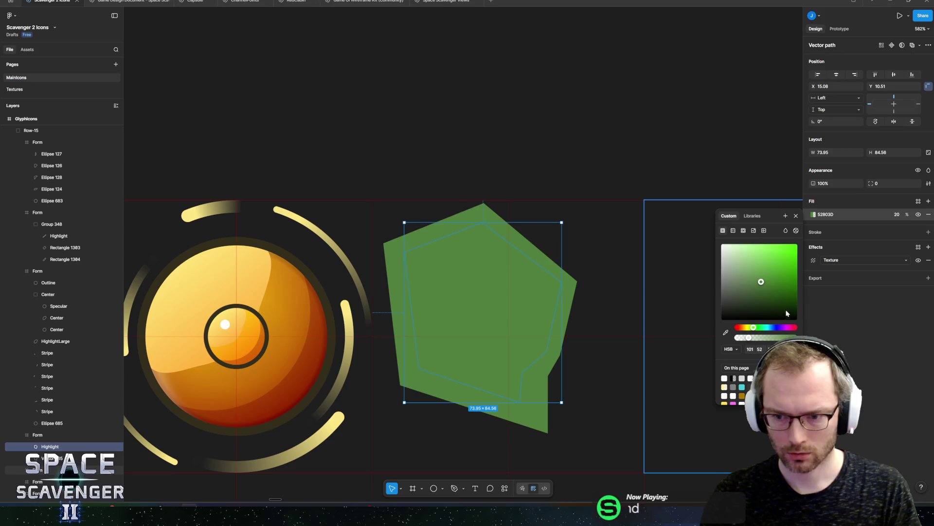
text(80)
key(Return)
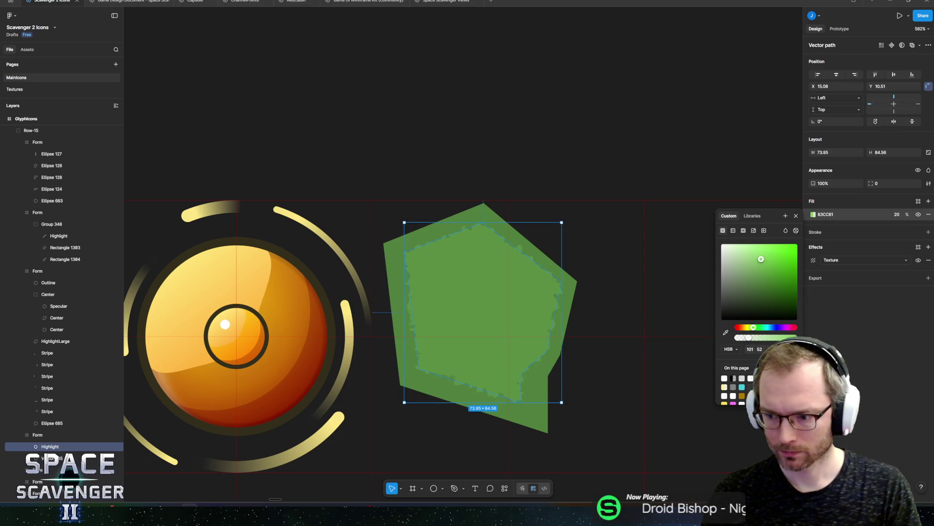
click(852, 331)
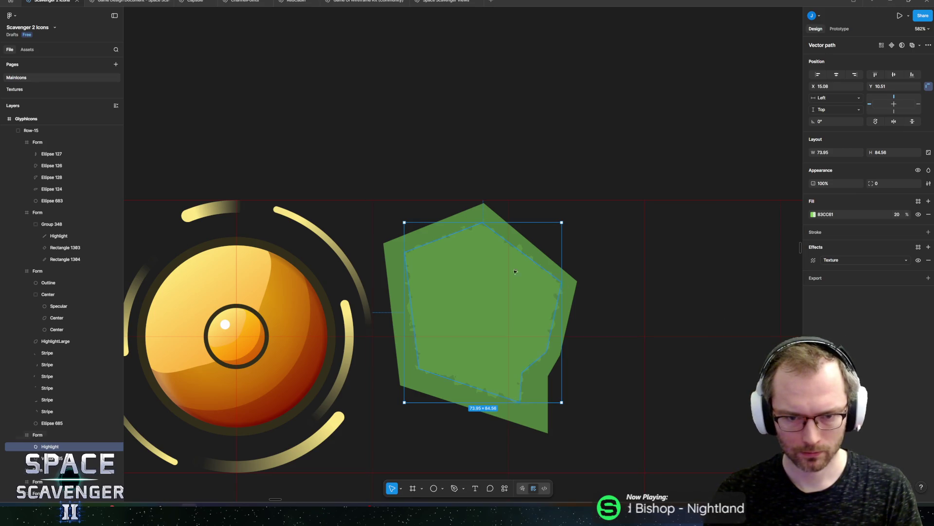
- Add a black 000000 stroke to the outer pentagon
click(396, 258)
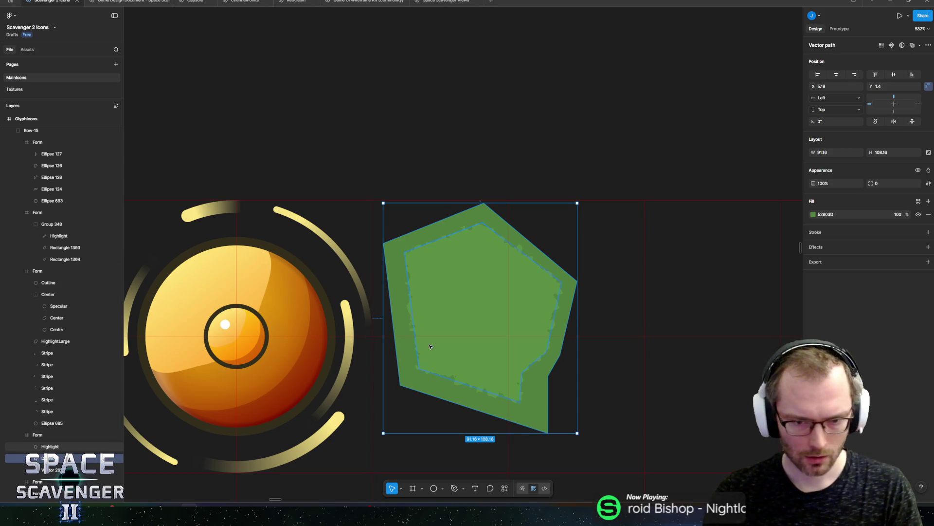
click(928, 232)
click(813, 245)
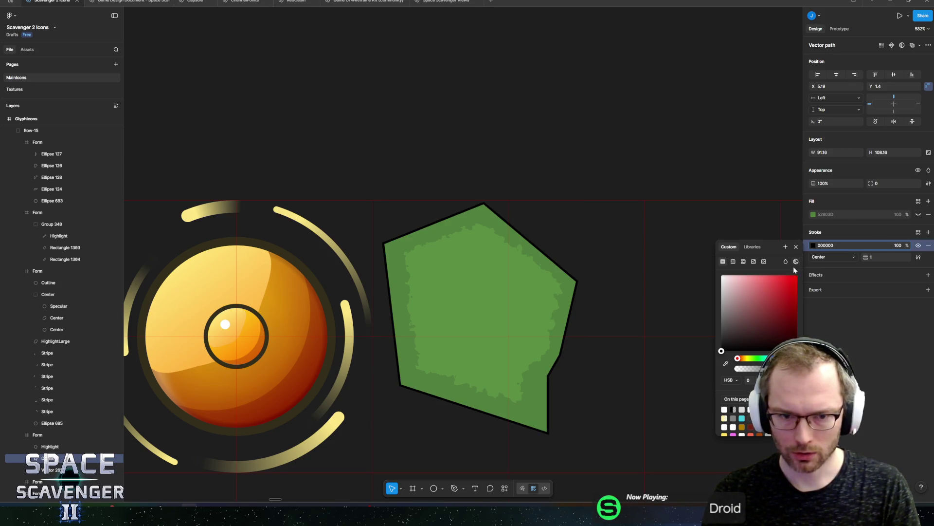
- Make the pentagon's stroke 11 thick and aligned Inside
click(882, 257)
text(11)
key(Return)
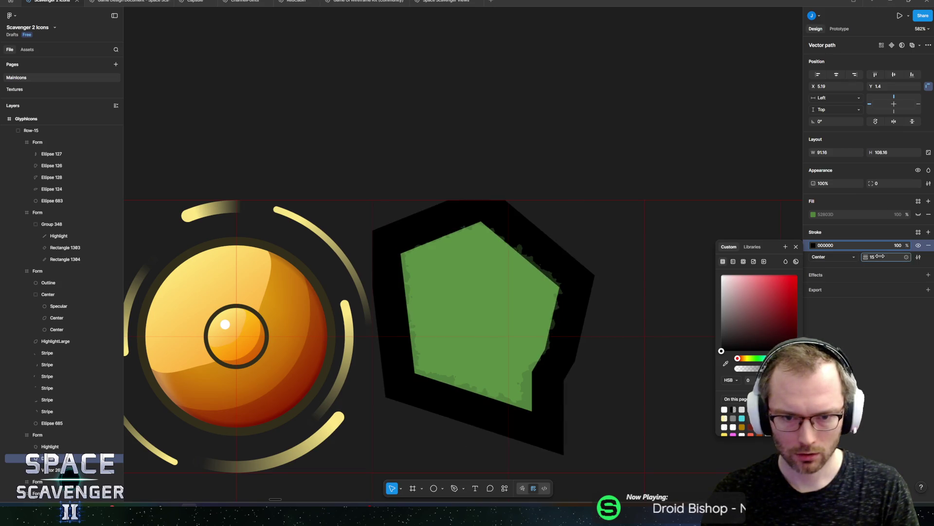
click(822, 256)
click(833, 269)
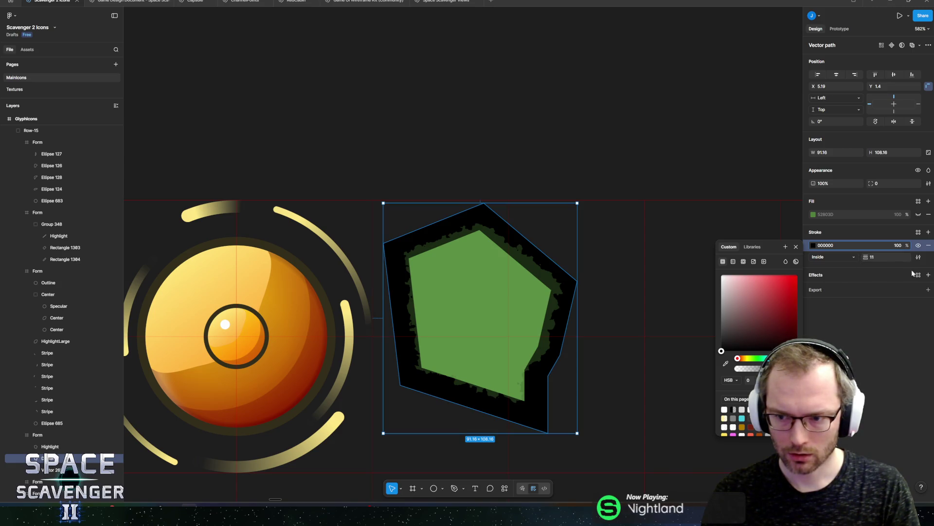
- Add a Texture effect to the pentagon and raise its size to about 6.7
click(928, 276)
click(830, 288)
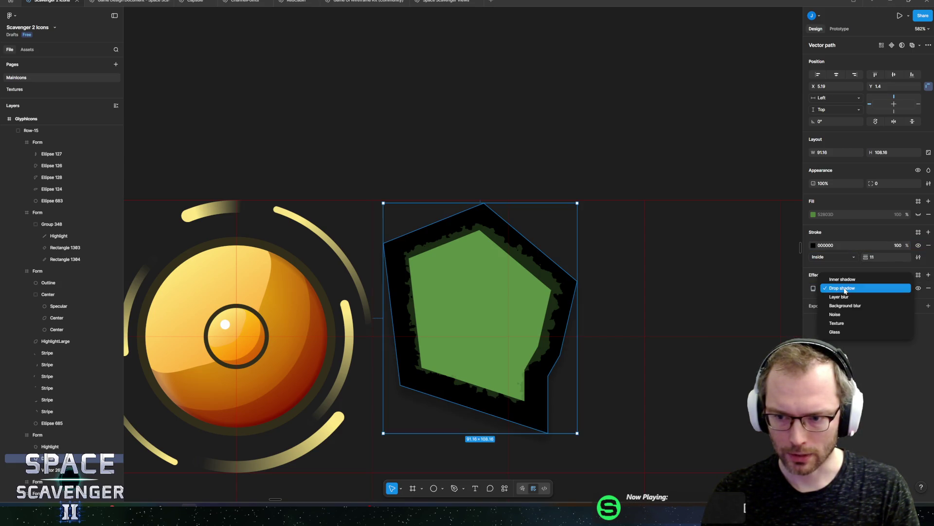
click(849, 321)
scroll(761, 294, up, 3)
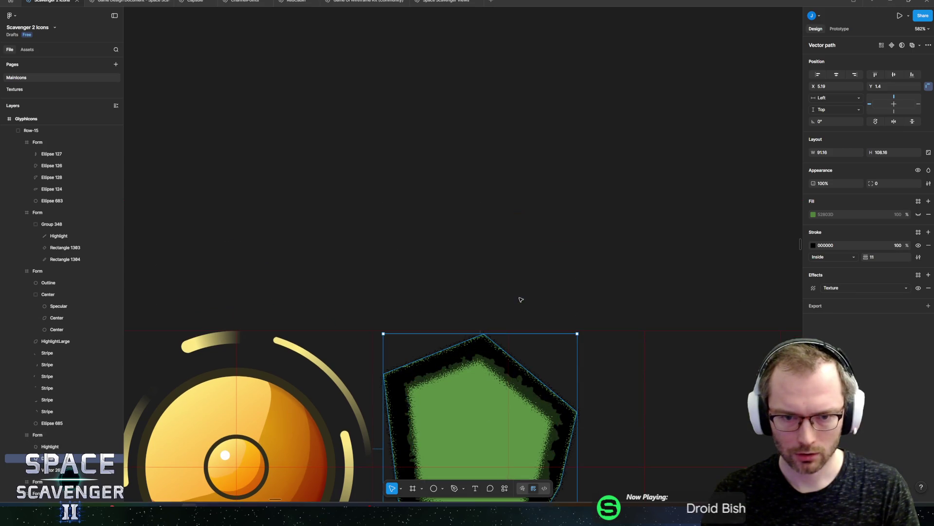
scroll(517, 336, up, 5)
scroll(517, 336, down, 5)
scroll(583, 289, down, 5)
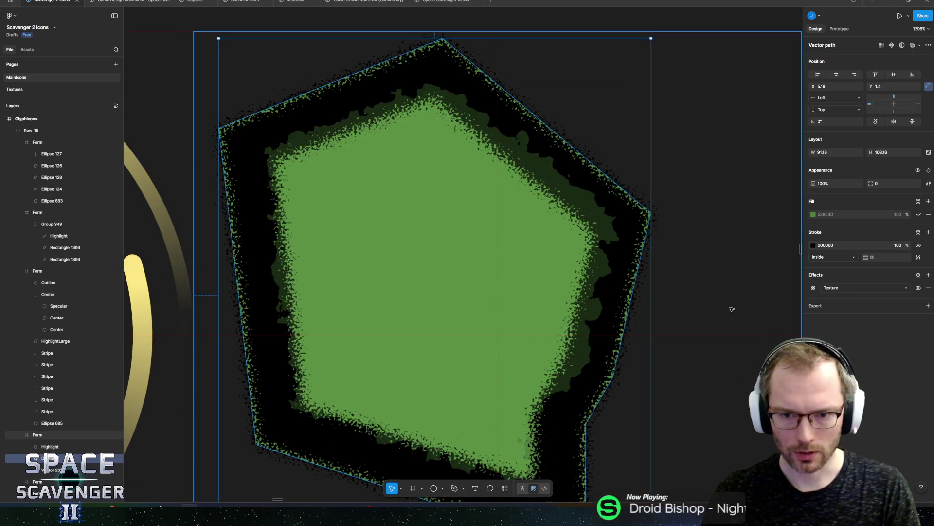
click(813, 287)
drag(754, 307, 800, 307)
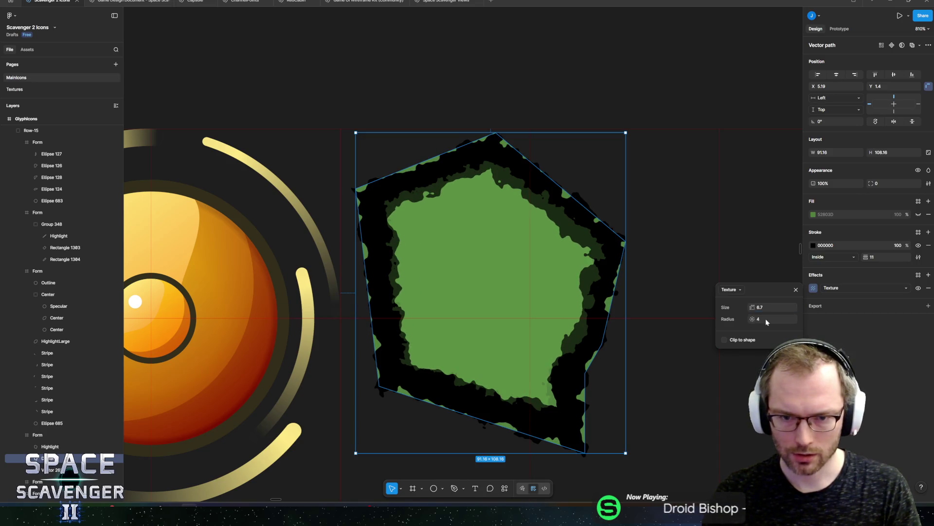
key(shift+Tab)
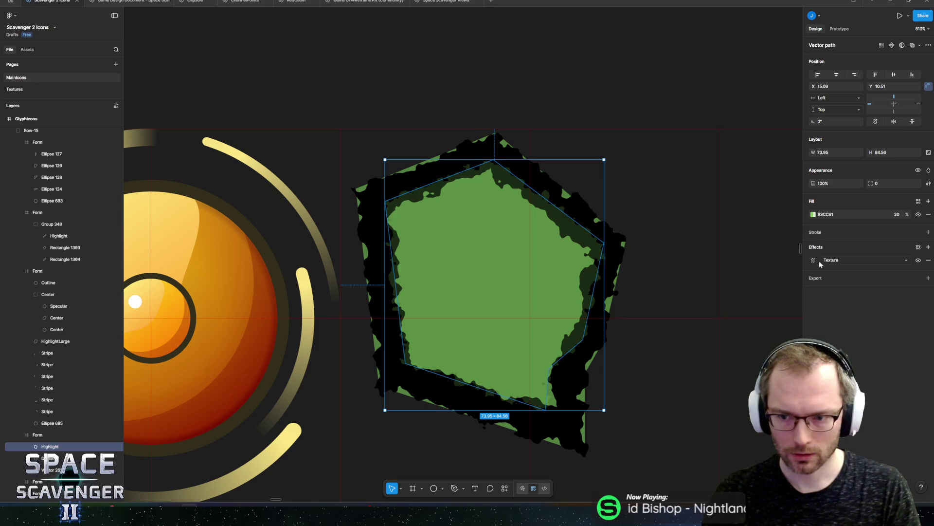
- Raise the Highlight's texture size to 9.3 for a coarser grain
click(814, 260)
mouse_move(752, 280)
mouse_down()
mouse_move(807, 285)
mouse_move(792, 290)
mouse_up()
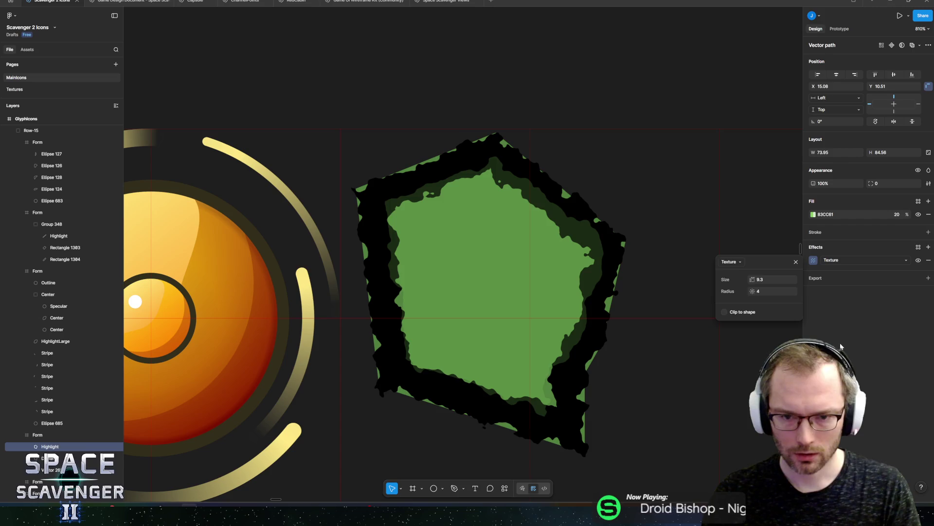
click(465, 178)
- Change the pentagon's stroke colour from black to a very dark green, entering 101A0C
key(Tab)
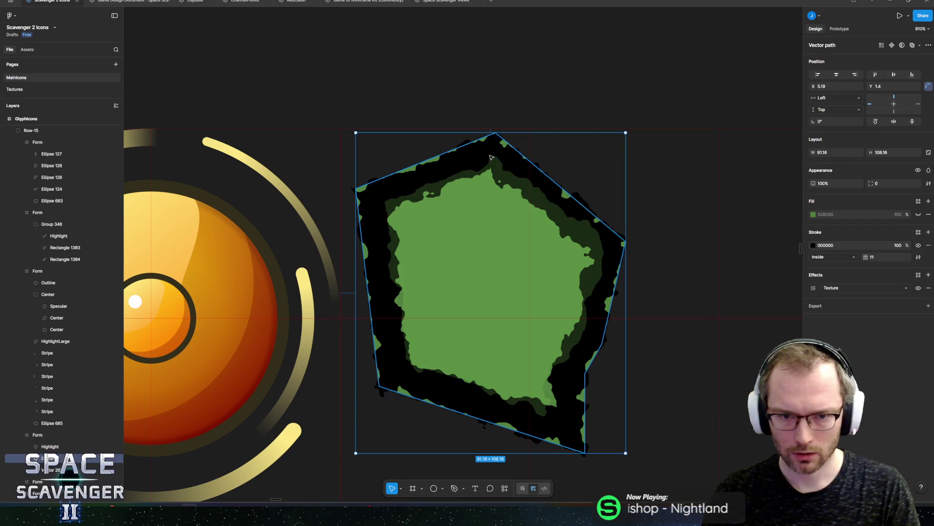
click(812, 245)
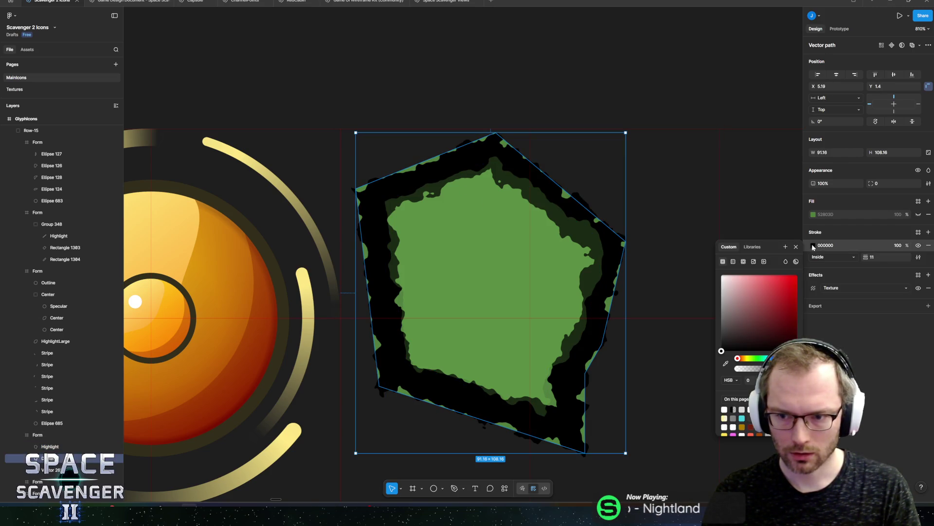
click(754, 358)
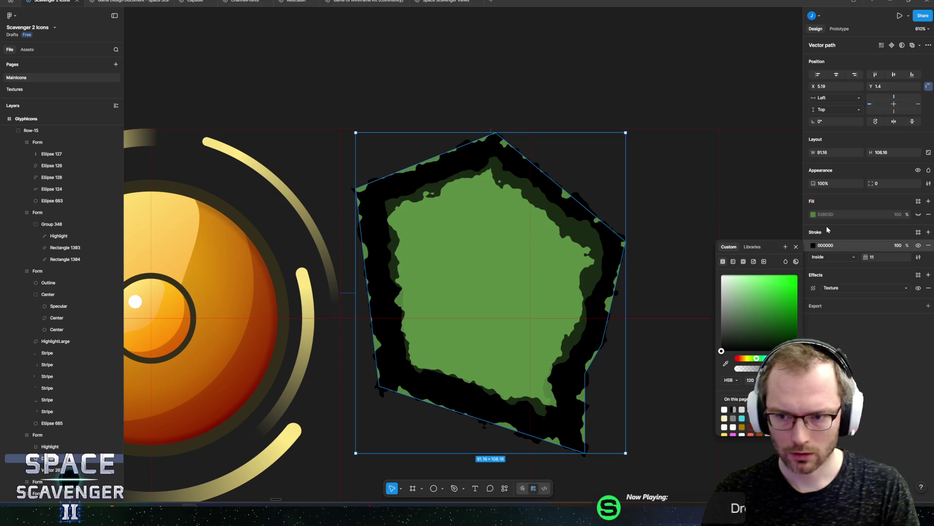
click(833, 246)
text(52803D)
key(Return)
click(827, 245)
text(101A0C)
key(Return)
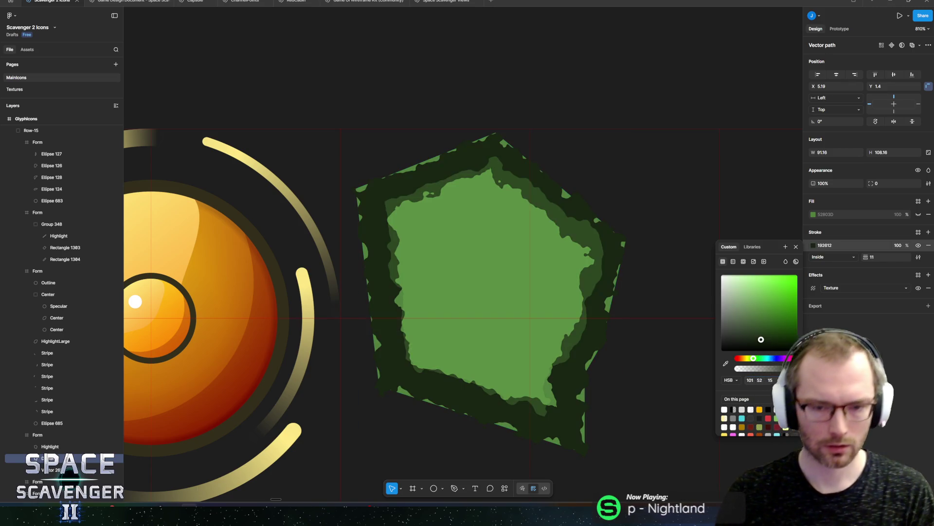
click(520, 113)
scroll(520, 113, down, 5)
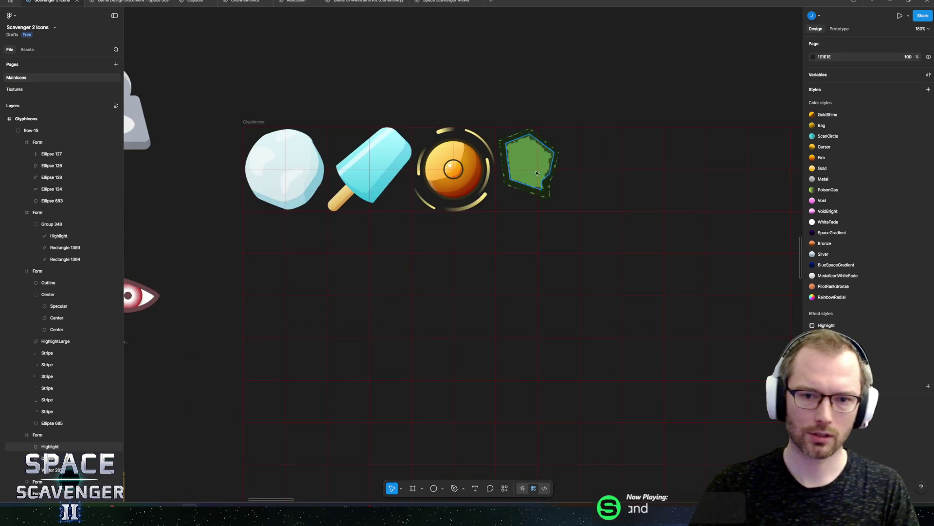
- Zoom into the green icon, hide the Highlight layer and select the larger pentagon layer beneath
scroll(492, 248, up, 2)
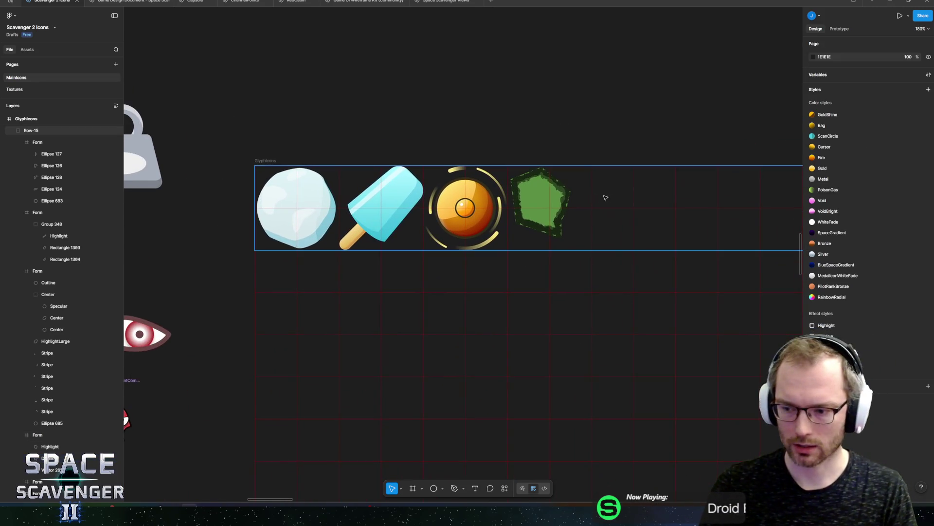
scroll(543, 212, up, 4)
click(544, 212)
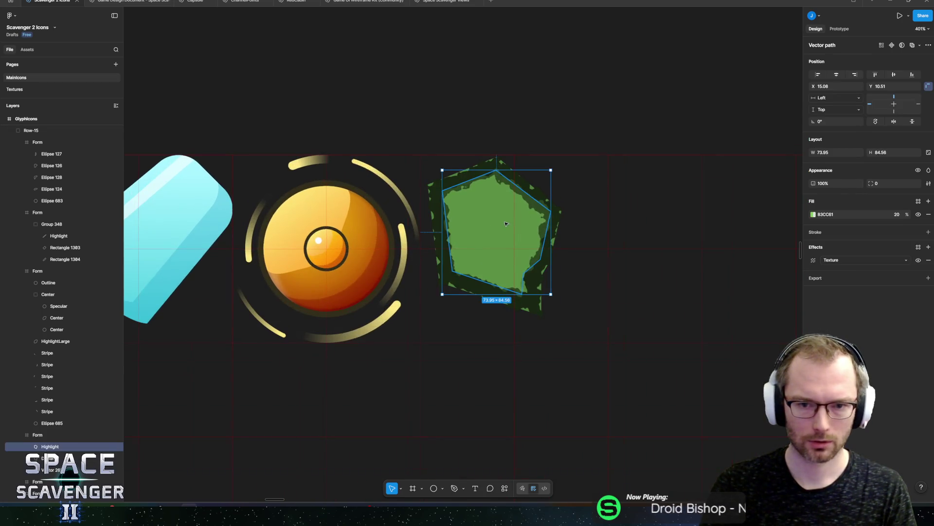
scroll(499, 218, up, 3)
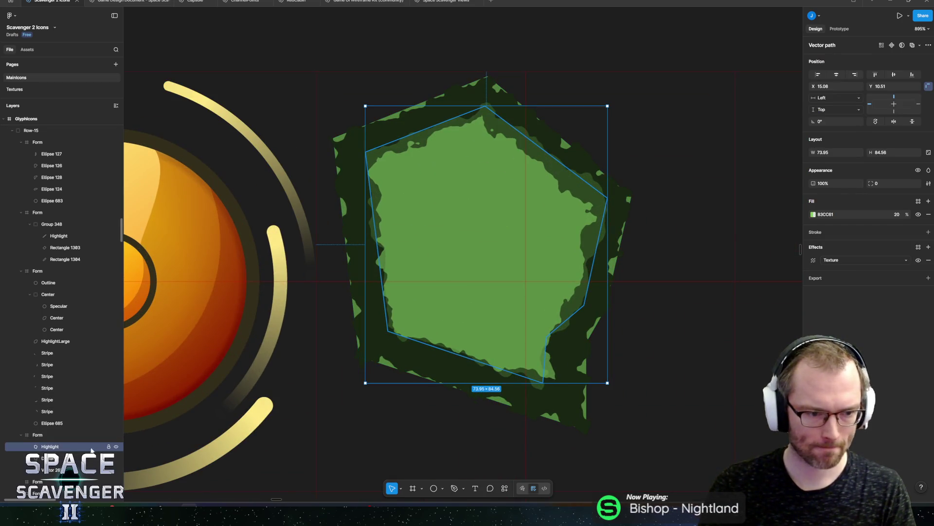
click(116, 447)
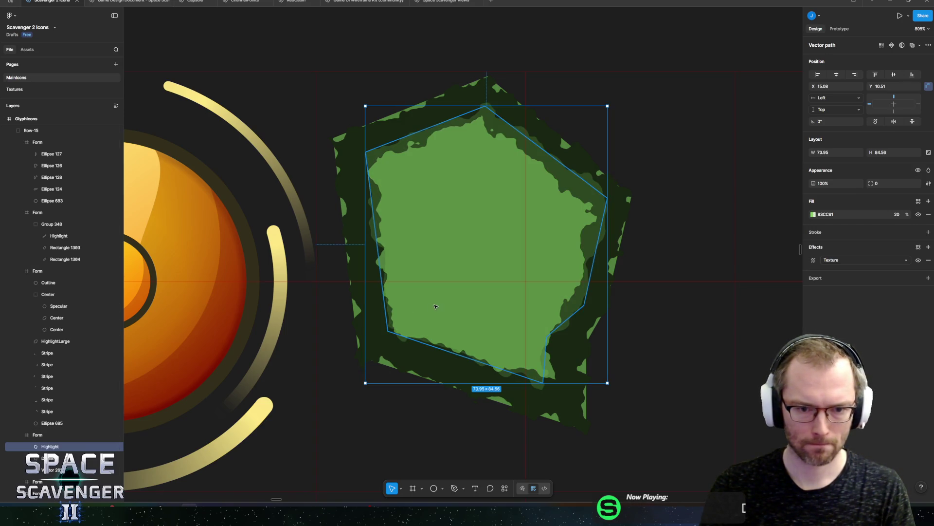
click(102, 458)
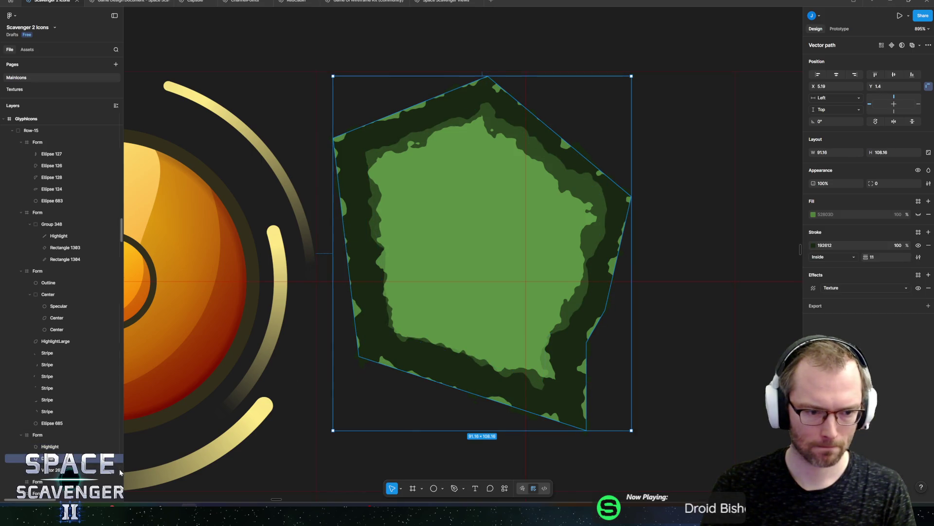
scroll(120, 472, down, 15)
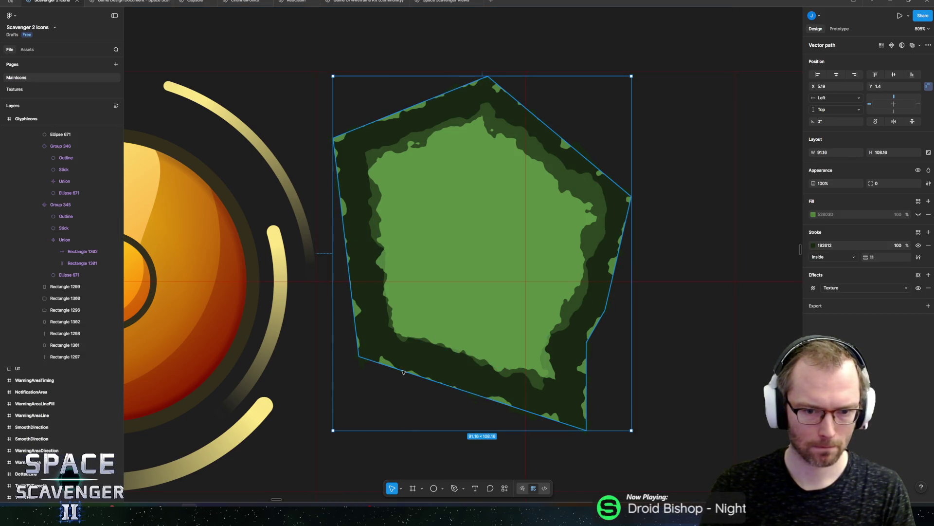
- Restore the Highlight layer and check Vector 265 by briefly hiding and showing it
key(shift+Tab)
scroll(60, 339, up, 5)
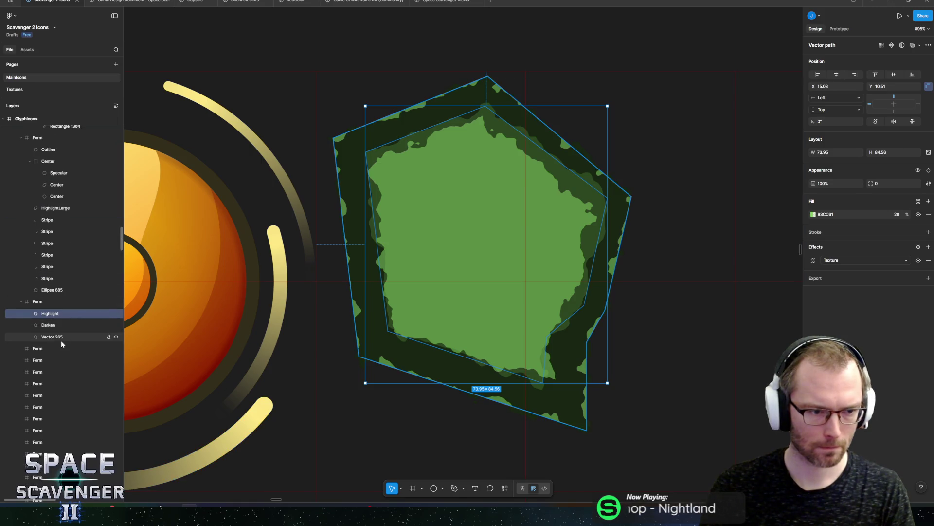
click(60, 339)
click(116, 338)
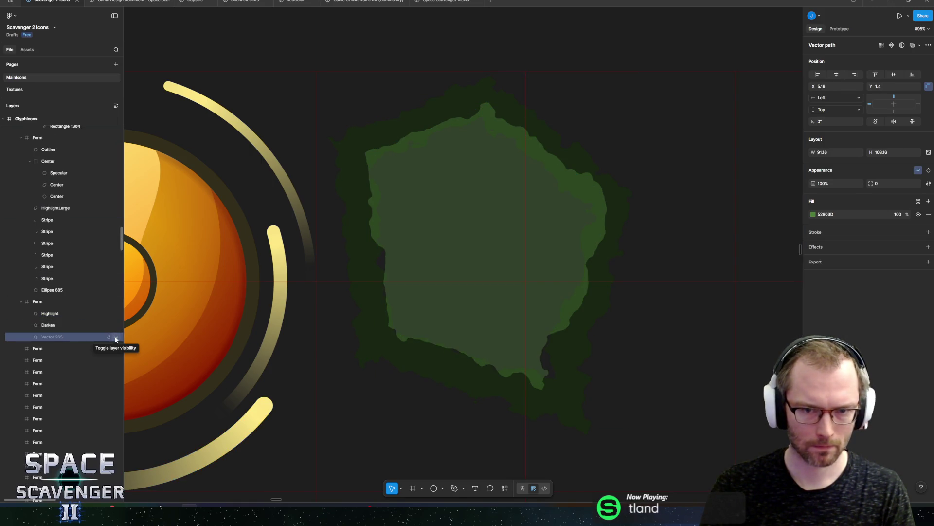
click(116, 338)
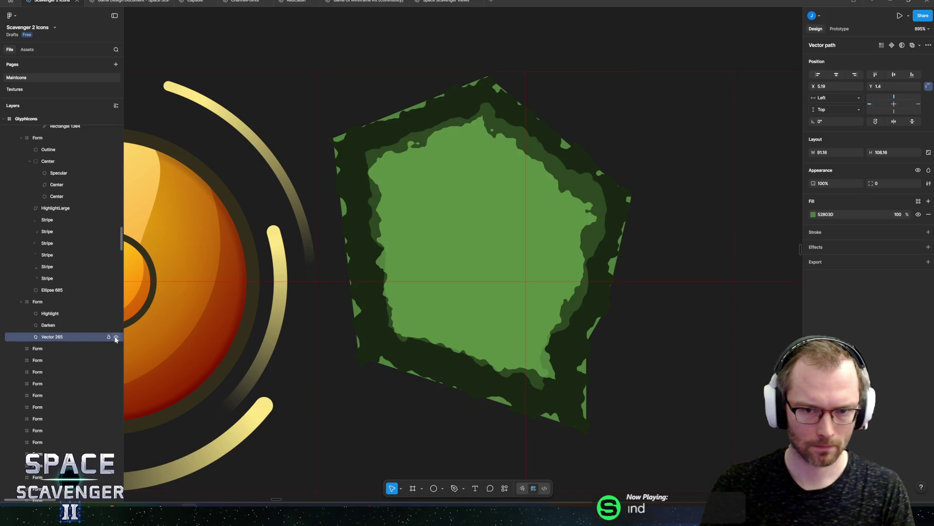
click(463, 214)
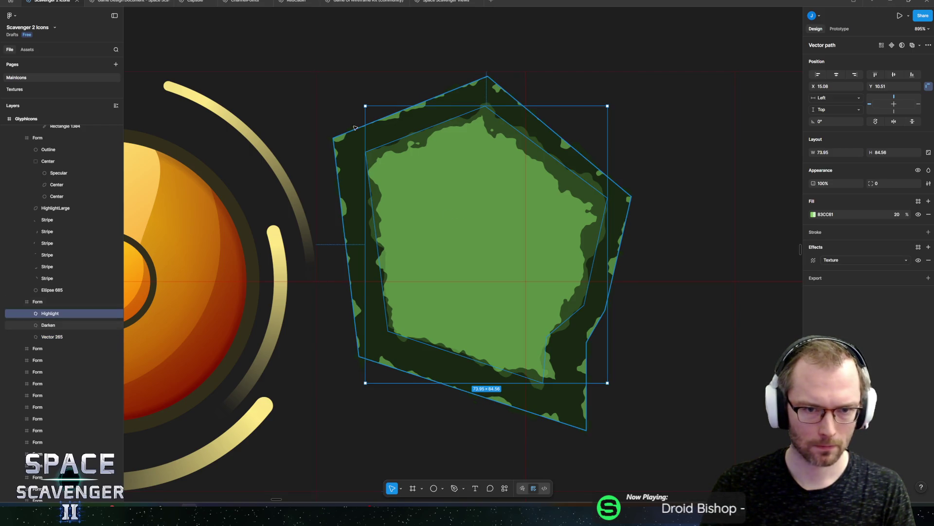
click(340, 140)
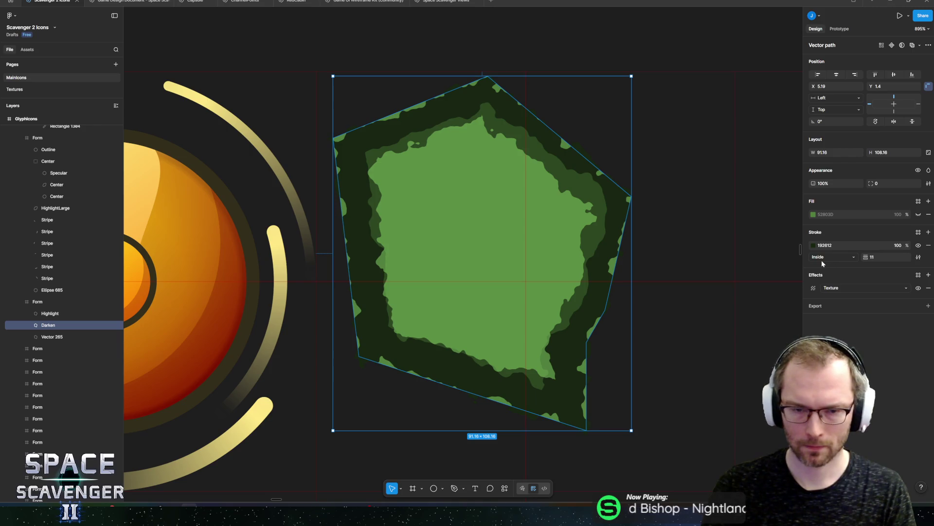
- Try scaling Vector 265 to 0.96x, undo it, and bring up its fill colour settings
key(k)
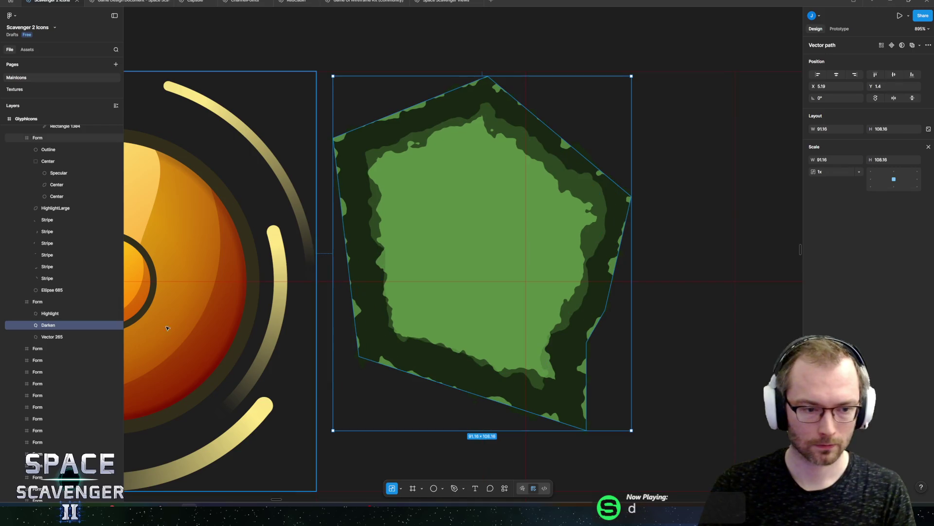
click(54, 336)
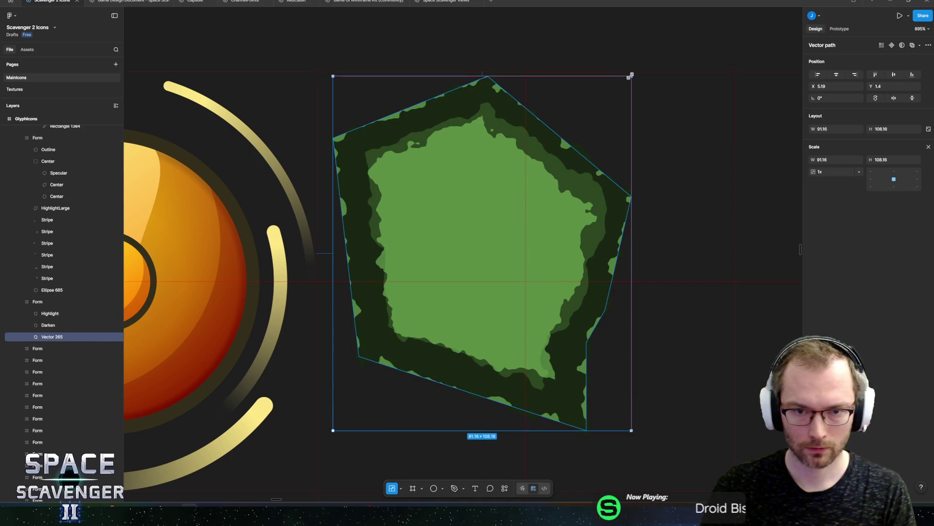
drag(631, 76, 623, 84)
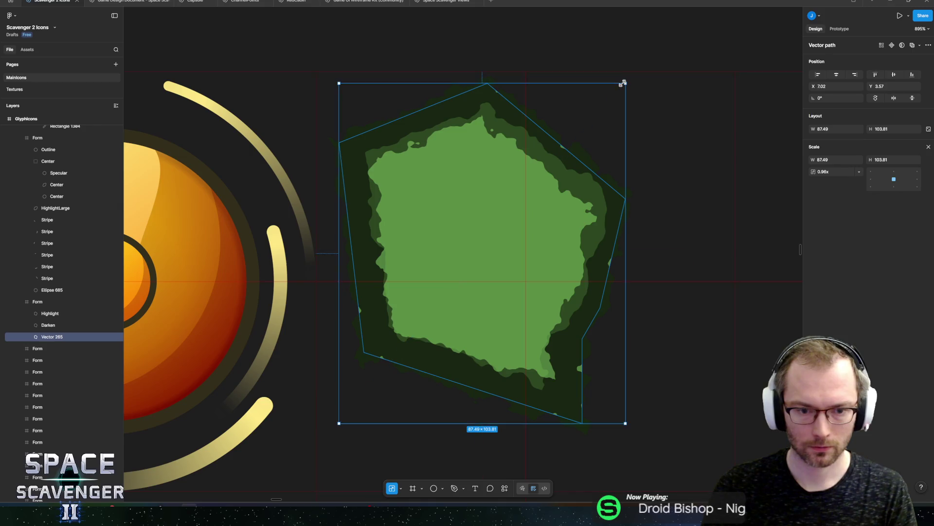
key(ctrl+z)
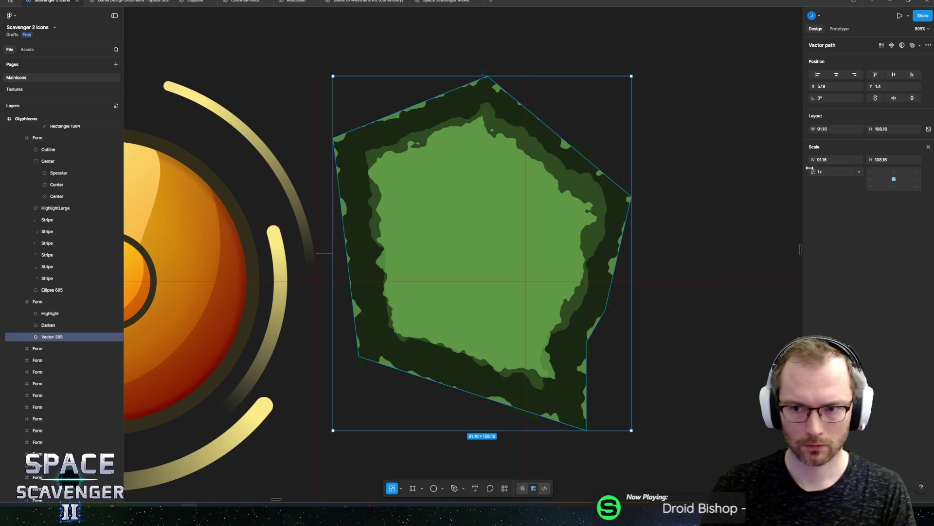
key(v)
click(813, 214)
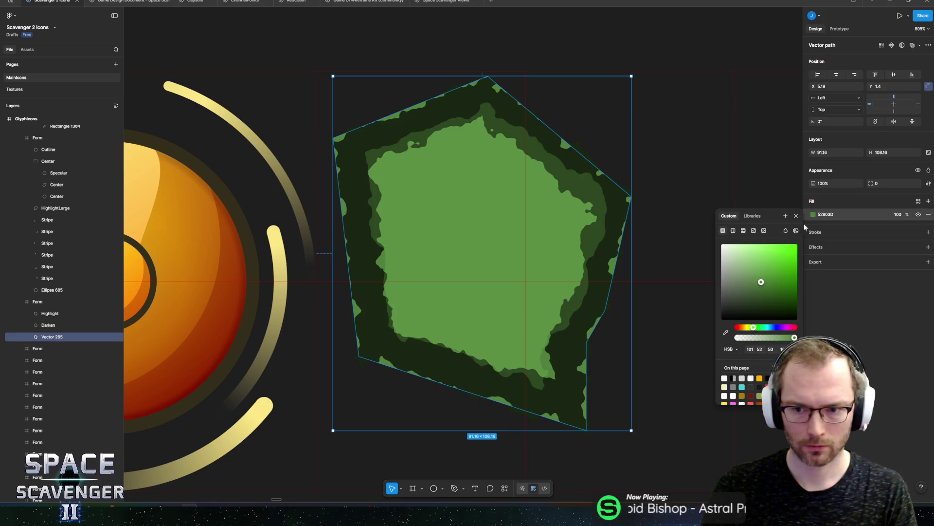
- Darken the pentagon fill to brightness 20 and convert it to a linear gradient, after briefly trying radial
text(20)
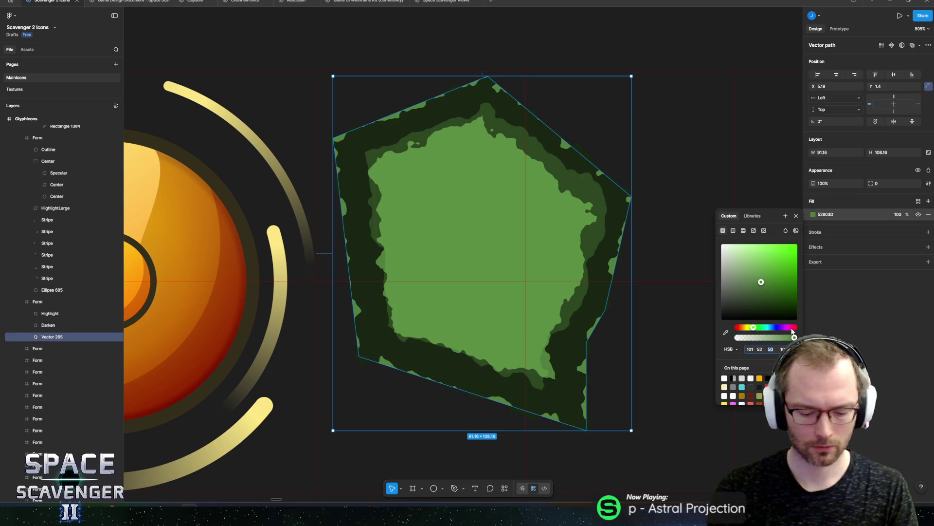
key(Return)
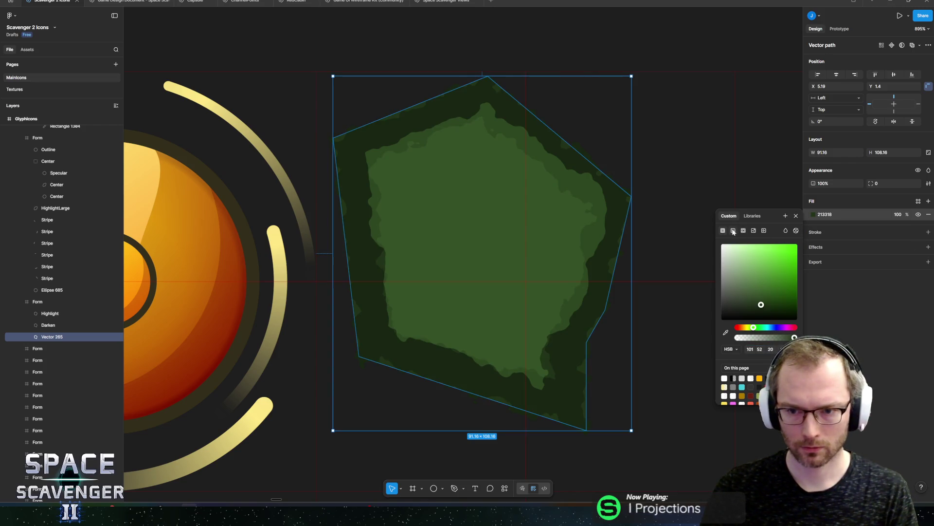
click(733, 231)
click(738, 247)
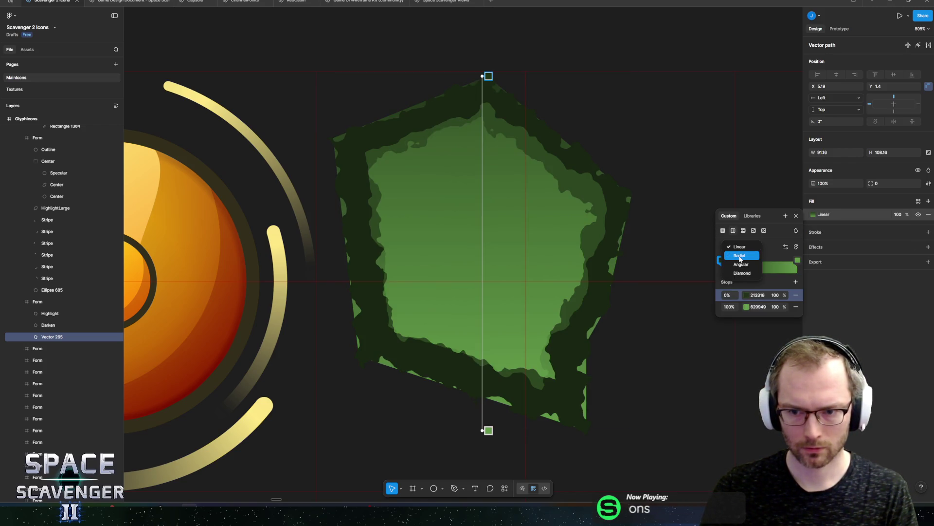
click(736, 255)
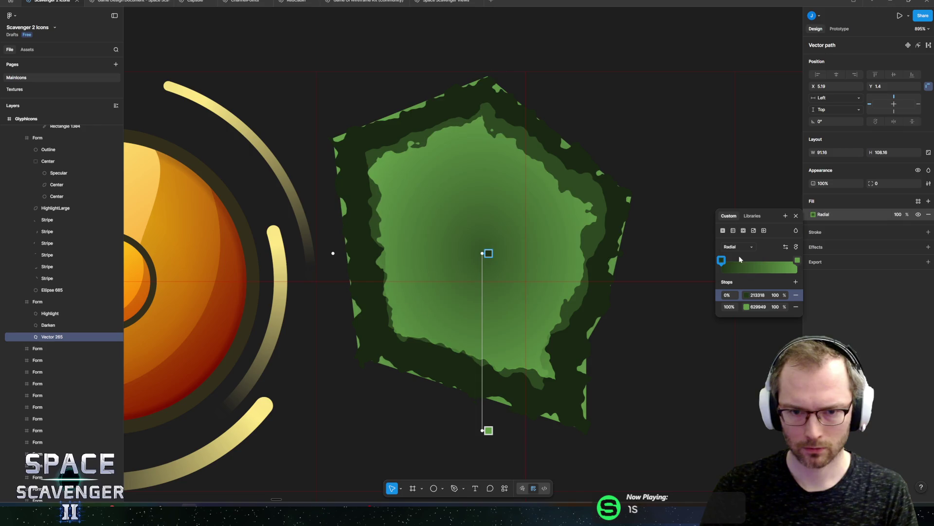
click(786, 246)
mouse_move(488, 430)
mouse_down()
mouse_move(462, 384)
mouse_move(375, 309)
mouse_move(476, 375)
mouse_up()
key(ctrl+z)
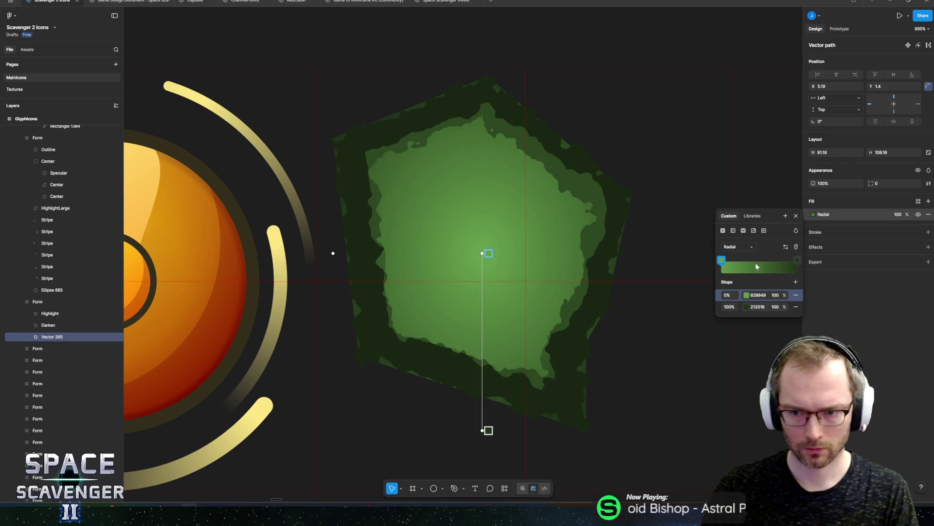
click(739, 247)
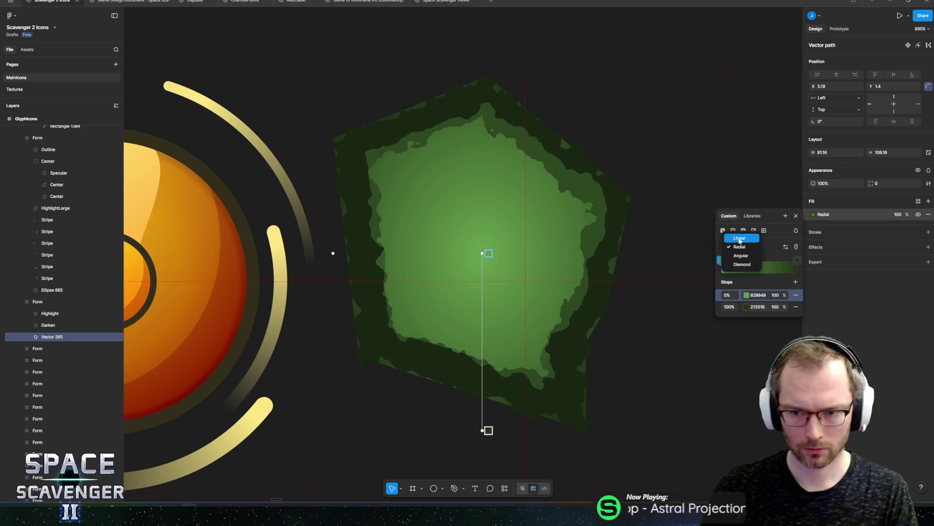
click(730, 238)
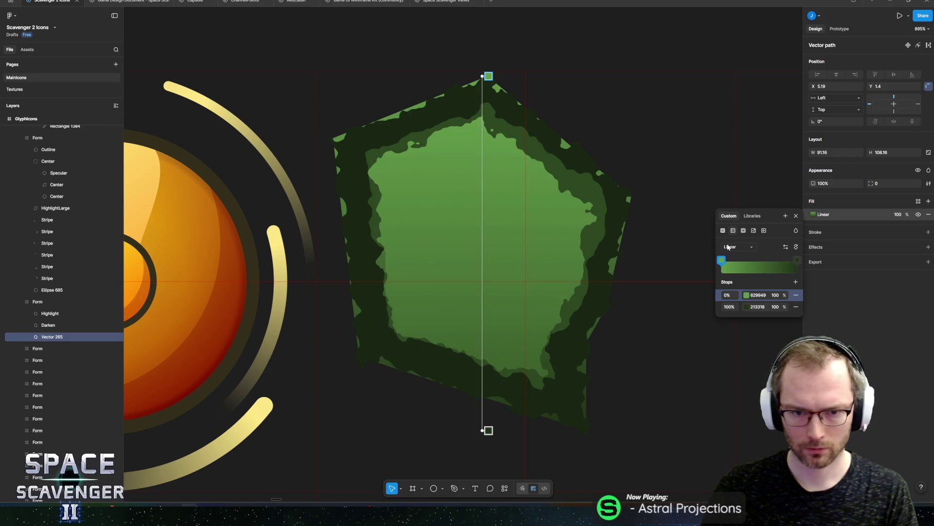
- Add a 629949 middle gradient stop and make the 0% stop dark 213318
click(764, 267)
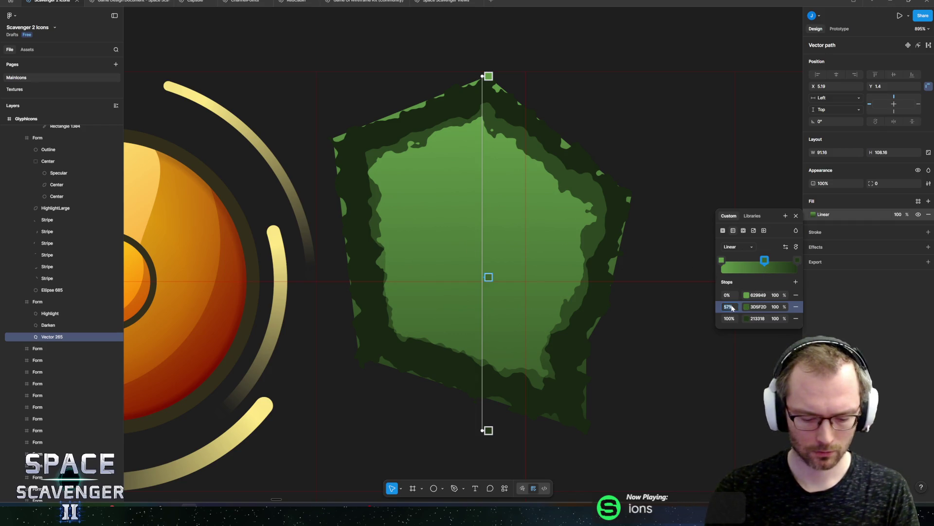
key(Tab)
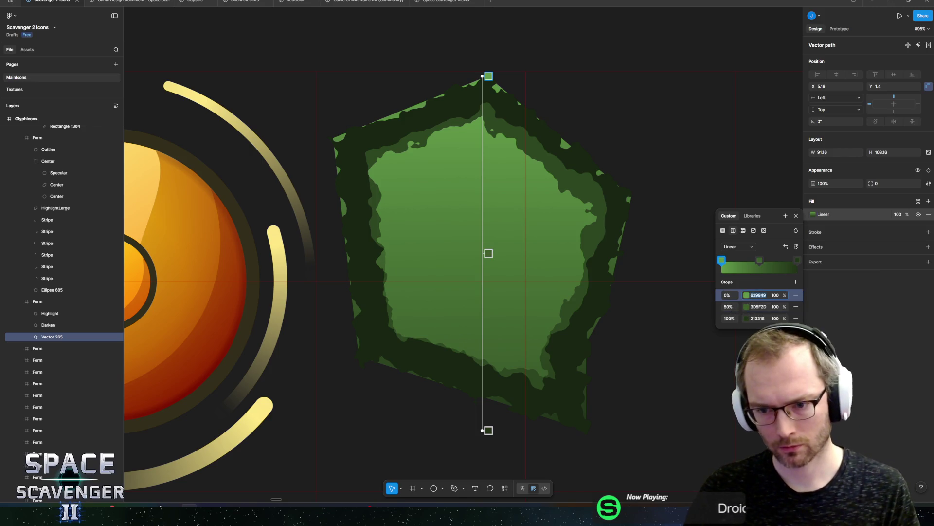
text(629949)
key(Tab)
key(Tab)
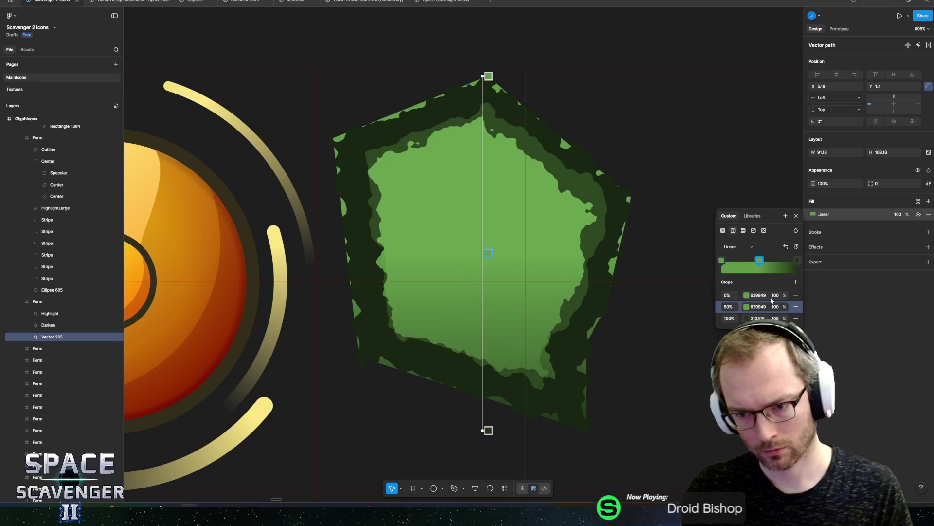
key(ctrl+c)
click(760, 291)
key(ctrl+v)
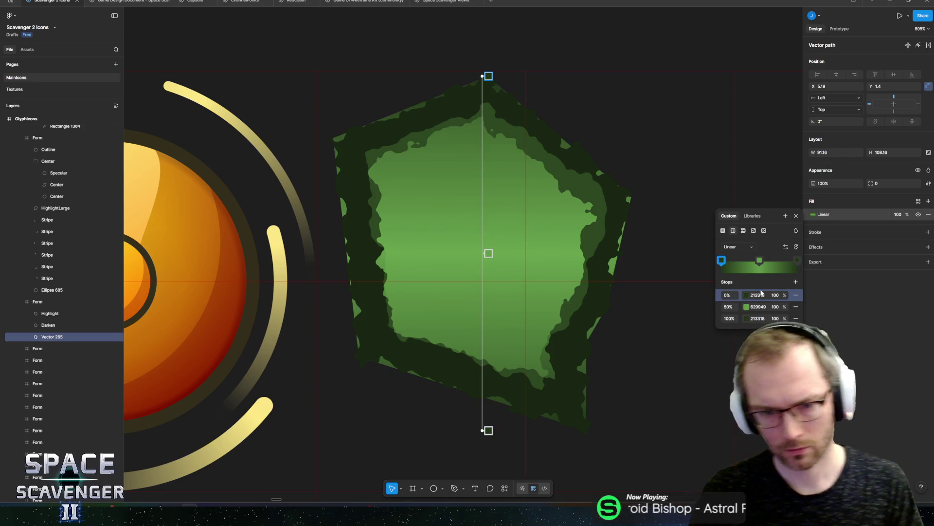
- Run the gradient diagonally from lower left to upper right, with 629949 stops at 40% and 60%
click(796, 246)
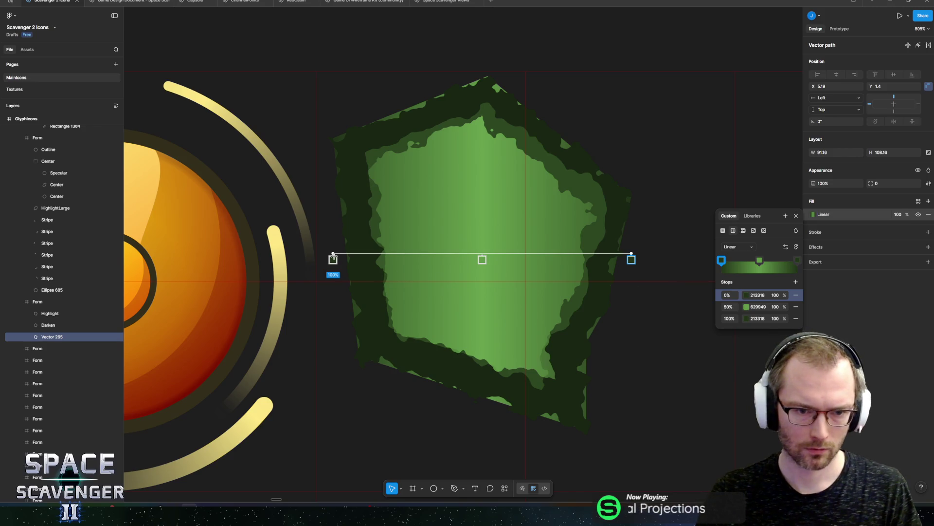
drag(333, 259, 358, 343)
drag(637, 249, 628, 191)
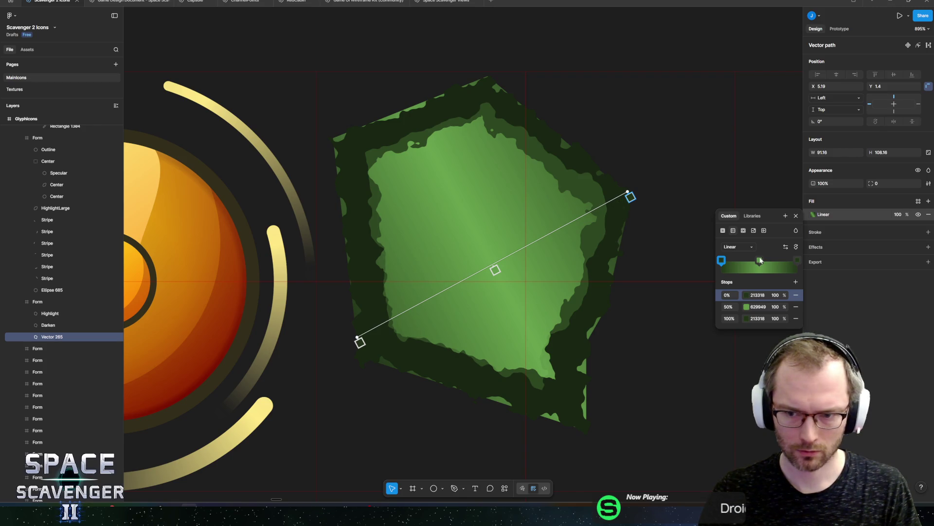
click(795, 283)
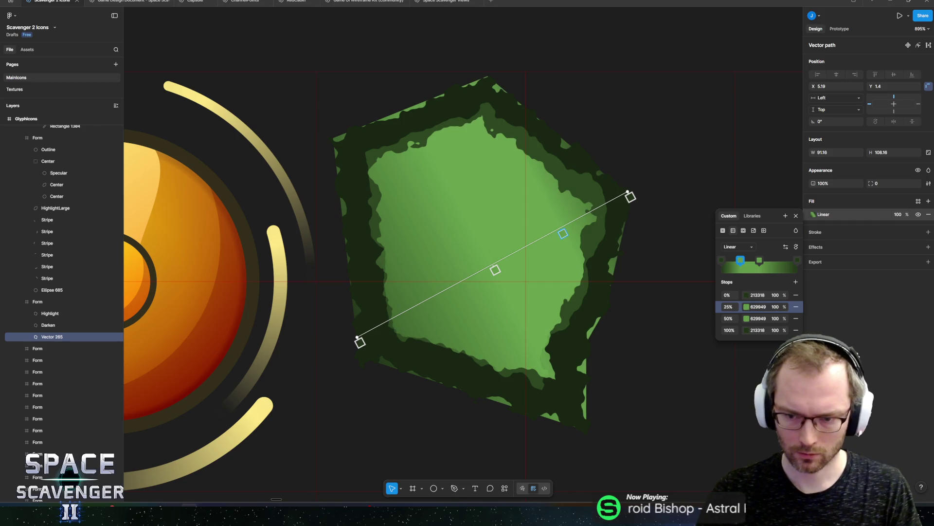
click(729, 318)
text(60)
key(Return)
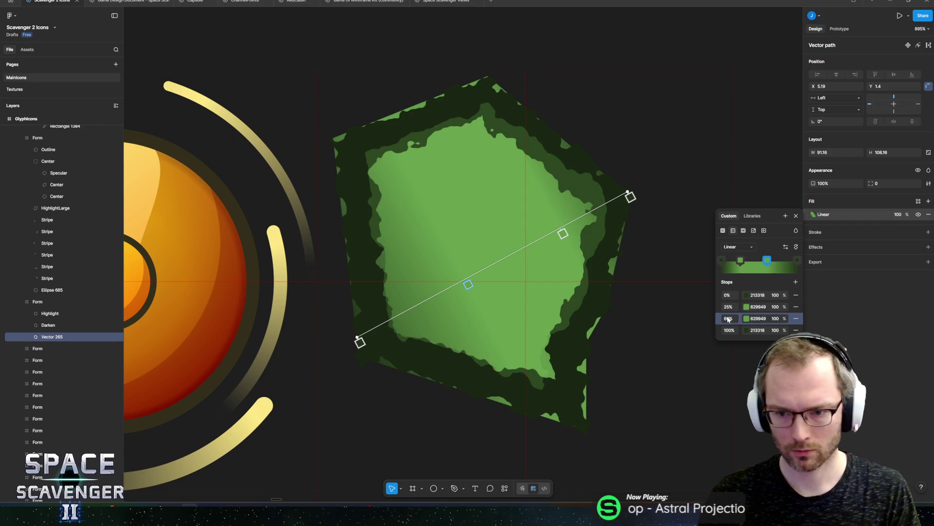
click(729, 308)
text(40)
key(Return)
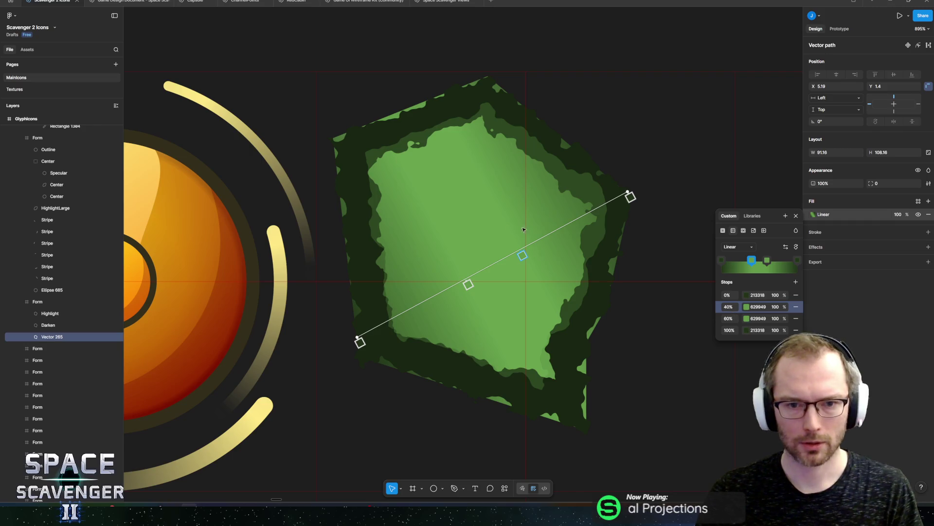
scroll(545, 142, down, 5)
key(Escape)
scroll(535, 156, up, 10)
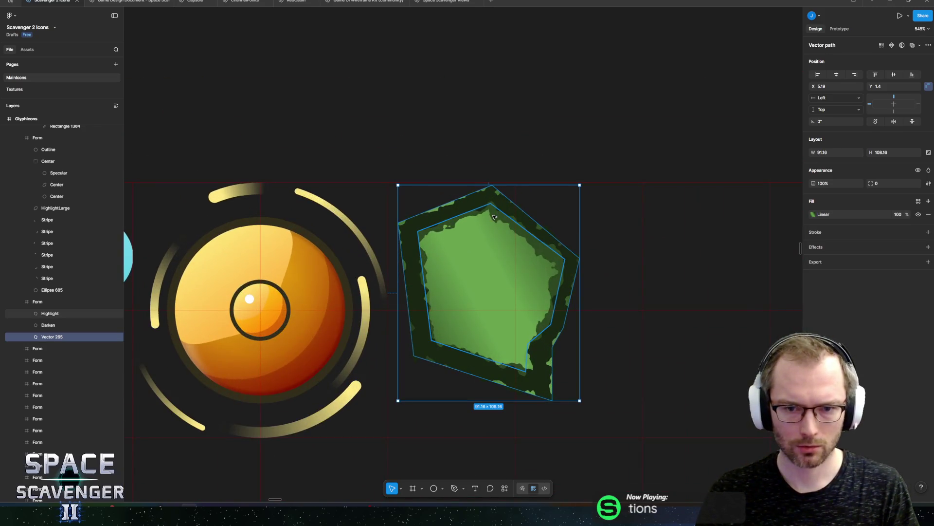
- Hide the Darken overlay layer in the Layers panel
click(481, 164)
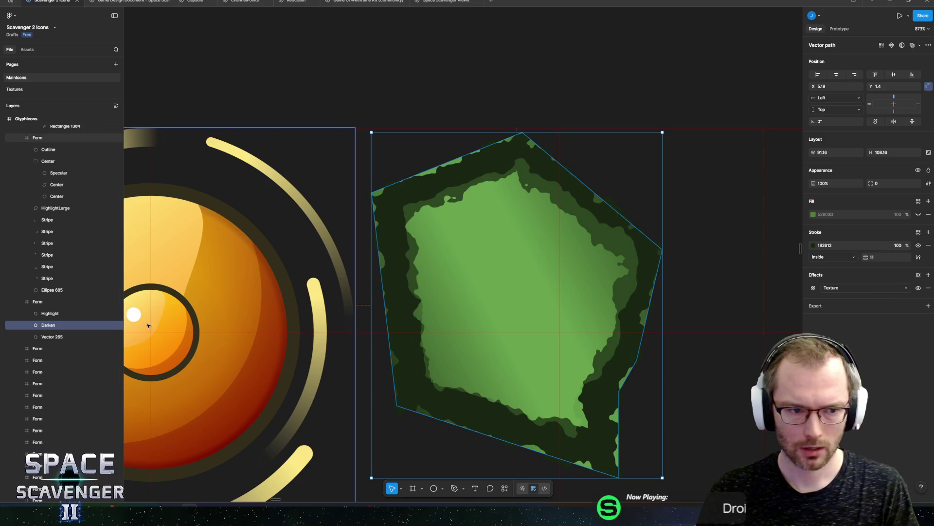
scroll(122, 329, down, 5)
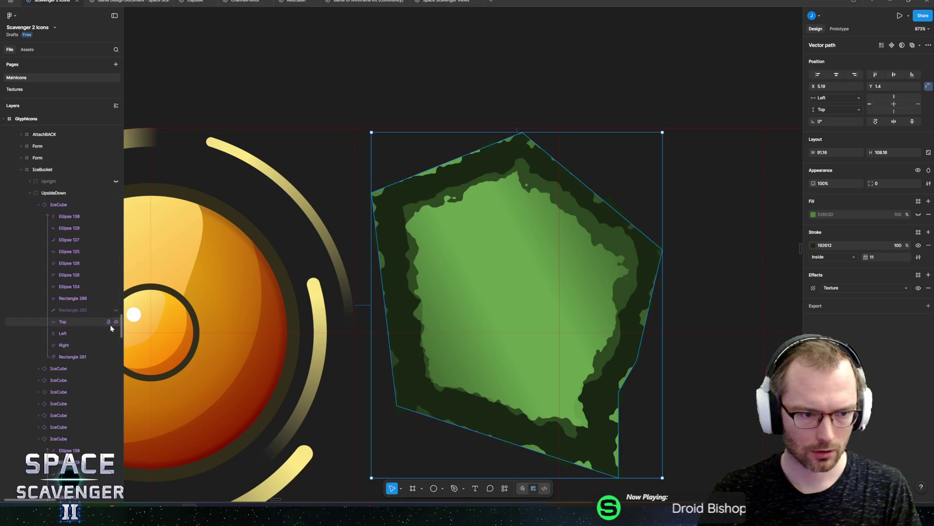
scroll(33, 244, up, 3)
click(21, 242)
key(shift+Tab)
scroll(87, 246, up, 4)
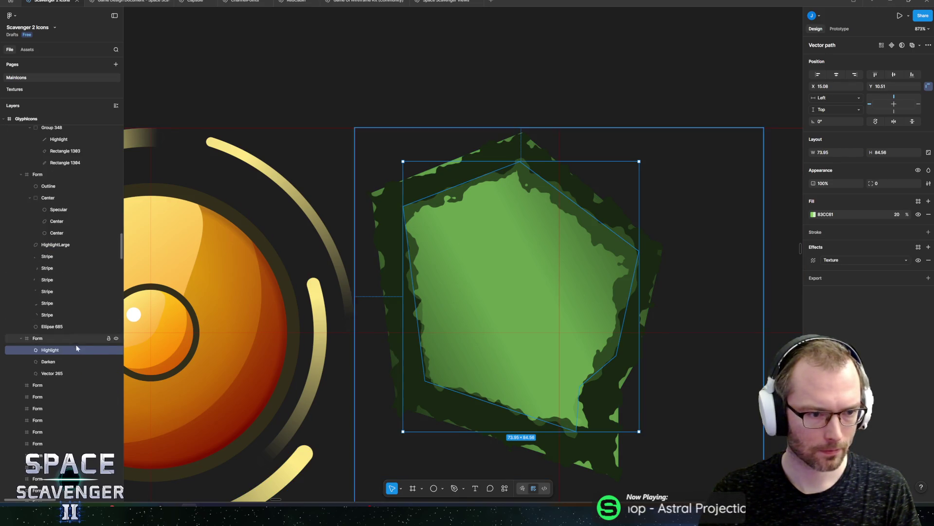
click(115, 361)
scroll(544, 263, down, 5)
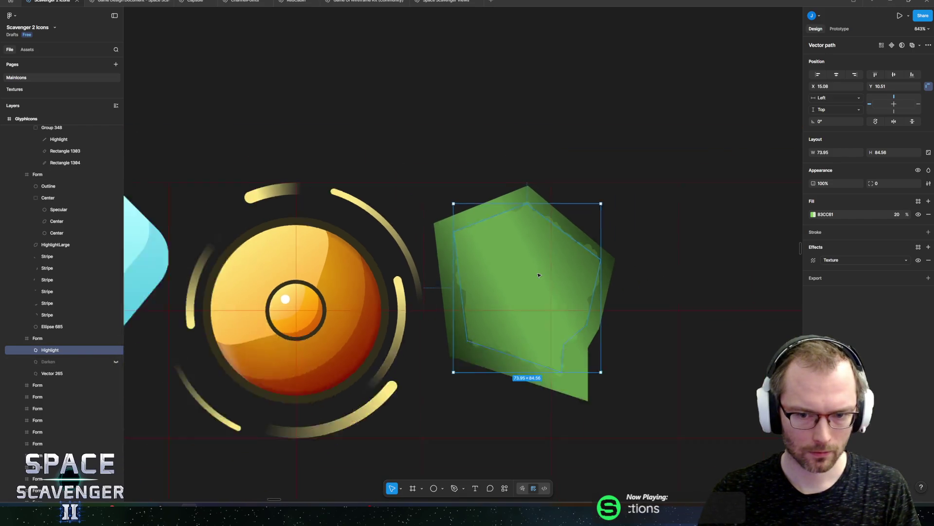
scroll(545, 263, up, 2)
- Add a test outside stroke to Vector 265, then remove it again
click(488, 211)
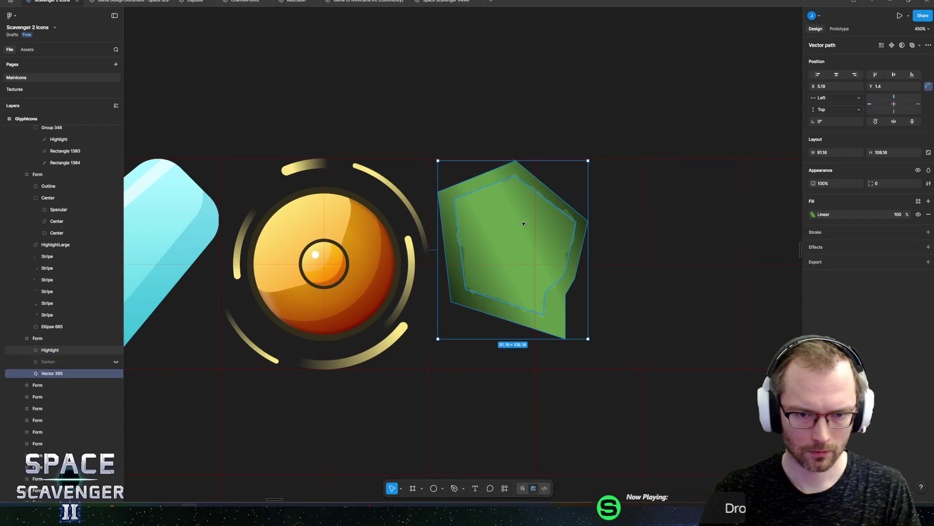
click(928, 232)
click(827, 257)
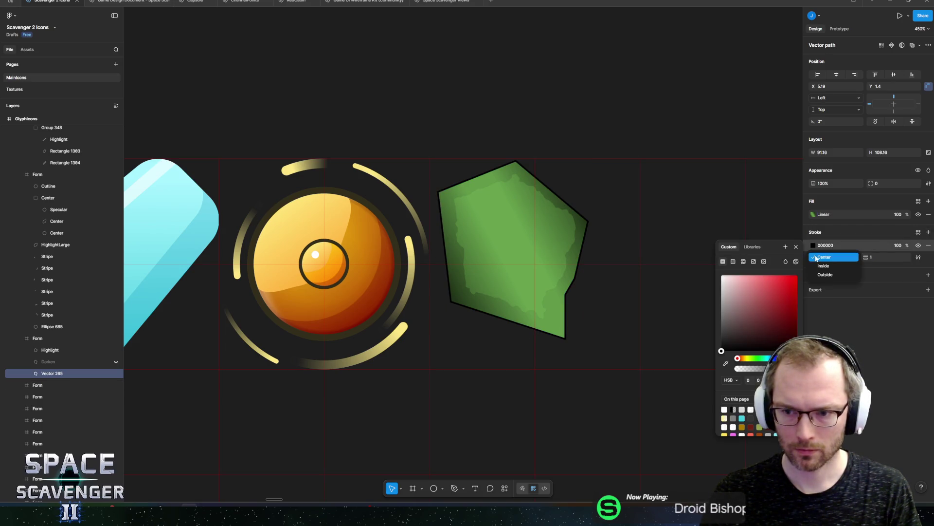
click(824, 271)
scroll(576, 220, up, 3)
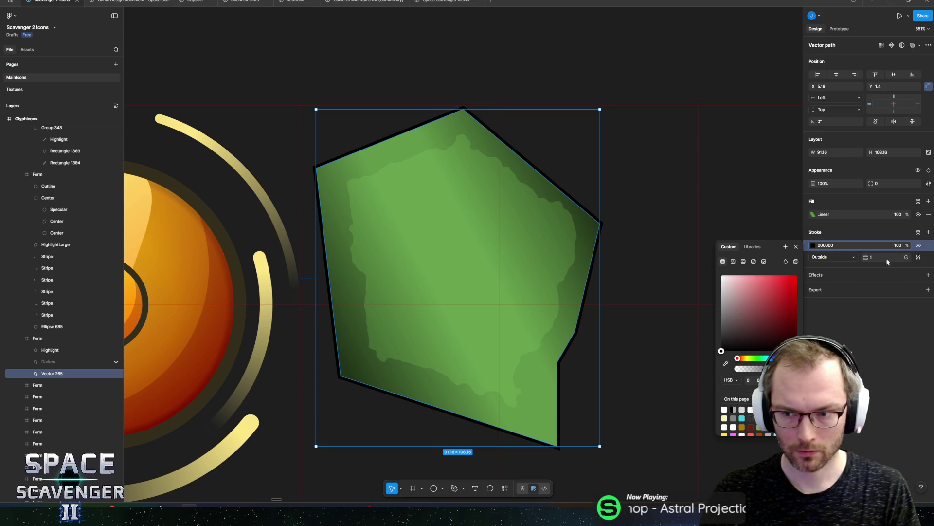
click(928, 245)
scroll(589, 235, down, 4)
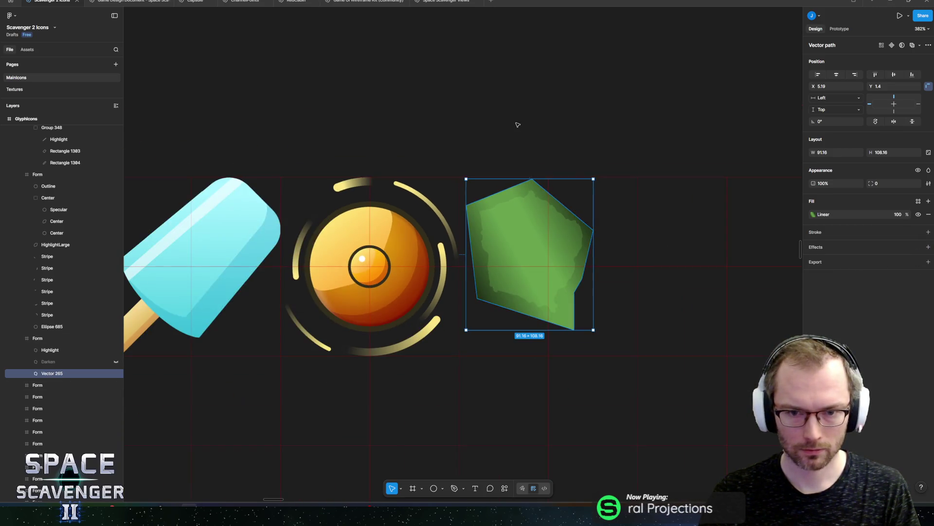
click(517, 125)
click(532, 199)
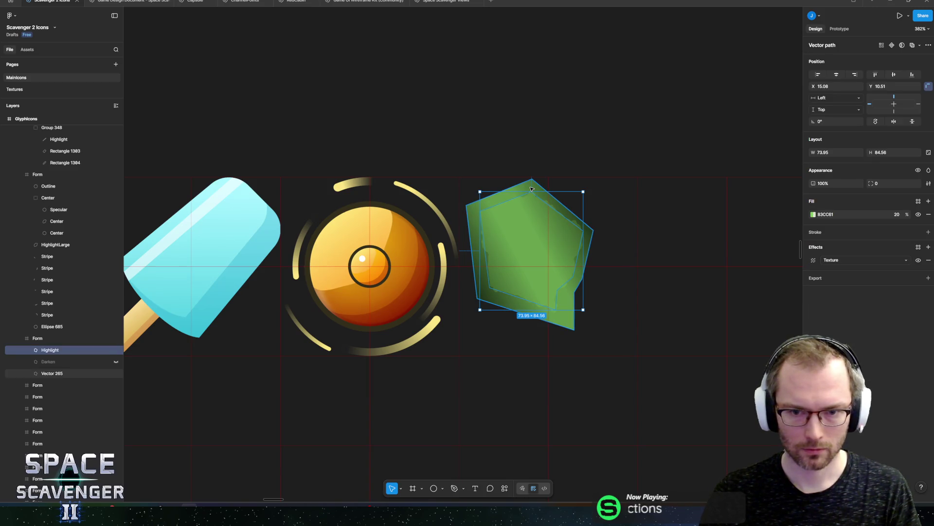
- Add a lime yellow-green outline to the inner Highlight shape
click(531, 187)
ctrl+scroll(520, 213, up, 5)
click(529, 218)
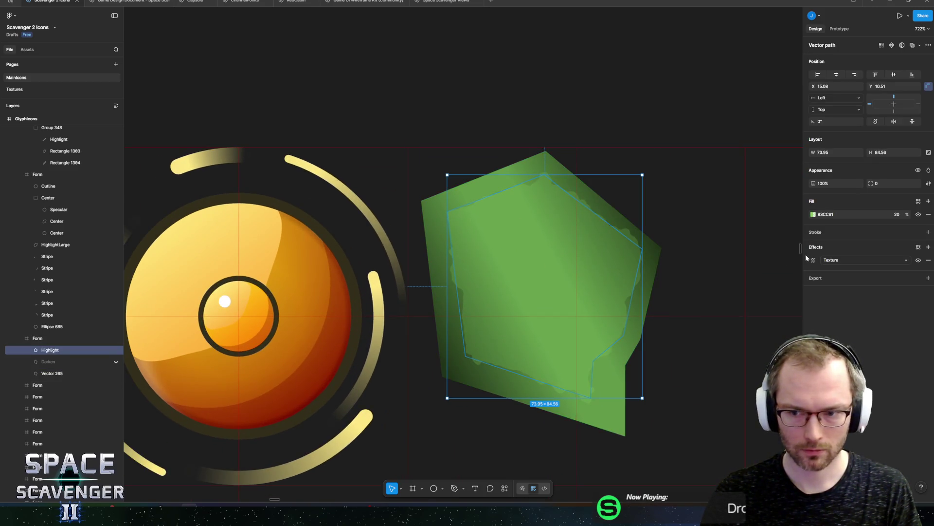
click(928, 232)
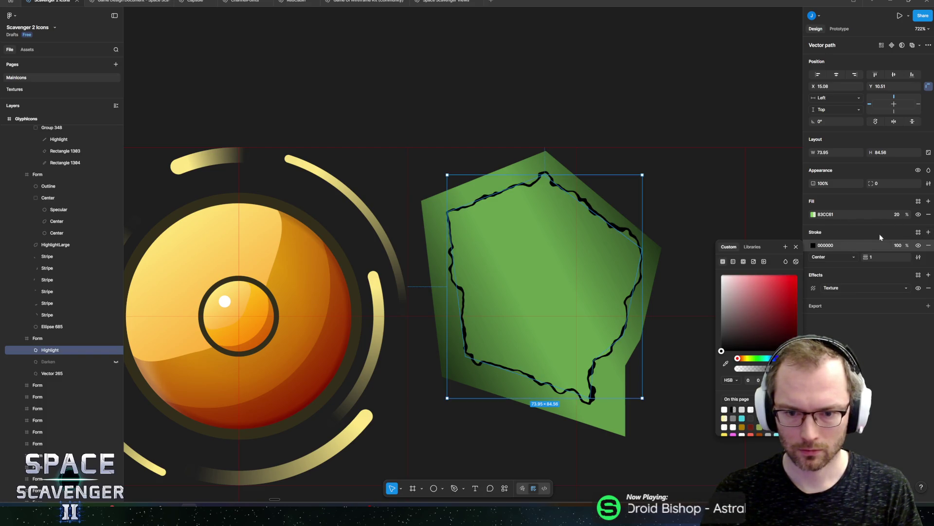
click(748, 359)
click(768, 315)
drag(785, 311, 790, 300)
key(Escape)
scroll(556, 189, down, 10)
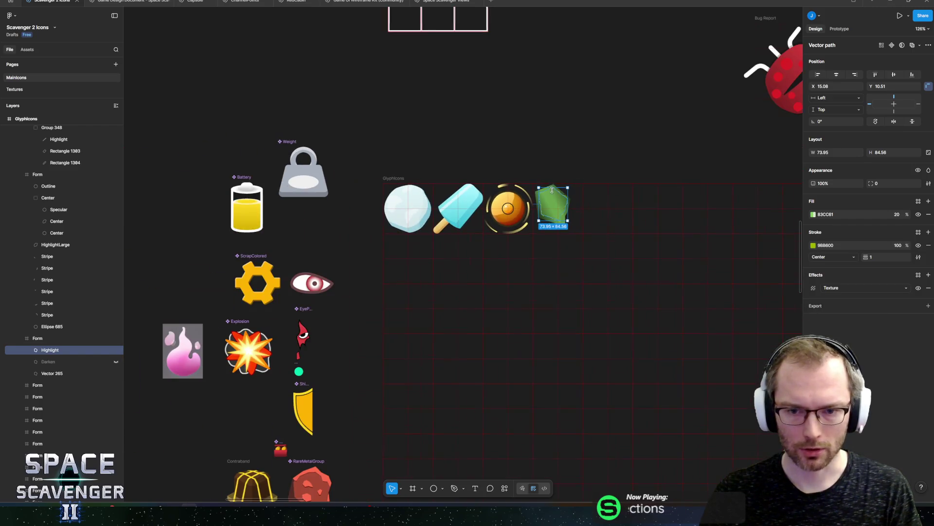
click(547, 140)
scroll(547, 147, up, 4)
scroll(511, 207, up, 3)
- Thicken the Highlight's lime outline and set its fill opacity to 60%
click(506, 216)
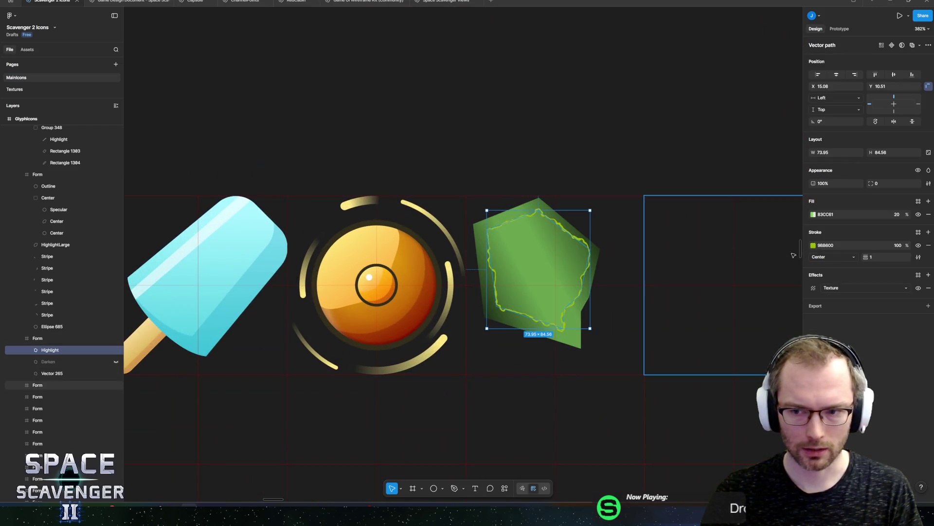
drag(863, 256, 865, 259)
scroll(490, 96, right, 2)
scroll(490, 96, down, 1)
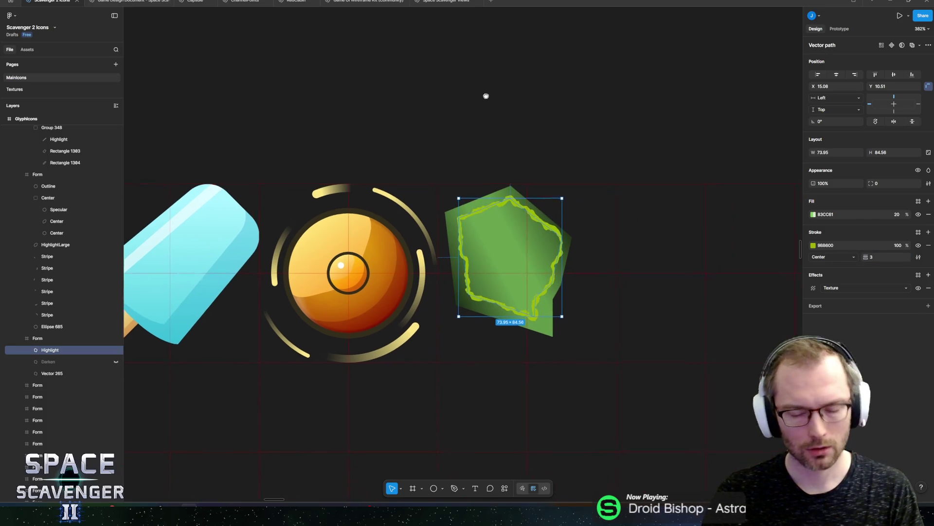
click(534, 96)
click(500, 214)
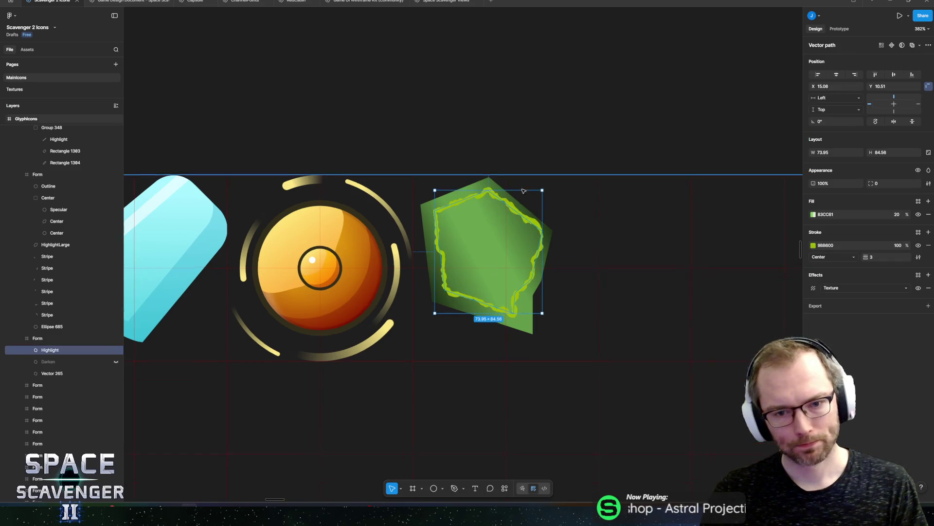
key(shift+2)
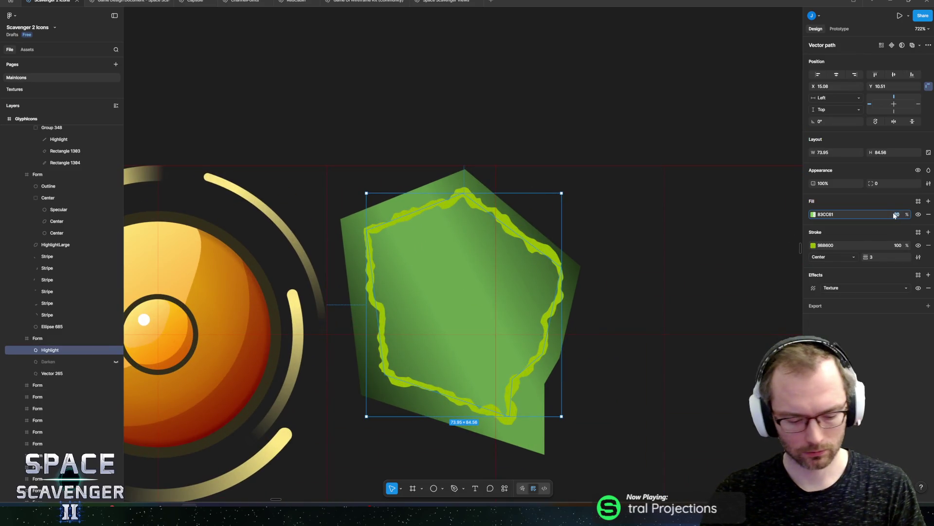
text(60)
key(Return)
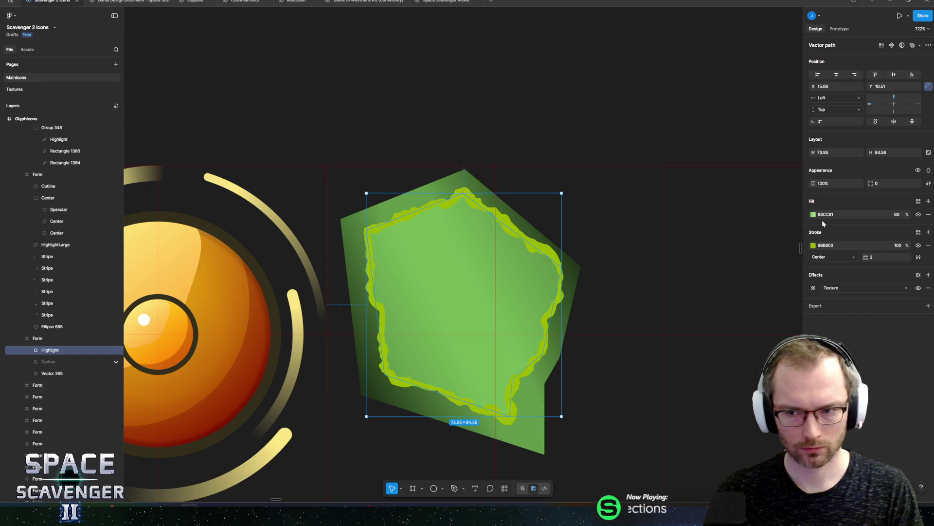
- Align the Highlight's lime stroke inside with a weight of 6
click(467, 136)
key(shift+1)
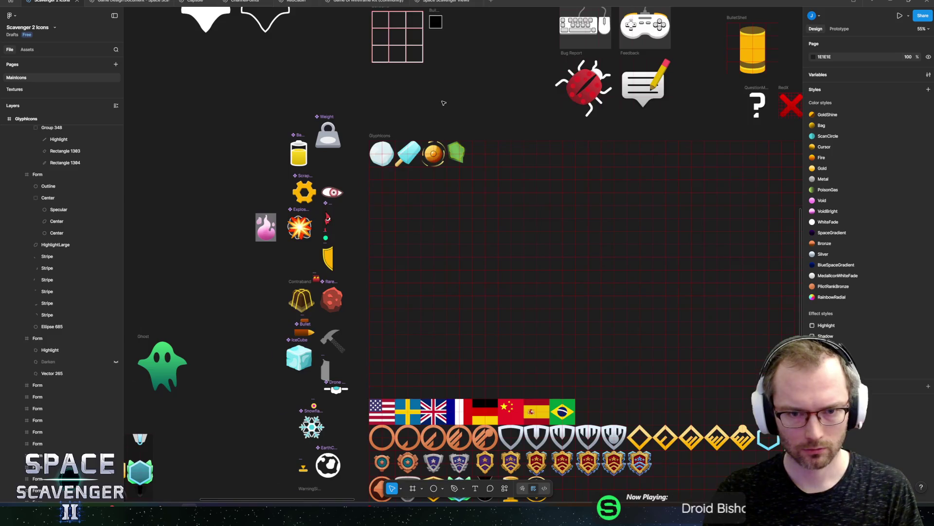
key(shift+2)
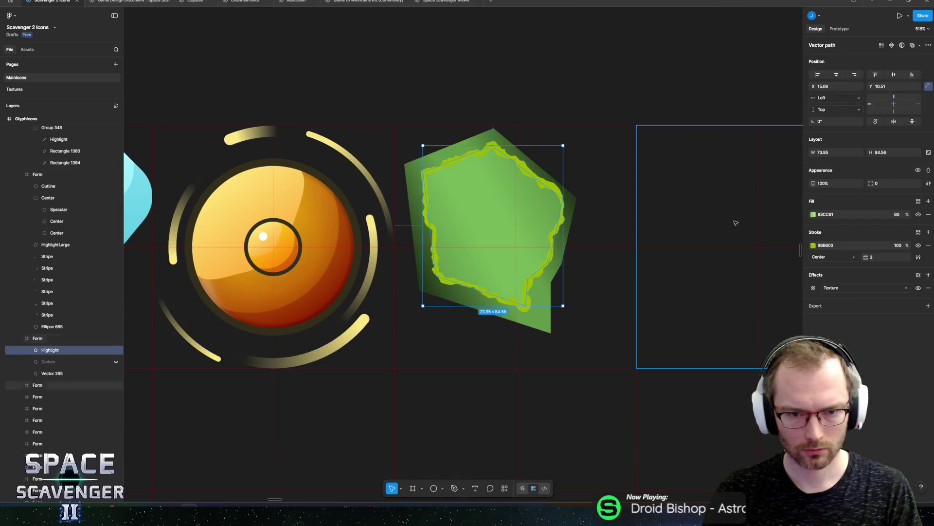
click(851, 261)
click(835, 255)
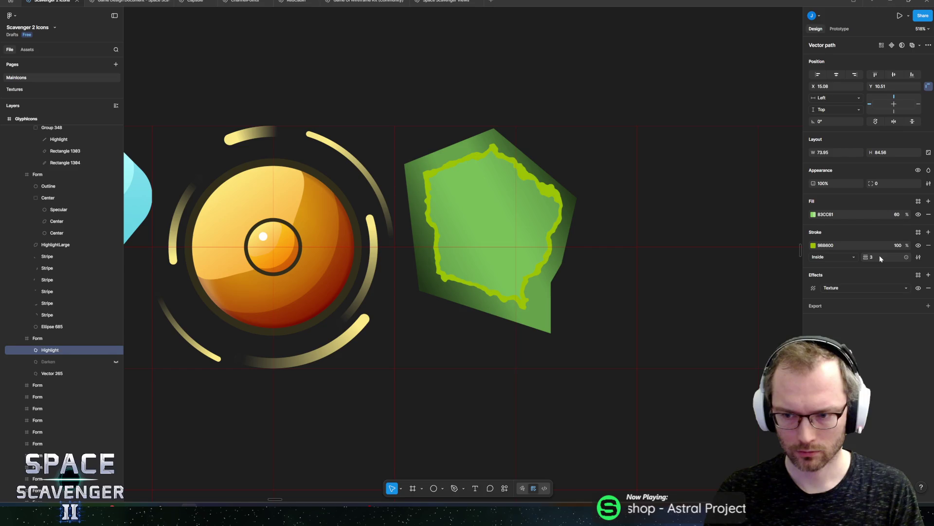
text(5)
key(Return)
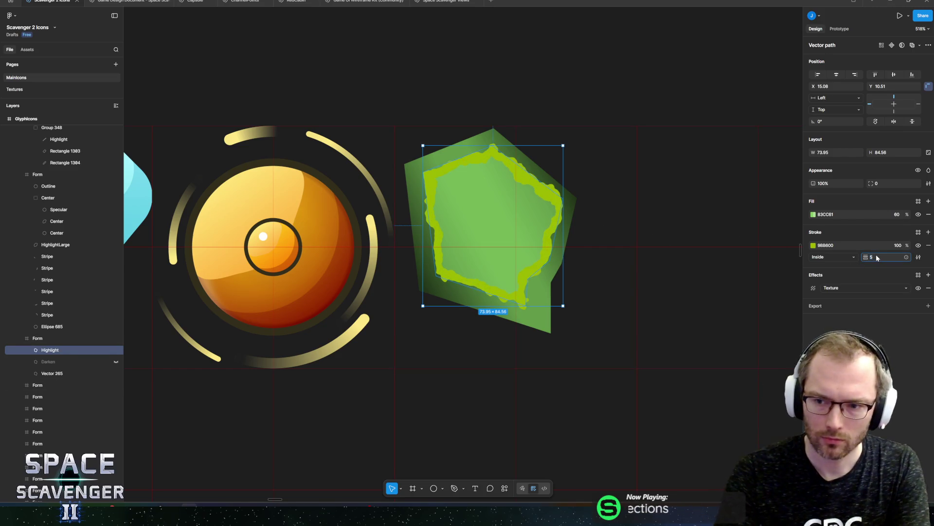
text(6)
key(Return)
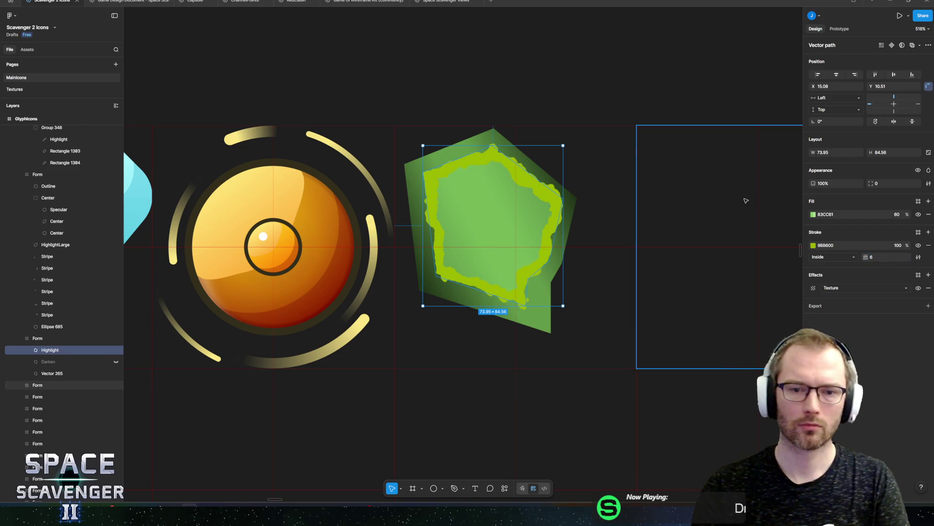
- Enlarge the Highlight shape and nudge its two bottom points to the right
drag(431, 145, 425, 141)
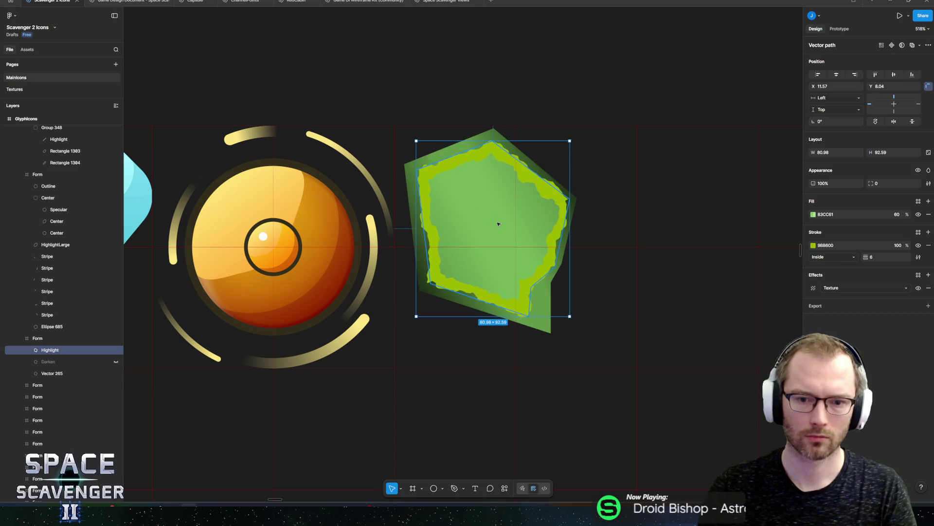
double_click(494, 220)
scroll(491, 218, up, 5)
drag(491, 218, 550, 329)
key(Right)
key(Right)
key(Right)
- Nudge the Highlight's bottom point down and the point above it up-left
click(531, 294)
key(Right)
key(Right)
key(Left)
key(Down)
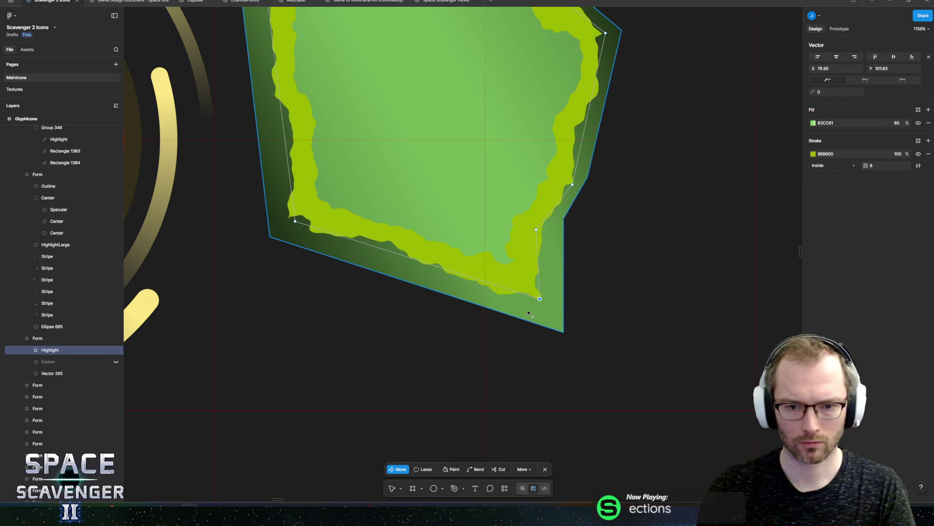
drag(487, 207, 551, 244)
key(Left)
key(Up)
key(Up)
key(Escape)
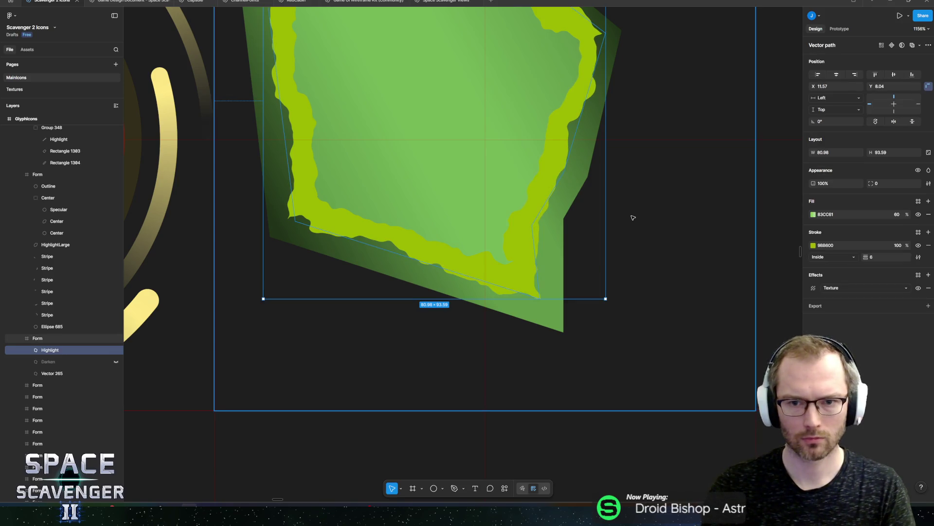
- Draw a thin D9D9D9 shine bar, 28.55 × 4.16 and tilted 15.44°, near the pentagon's upper left
scroll(572, 192, down, 3)
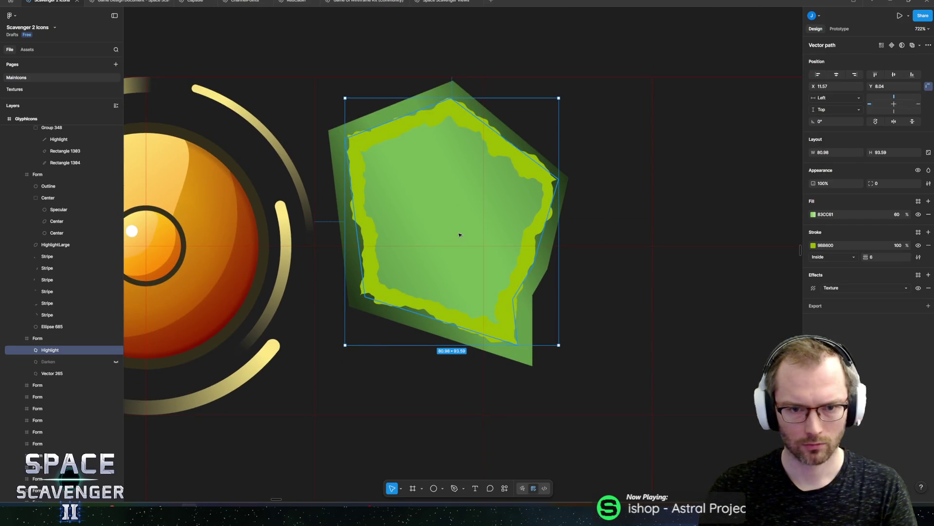
drag(460, 233, 487, 248)
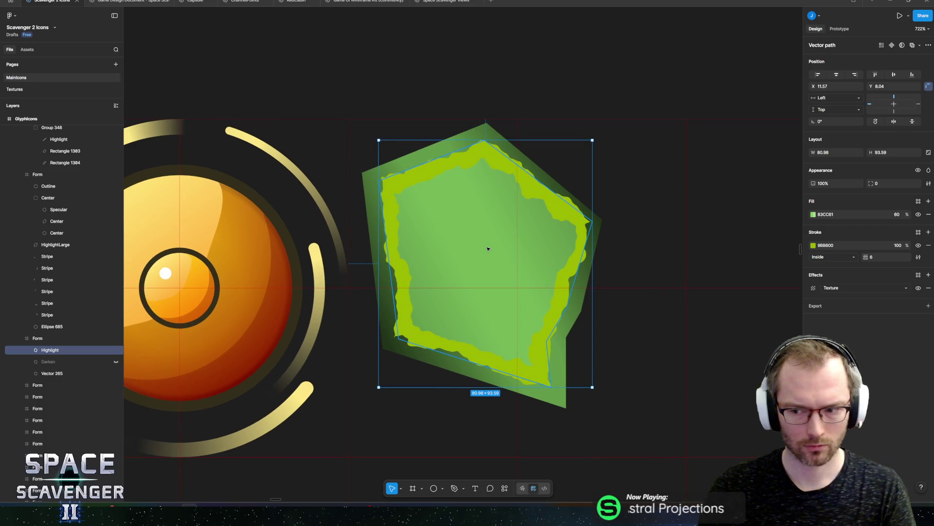
mouse_move(422, 207)
mouse_down()
mouse_move(487, 215)
mouse_move(499, 191)
mouse_move(467, 199)
mouse_up()
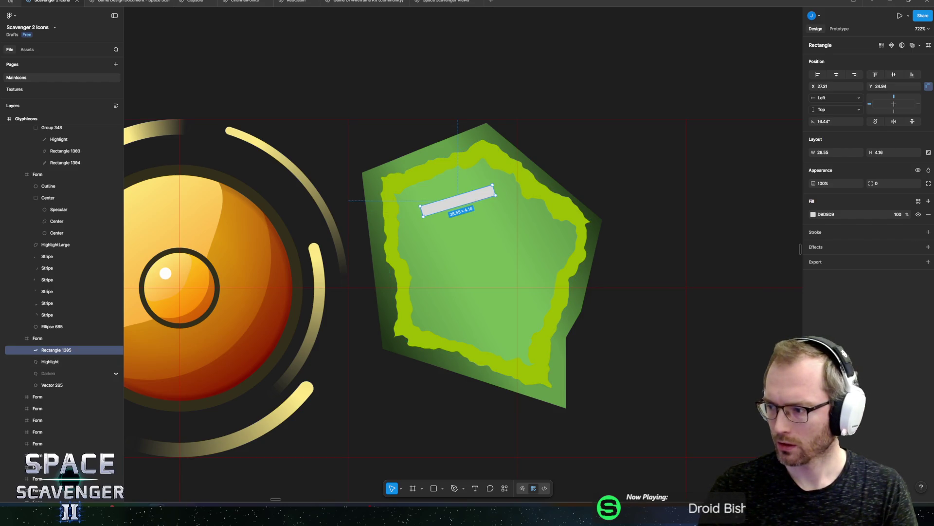
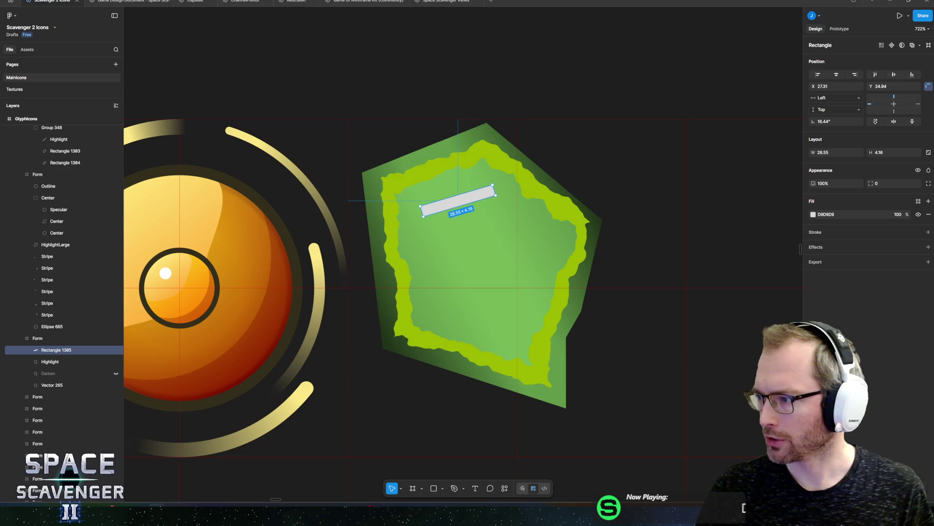
- Browse the lizard-scale reference photos, then return to the icon design
mouse_move(933, 54)
mouse_down()
mouse_move(705, 53)
mouse_move(429, 10)
mouse_move(419, 25)
mouse_up()
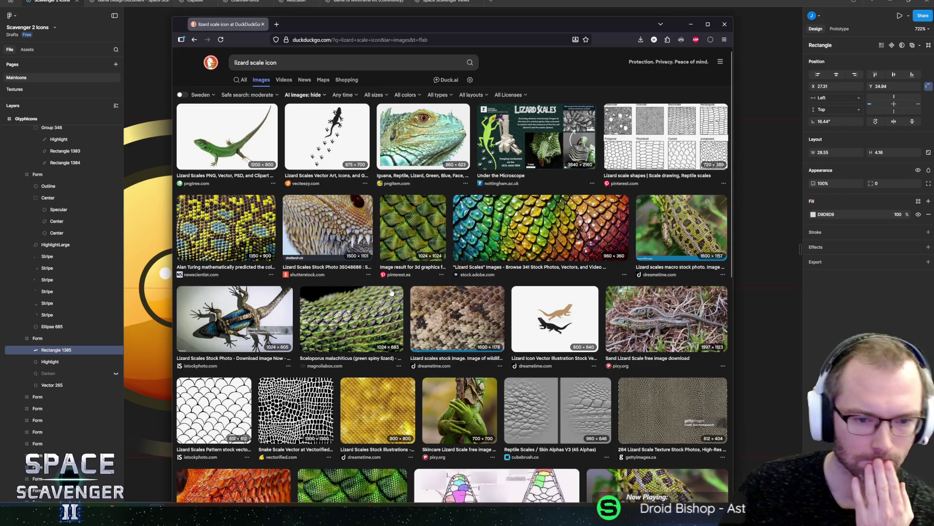
click(347, 317)
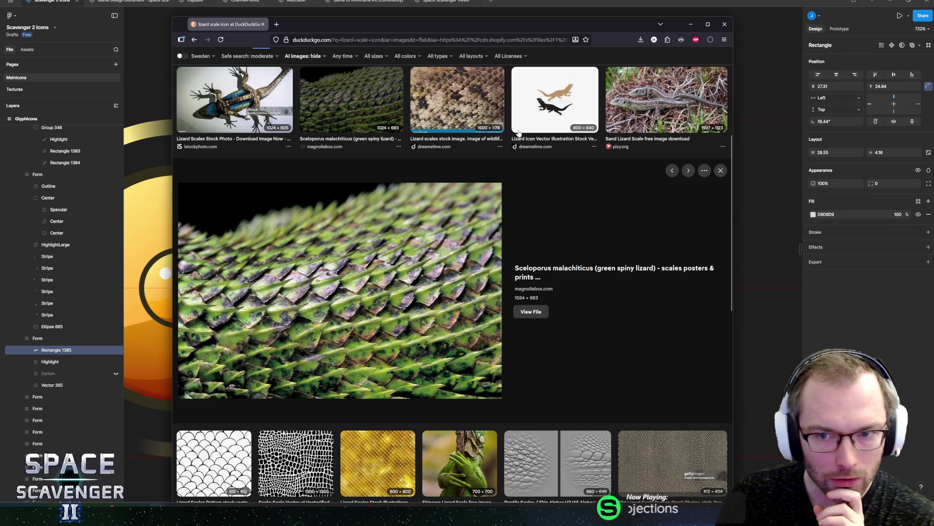
click(462, 115)
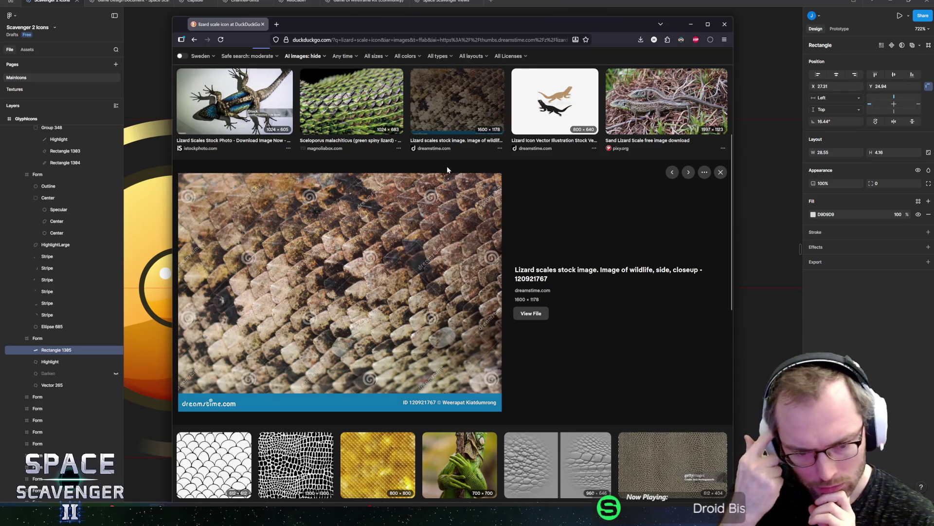
scroll(446, 182, down, 3)
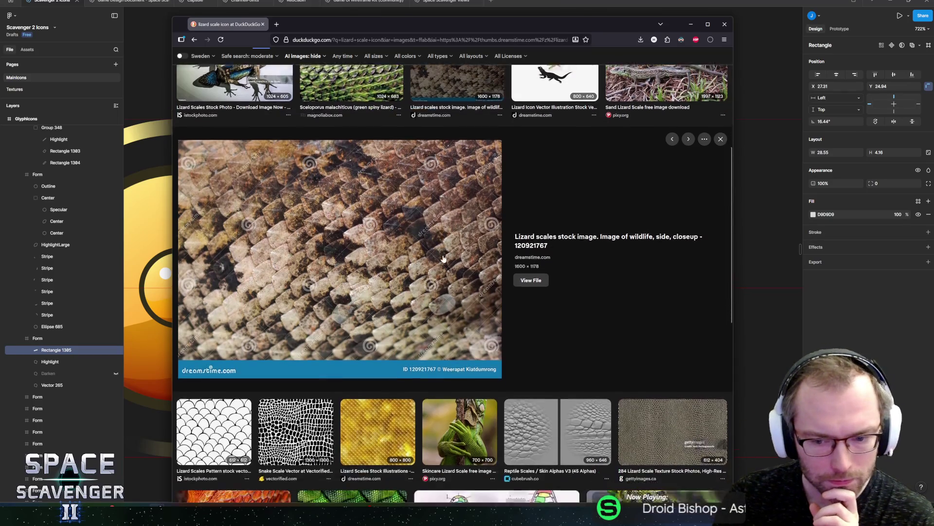
scroll(443, 256, down, 3)
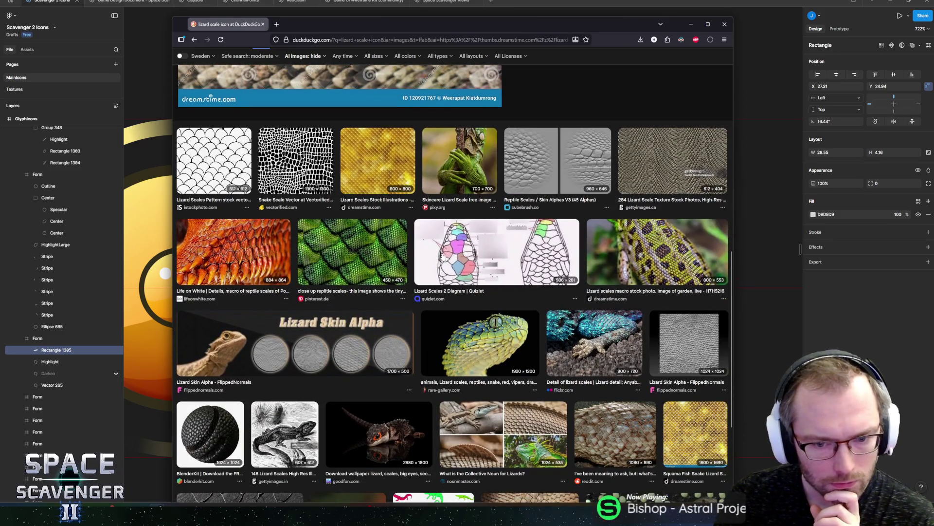
click(474, 343)
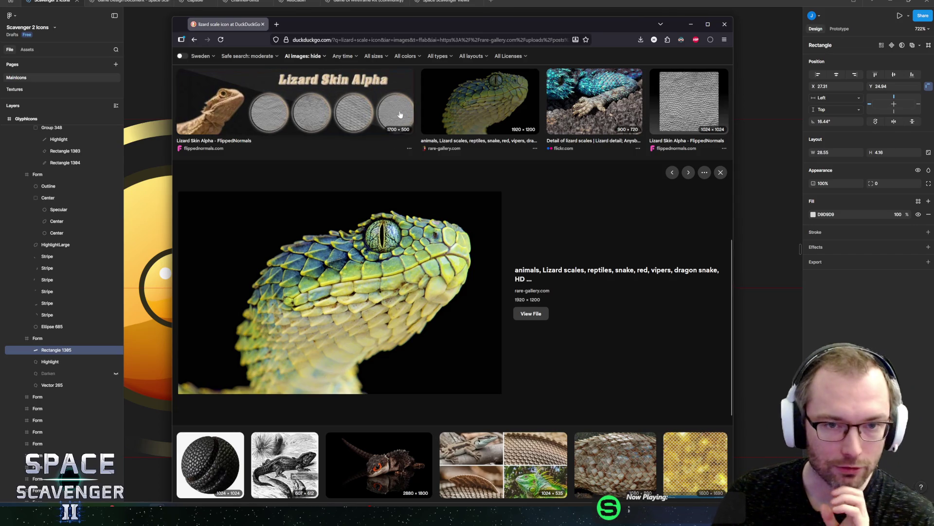
mouse_move(365, 23)
mouse_down()
mouse_move(461, 39)
mouse_move(413, 37)
mouse_up()
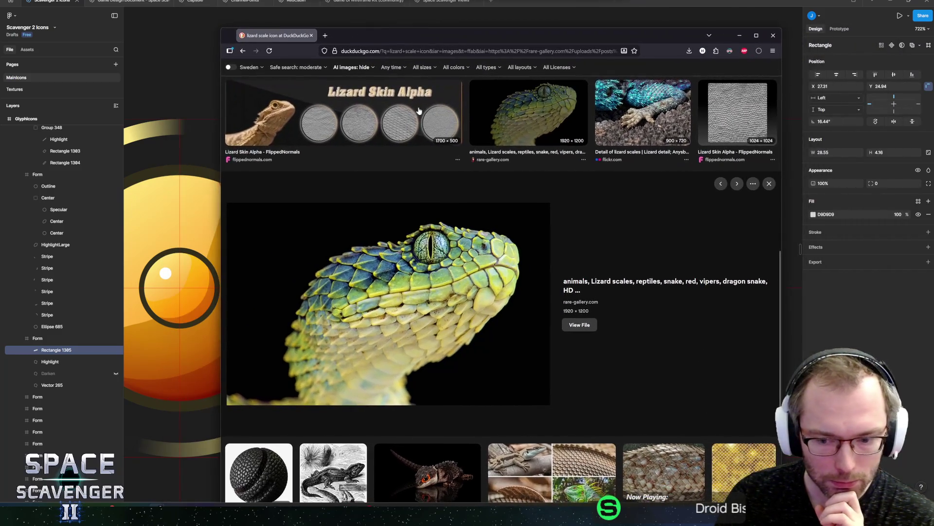
scroll(505, 374, down, 3)
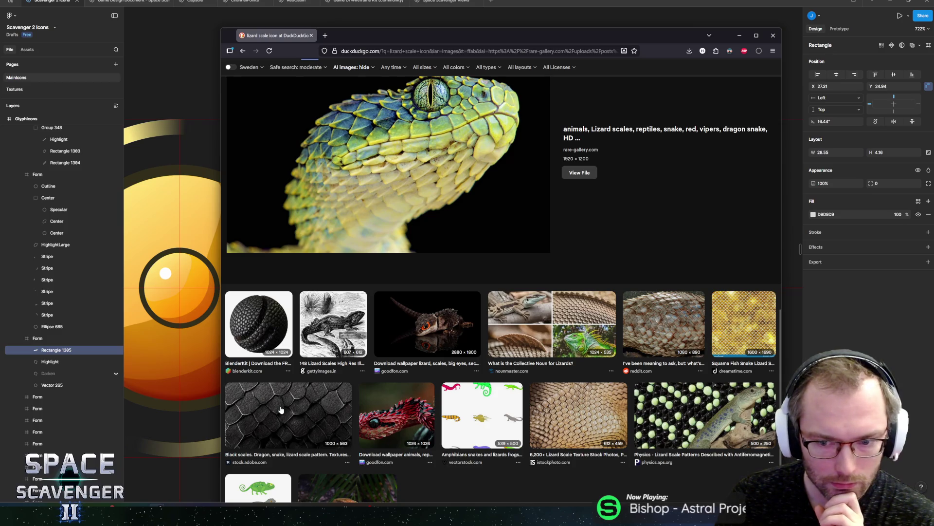
scroll(288, 404, down, 2)
scroll(306, 390, down, 3)
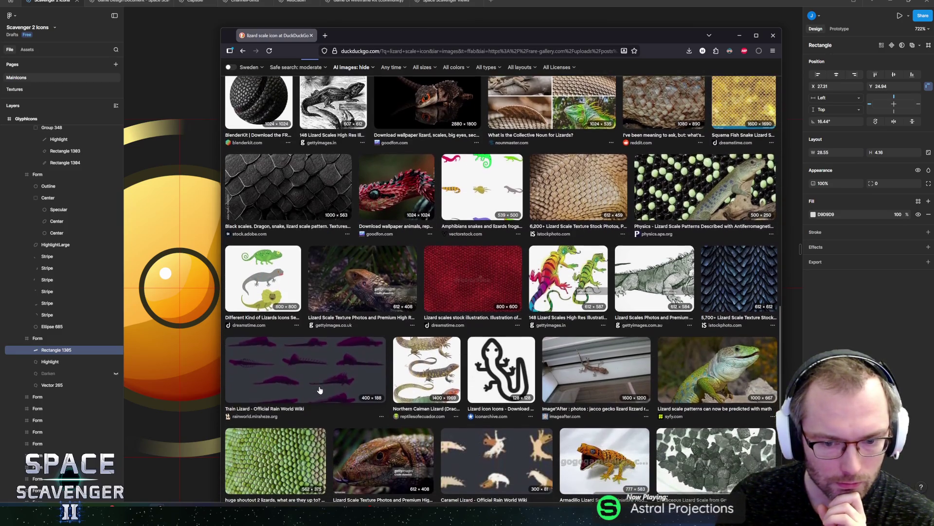
scroll(319, 390, down, 2)
scroll(390, 352, down, 3)
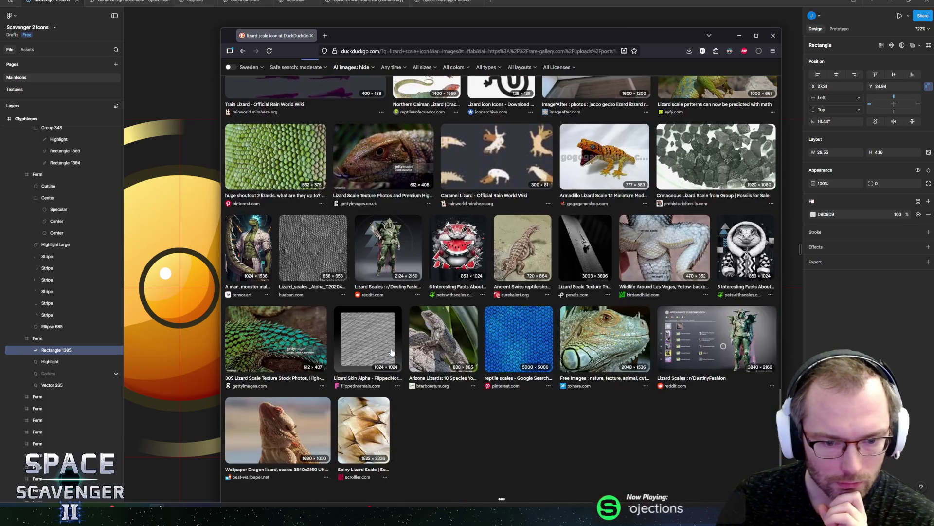
scroll(429, 357, up, 9)
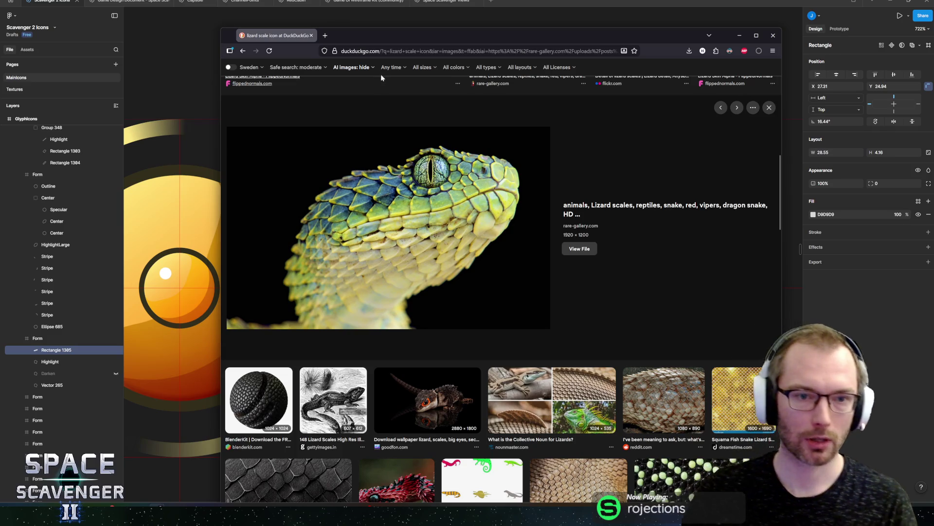
key(alt+Tab)
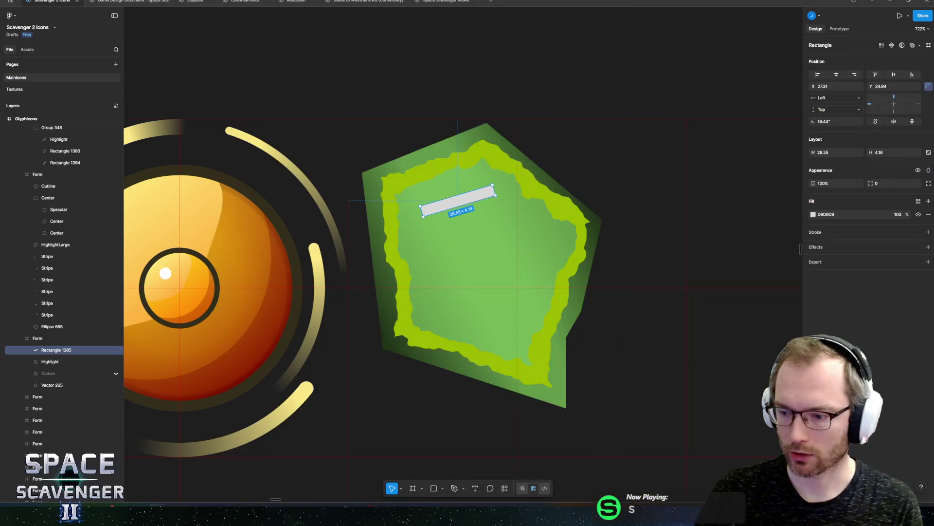
- Hide the yellow Highlight layer on the green scale
click(495, 234)
scroll(455, 215, right, 3)
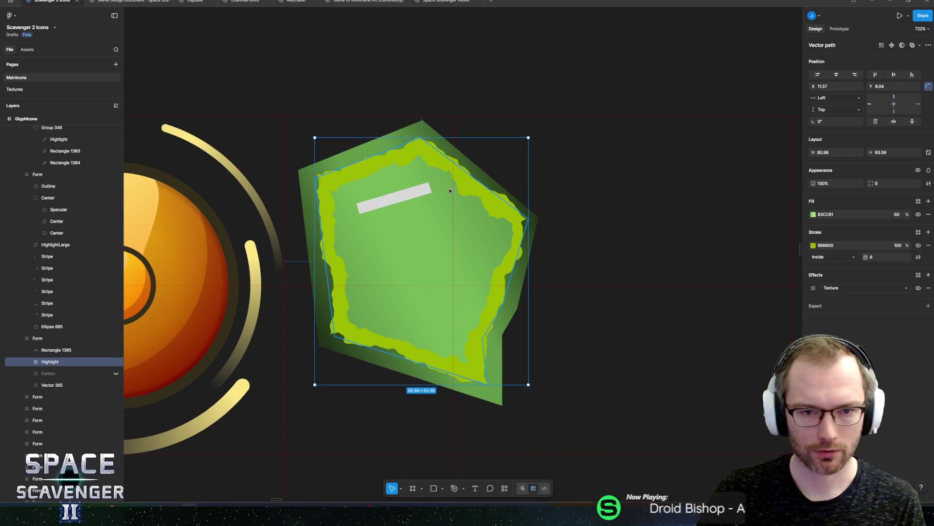
click(116, 362)
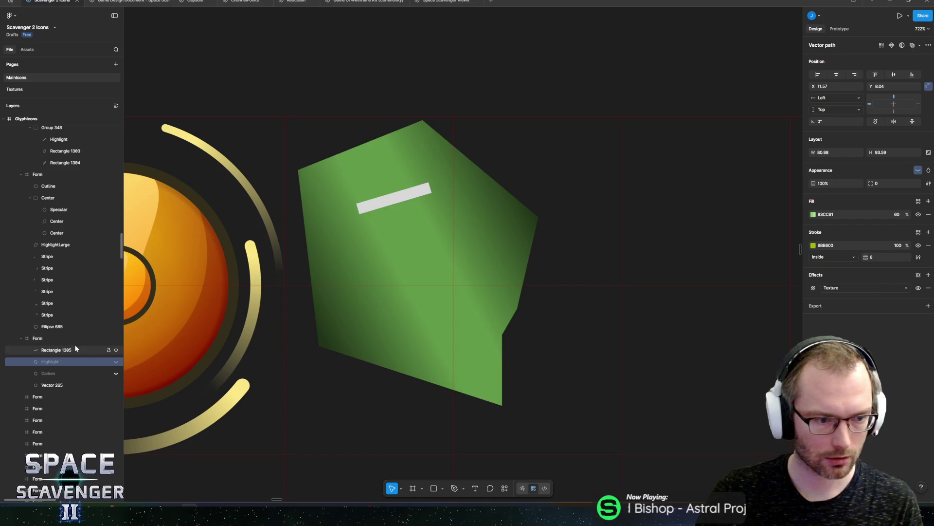
- Rotate the small white bar to about −62° and stretch it into a long diagonal stripe
click(394, 198)
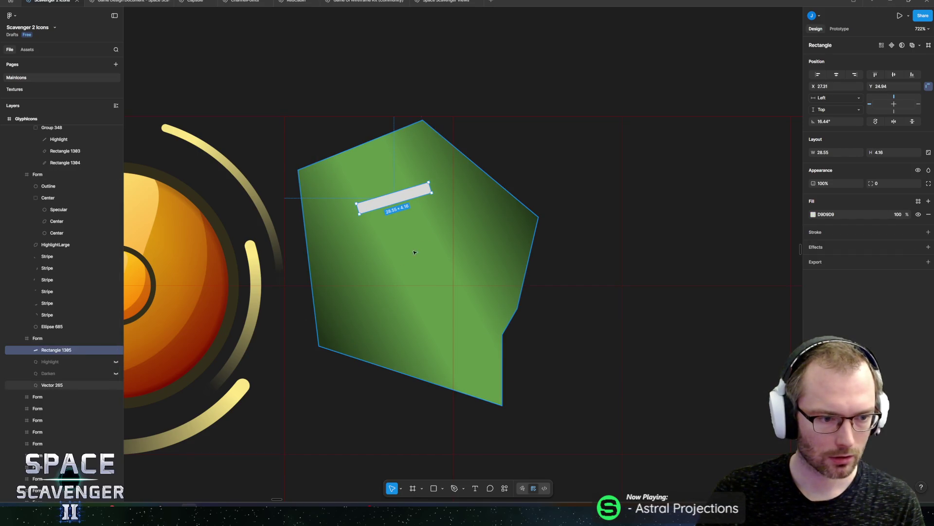
mouse_move(441, 186)
mouse_down()
mouse_move(406, 230)
mouse_move(401, 224)
mouse_move(495, 378)
mouse_move(484, 376)
mouse_up()
mouse_move(456, 345)
mouse_down()
mouse_move(375, 212)
mouse_move(386, 204)
mouse_move(418, 246)
mouse_up()
scroll(420, 281, up, 5)
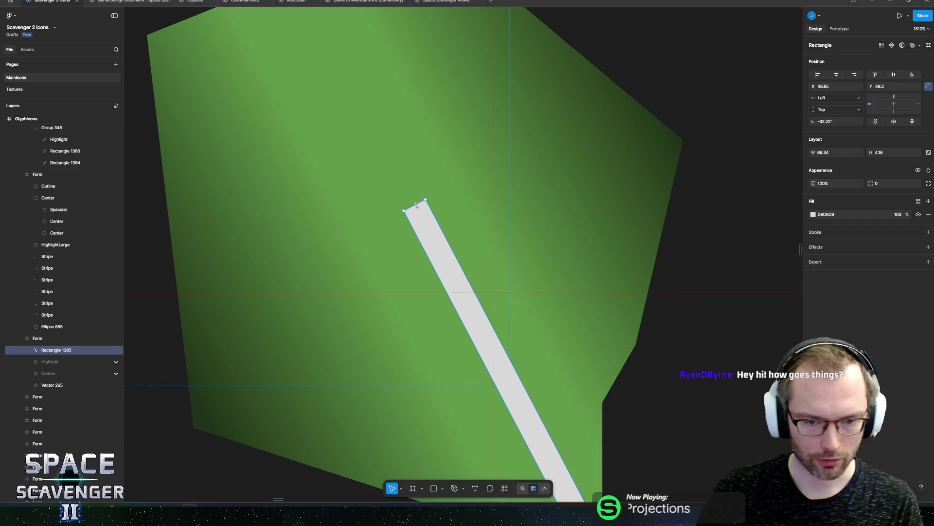
drag(434, 216, 486, 233)
- Edit the stripe's vertices, pulling its bottom corners inward to narrow that end
scroll(463, 165, down, 5)
scroll(463, 165, right, 2)
double_click(492, 335)
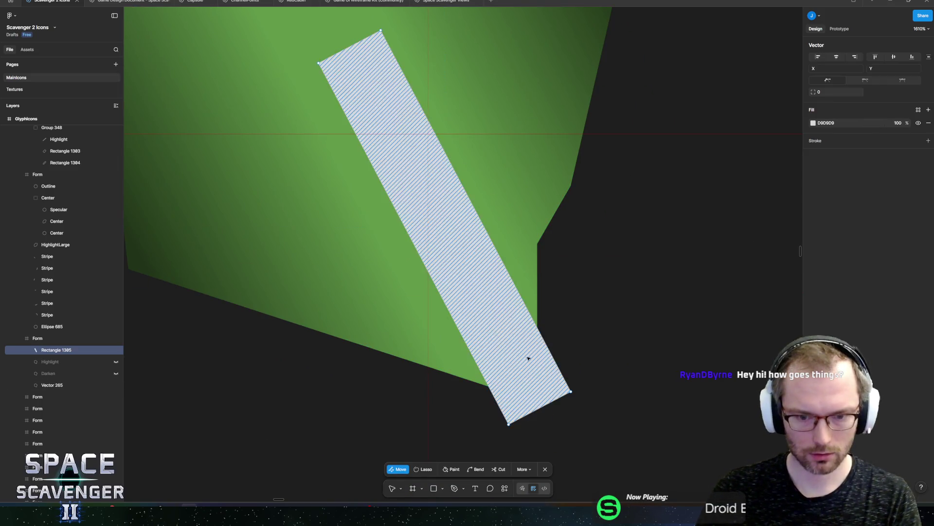
mouse_move(572, 392)
mouse_down()
mouse_move(502, 405)
mouse_move(538, 401)
mouse_move(538, 359)
mouse_up()
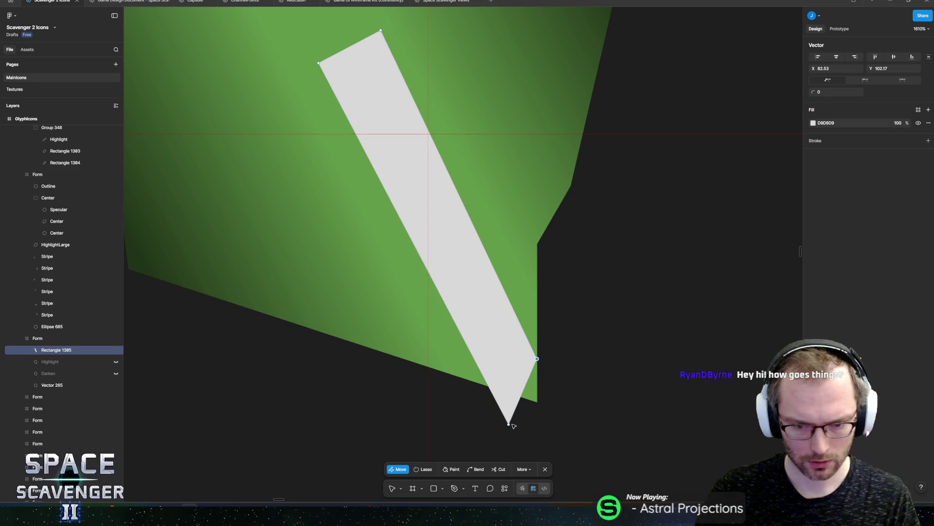
mouse_move(509, 424)
mouse_down()
mouse_move(489, 386)
mouse_move(538, 400)
mouse_up()
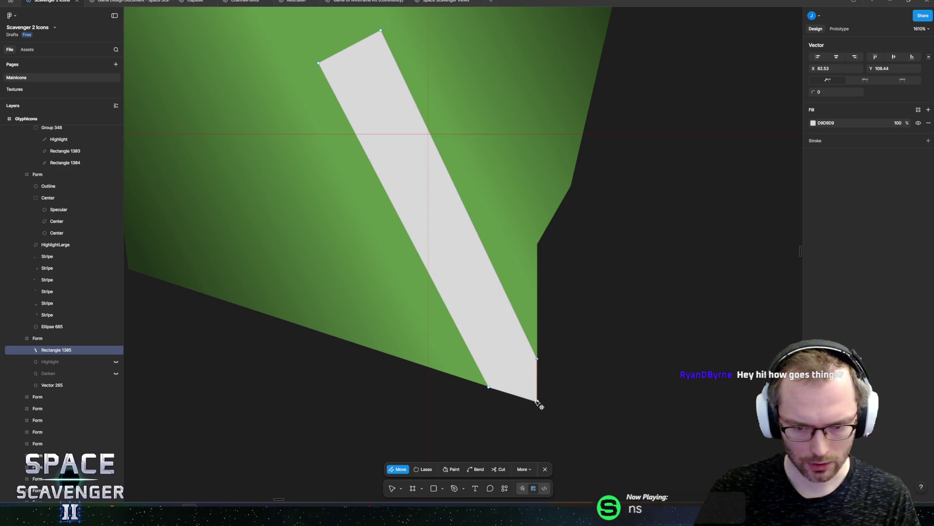
- Move the stripe's top corner points together so it tapers to a point
scroll(487, 301, down, 5)
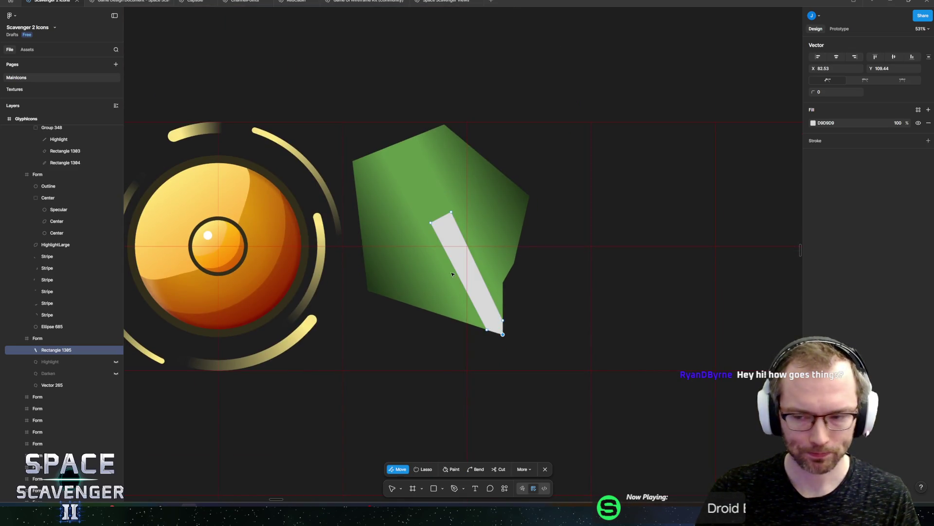
scroll(451, 253, up, 3)
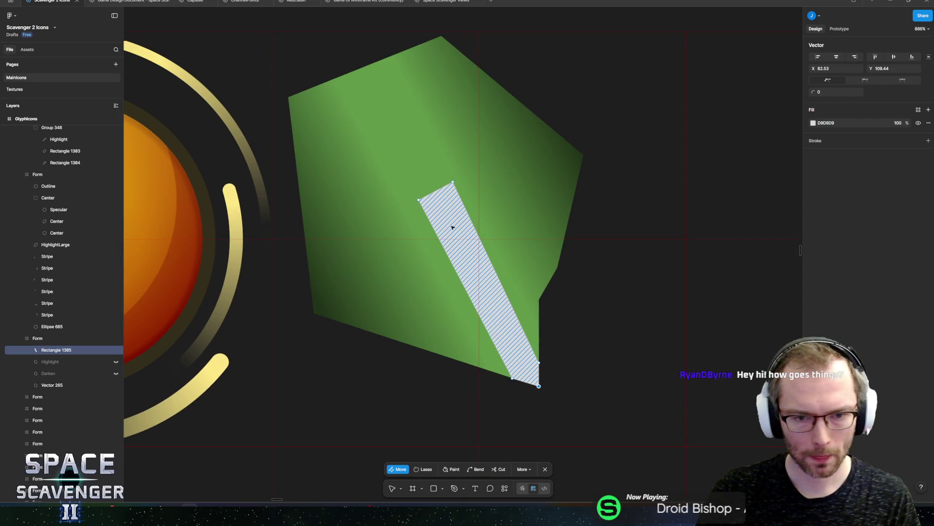
key(ctrl)
scroll(432, 206, up, 1)
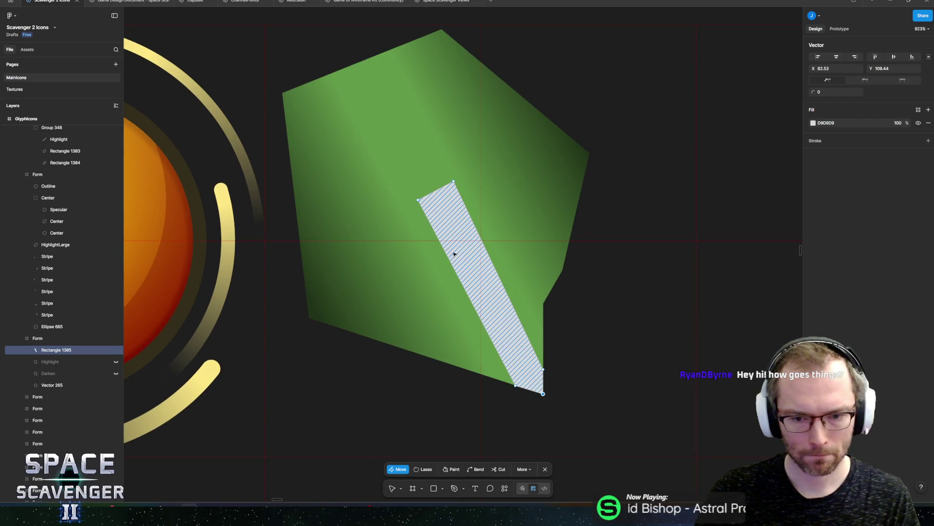
click(418, 199)
drag(419, 199, 439, 190)
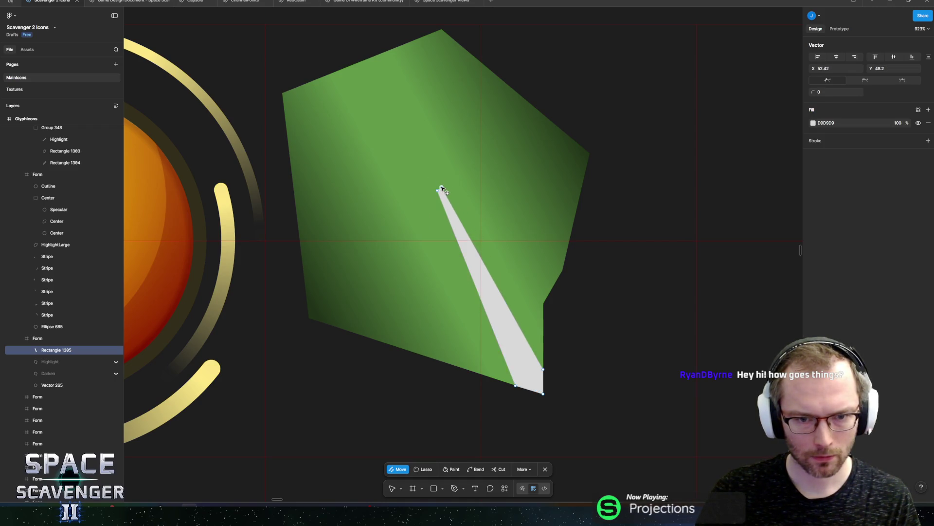
double_click(432, 142)
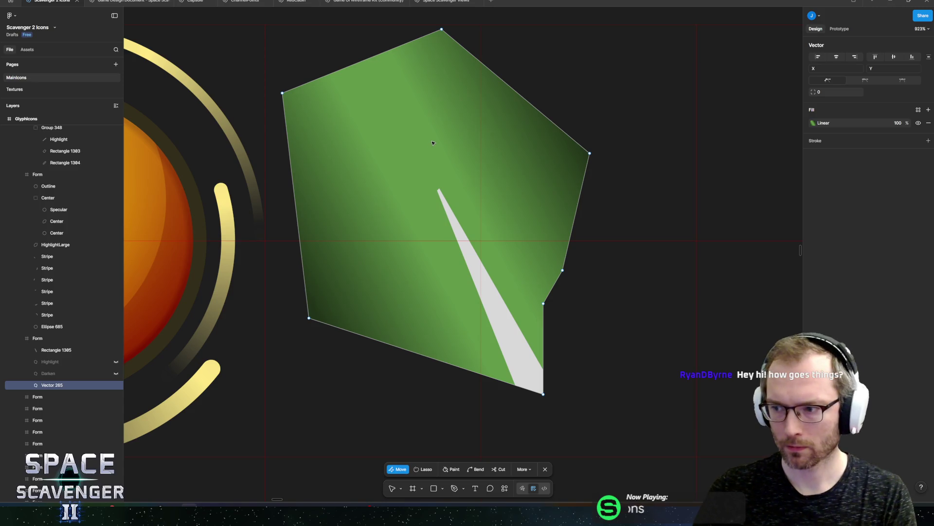
click(468, 243)
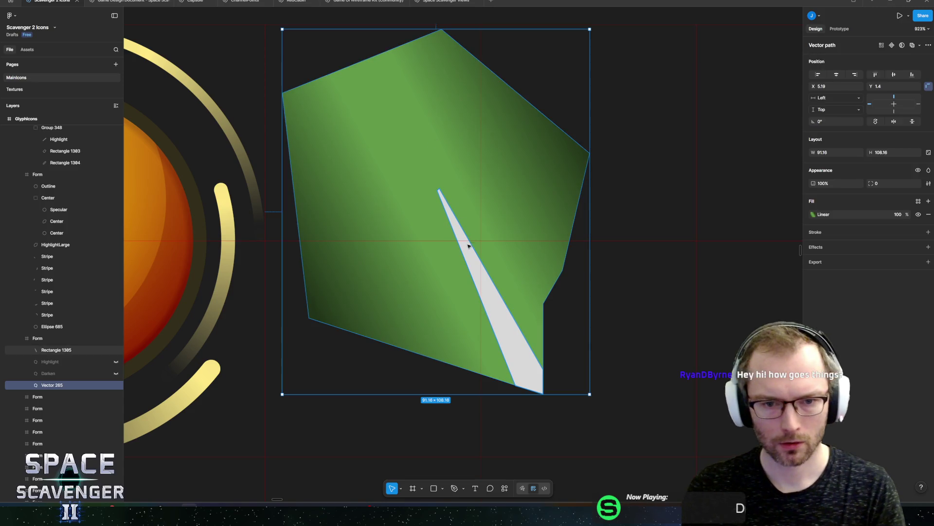
- Fill the stripe with a yellow linear gradient whose end stop is E1FF21
click(812, 214)
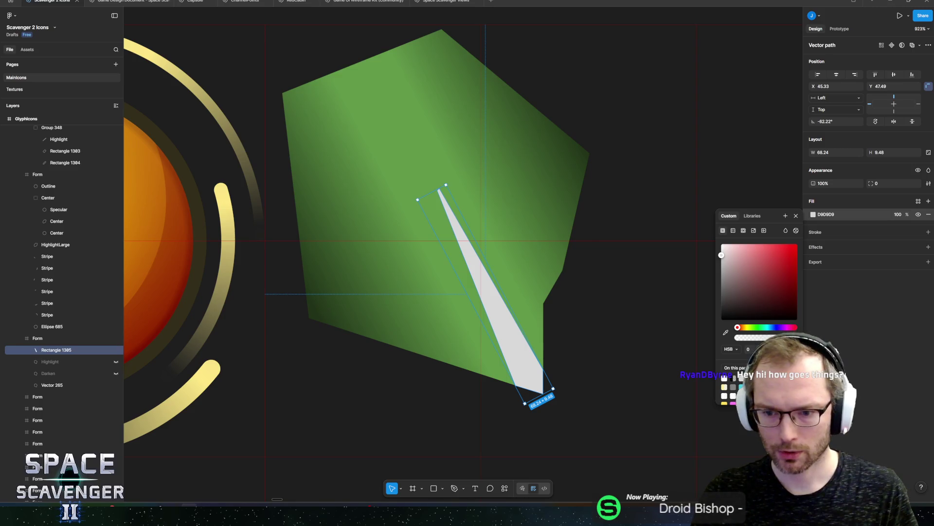
click(724, 403)
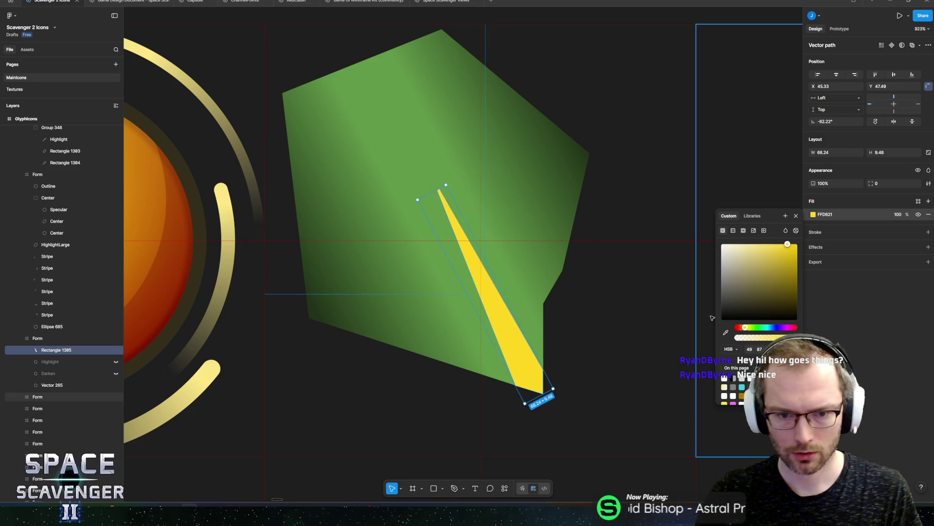
drag(747, 330, 748, 329)
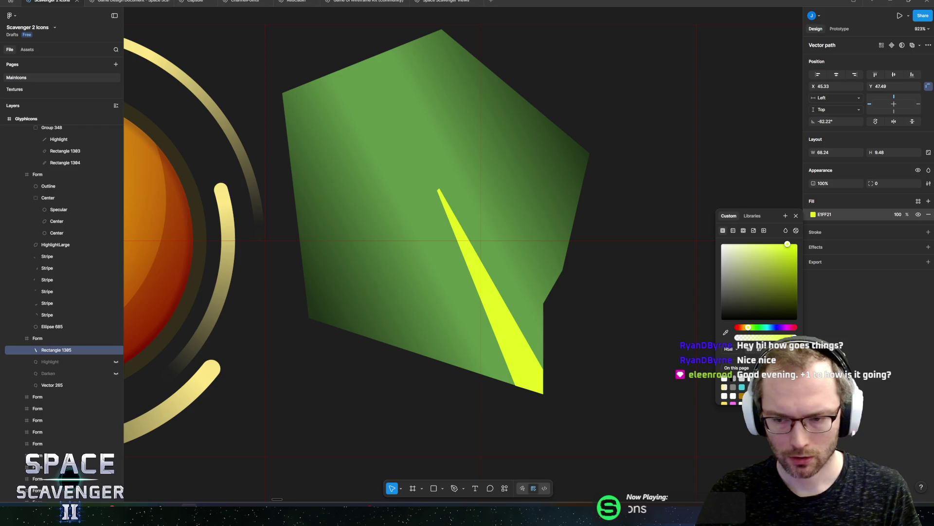
click(734, 232)
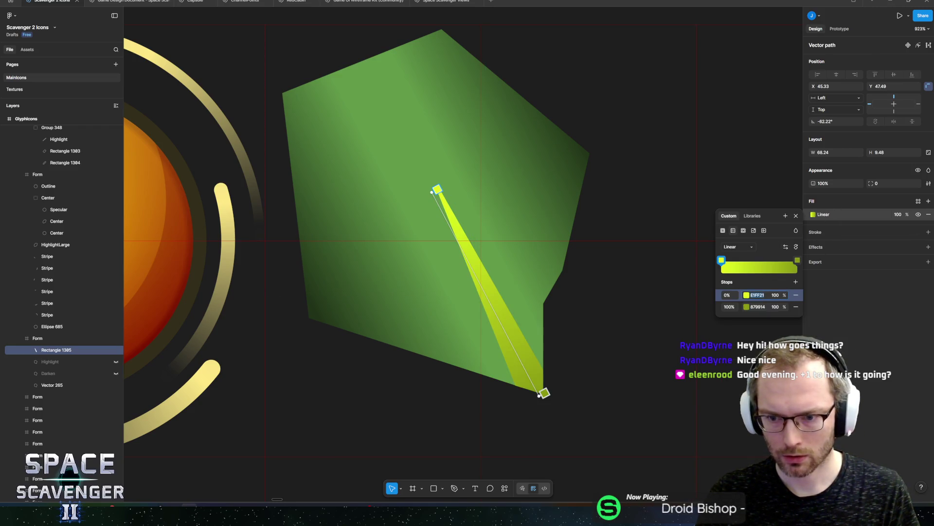
click(758, 307)
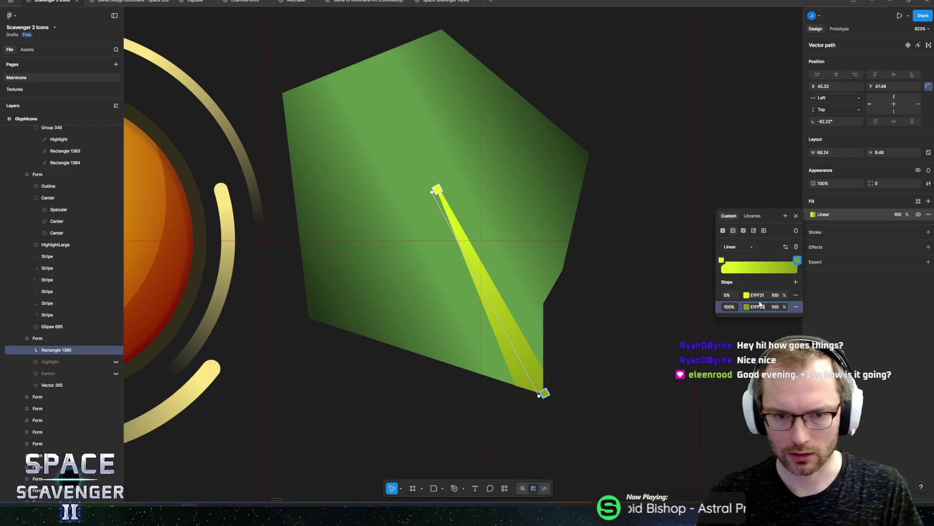
key(ctrl+v)
key(Return)
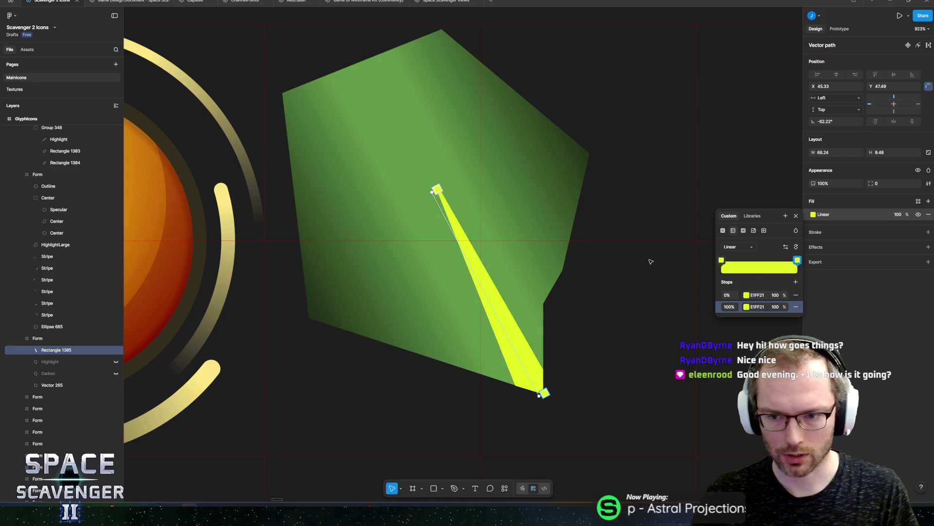
- Set the gradient's starting stop to 0% opacity so the streak fades toward its tip
click(722, 261)
click(746, 295)
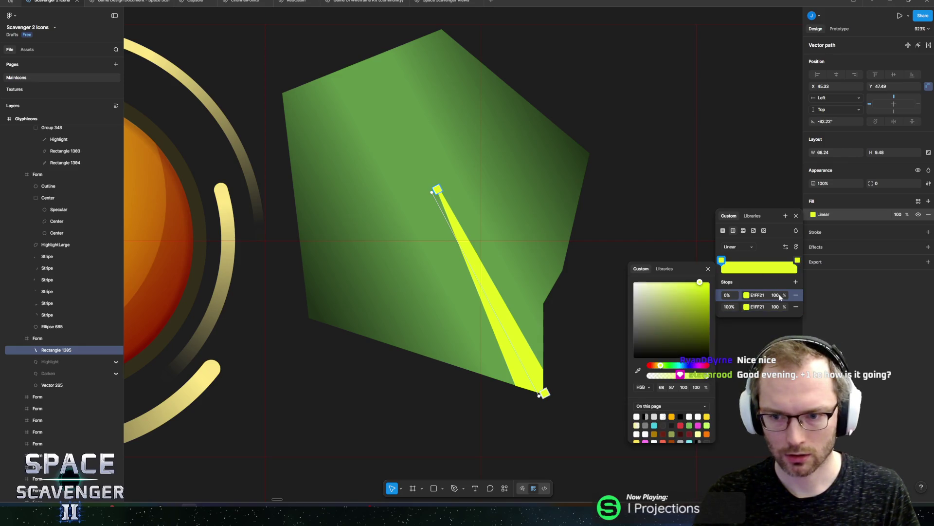
click(778, 295)
text(0)
key(Return)
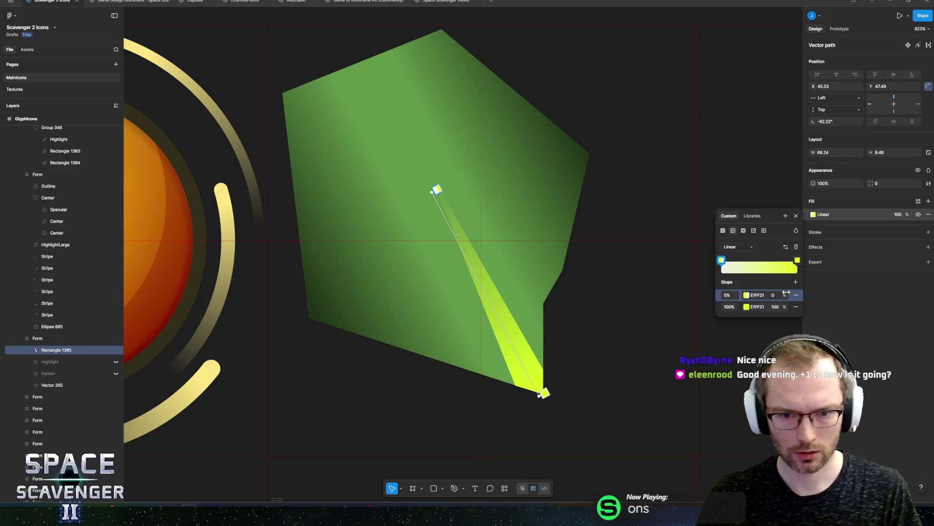
key(Escape)
scroll(549, 294, down, 5)
click(536, 268)
scroll(549, 294, down, 3)
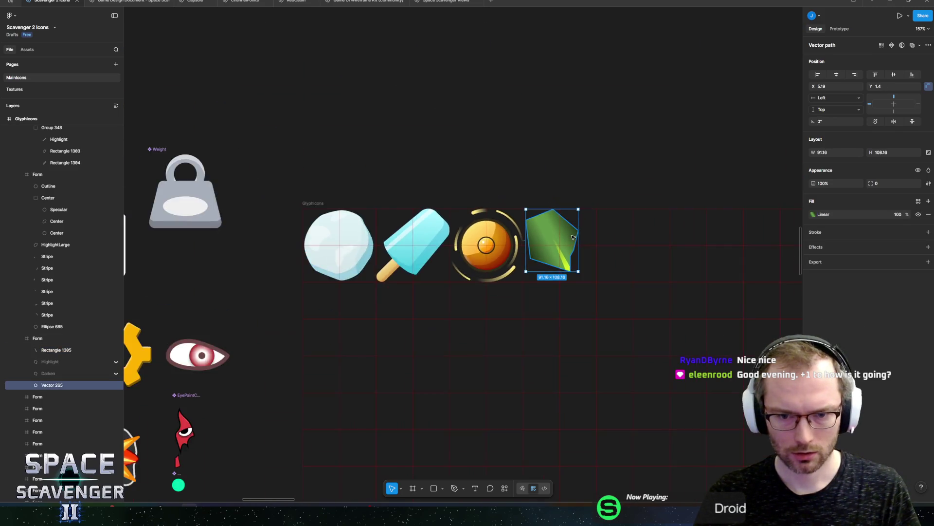
- Add an inner shadow to the green scale with Y offset -3 and blur 0
scroll(549, 295, up, 5)
scroll(548, 295, up, 5)
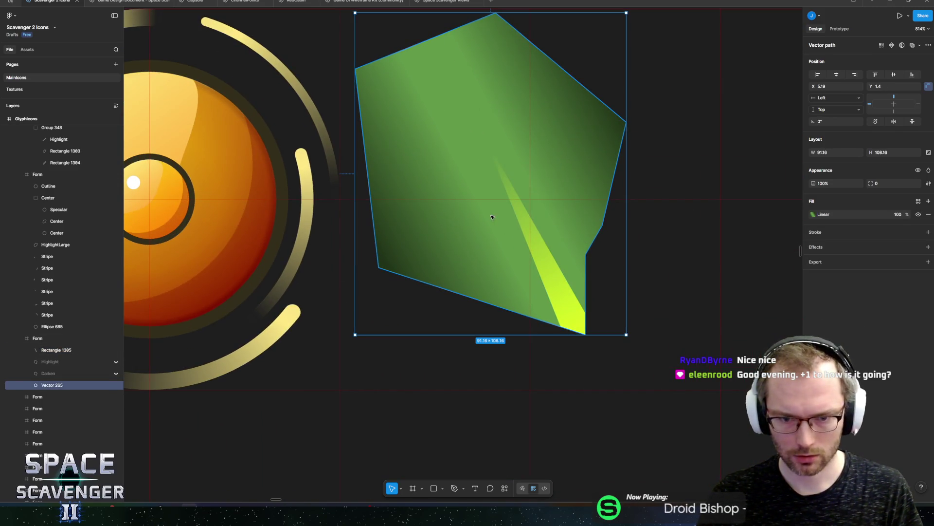
click(928, 247)
click(837, 260)
click(837, 249)
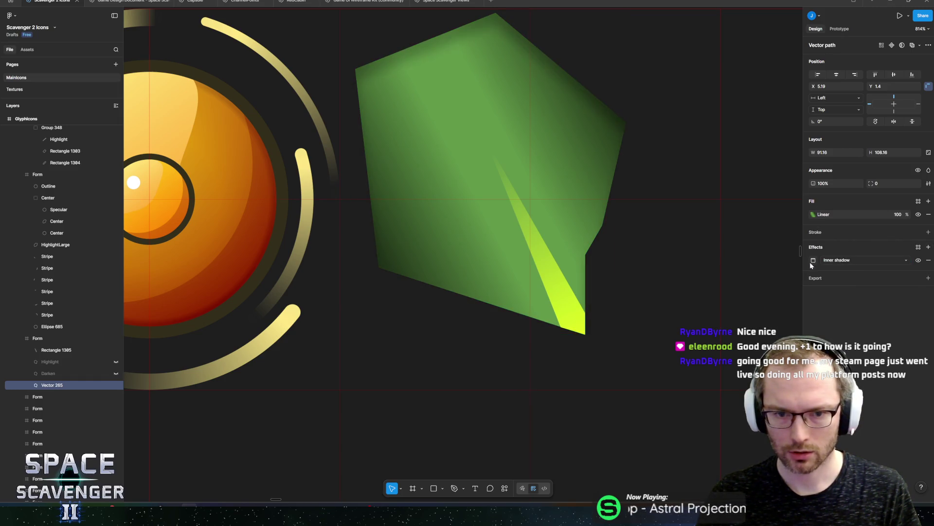
click(767, 290)
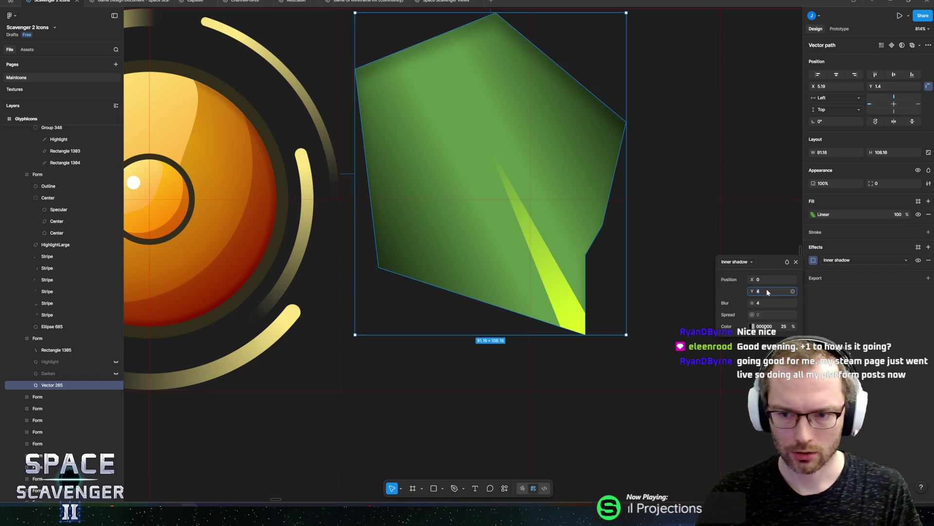
text(-3)
key(Tab)
text(0)
key(Return)
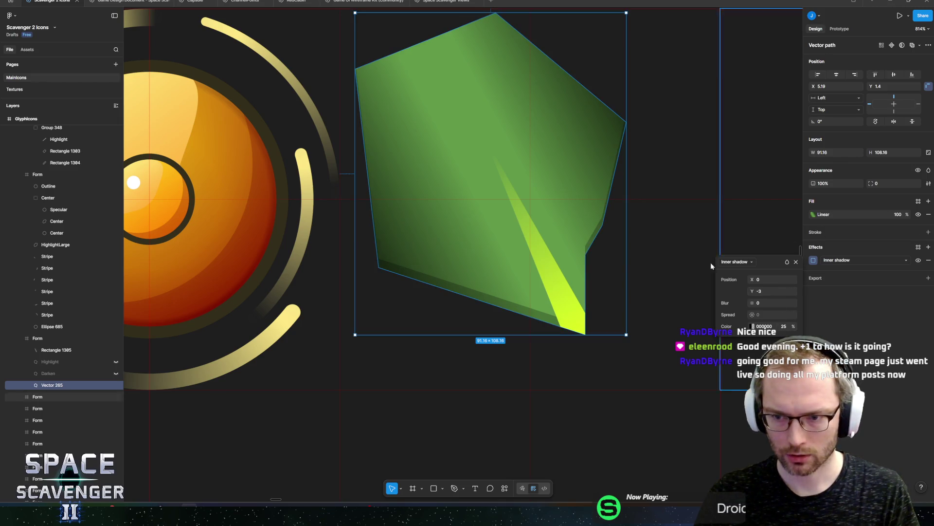
- Colour the inner shadow yellow E1FE21 at 100% opacity
click(563, 282)
click(832, 216)
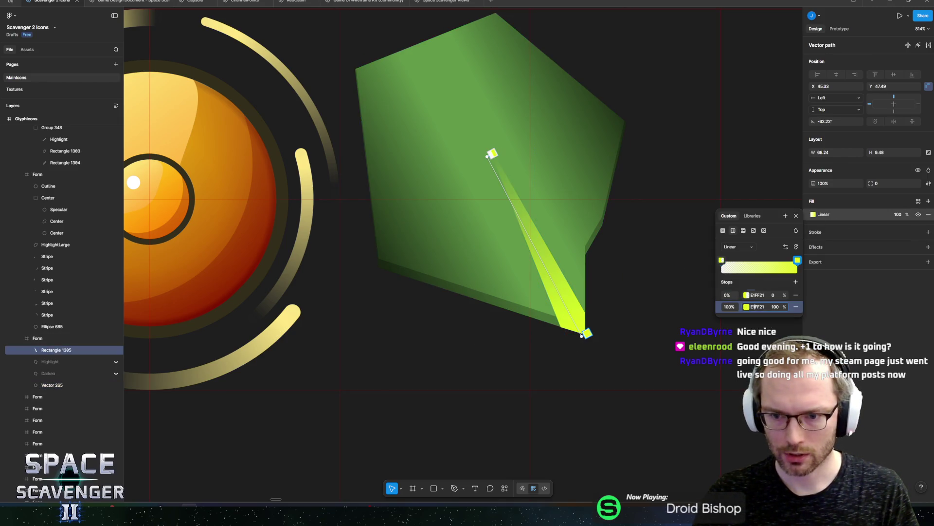
key(Escape)
click(519, 301)
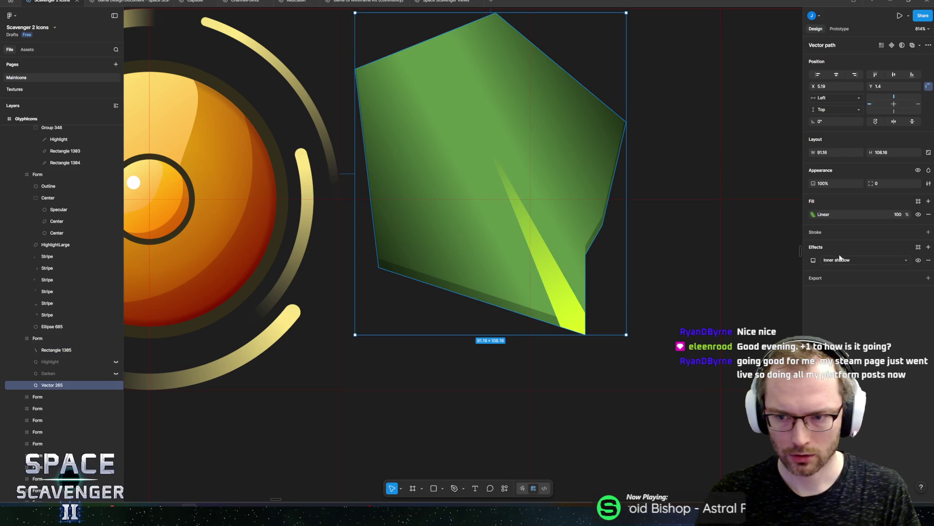
click(814, 260)
text(E1FE21)
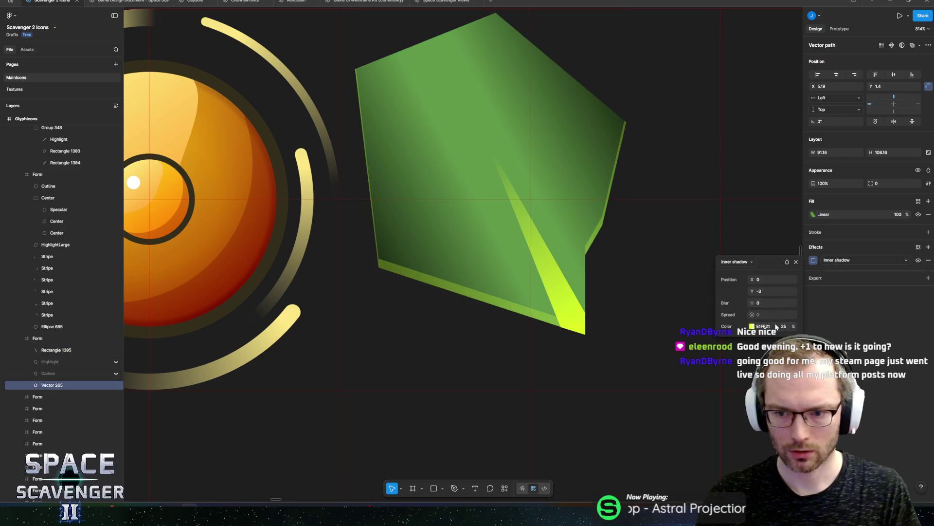
key(Return)
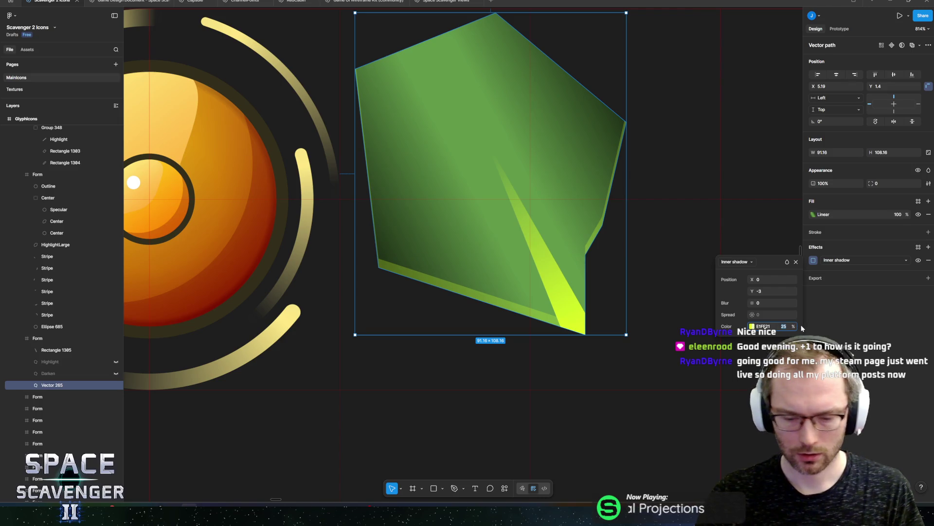
text(100)
key(Return)
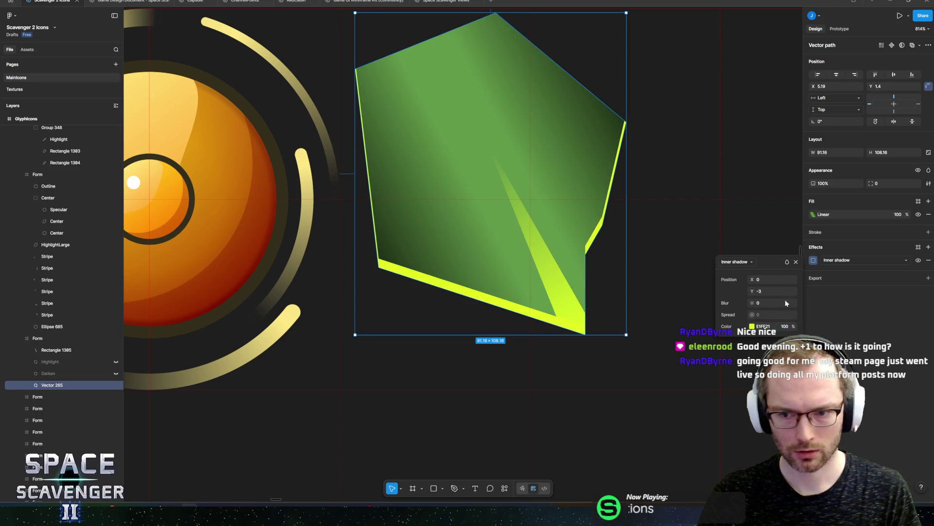
key(Escape)
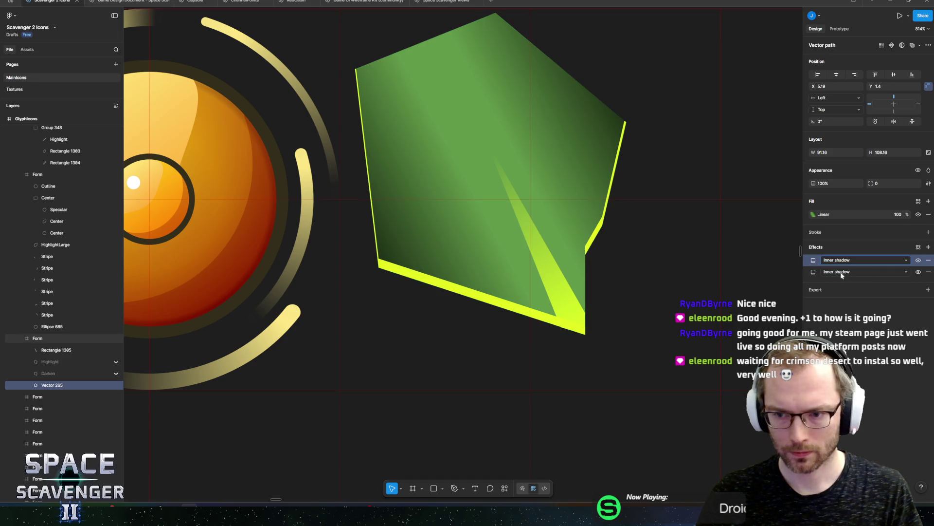
- Add a second inner shadow offset X -1, Y -2
click(928, 246)
click(813, 260)
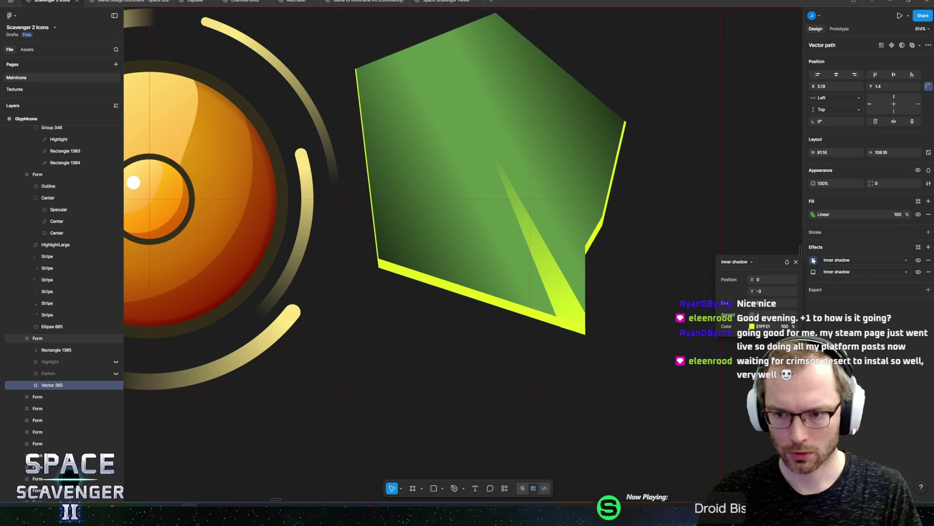
click(765, 279)
text(-3)
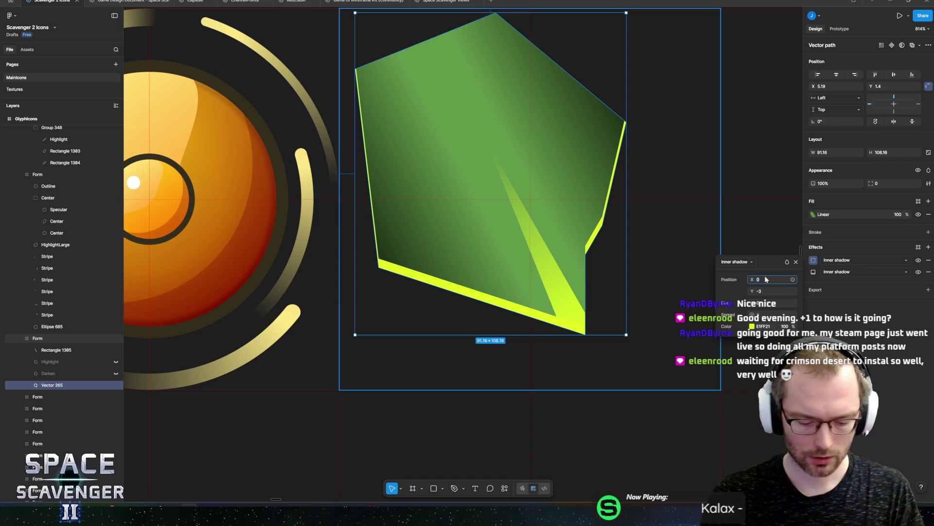
key(Return)
click(769, 274)
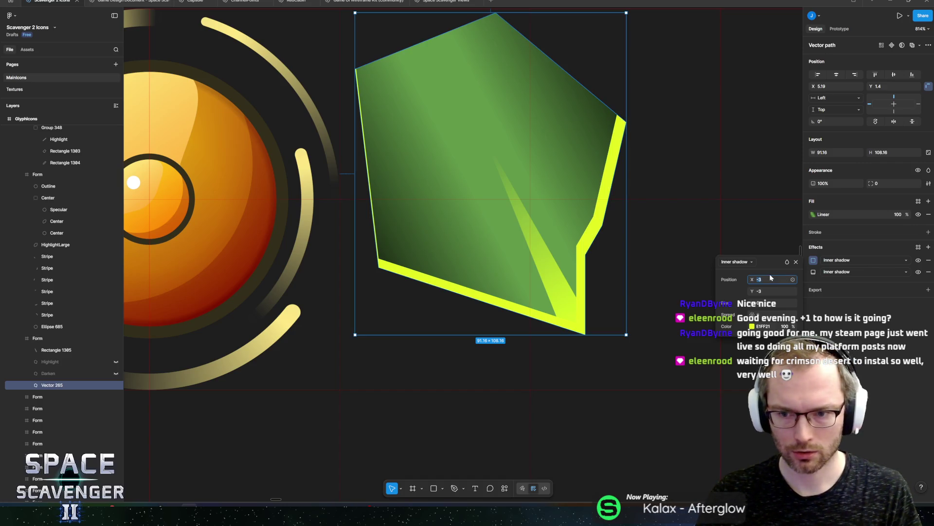
text(-1)
key(Tab)
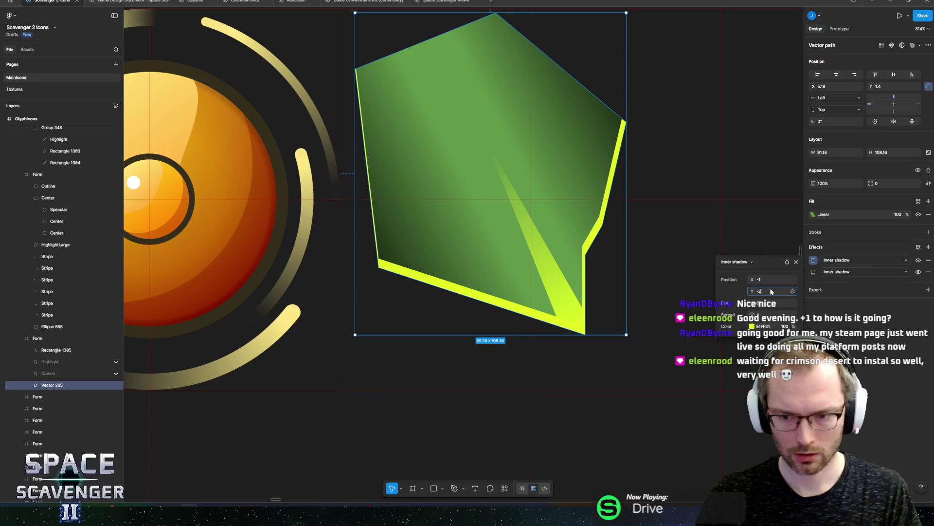
text(-2)
click(765, 280)
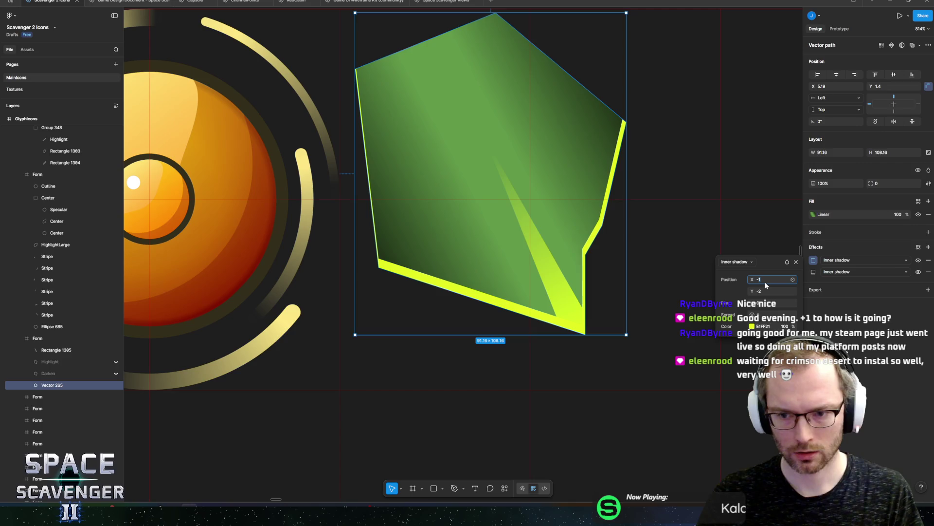
key(Escape)
scroll(567, 177, down, 5)
scroll(604, 146, down, 3)
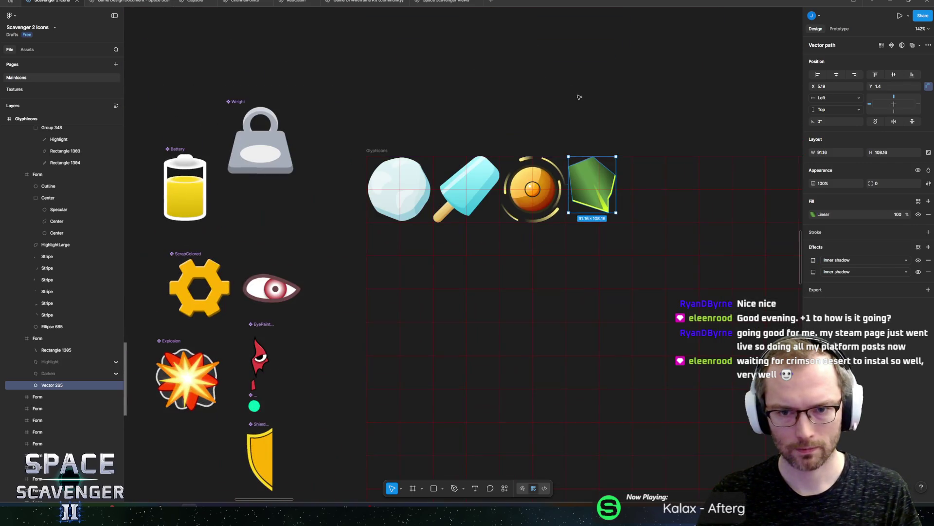
click(586, 156)
scroll(583, 165, up, 4)
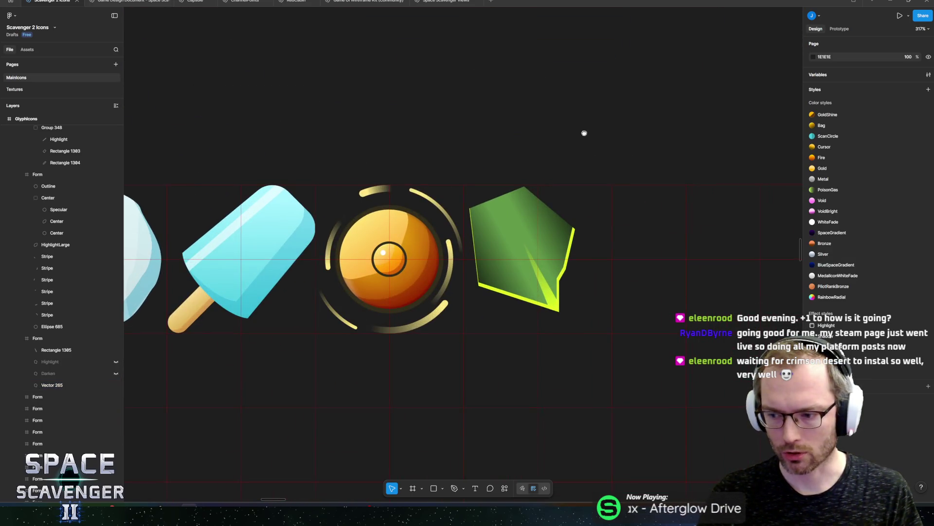
drag(581, 133, 615, 127)
key(alt+Tab)
drag(564, 39, 415, 35)
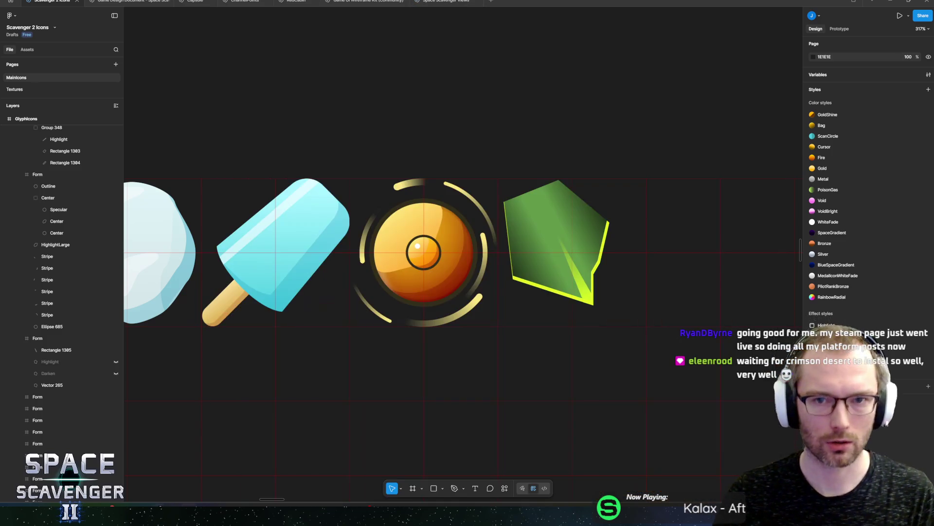
key(alt+Tab)
click(552, 204)
- Reverse and rotate the scale's gradient and delete its 40% and 60% middle stops
click(813, 214)
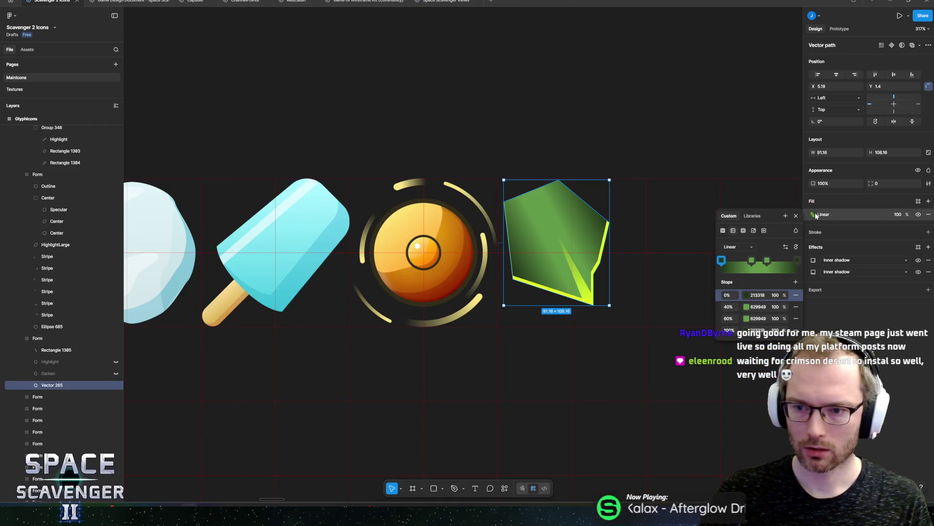
scroll(584, 250, up, 5)
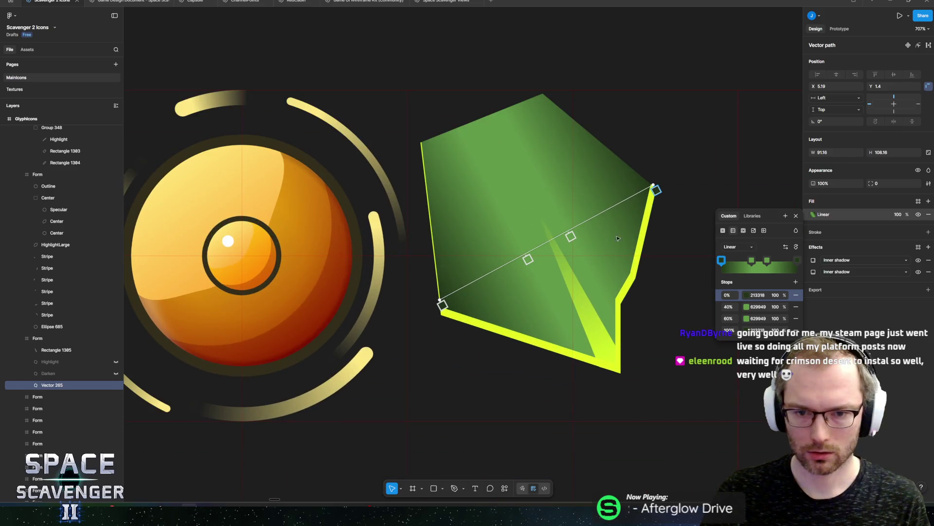
click(786, 248)
click(797, 248)
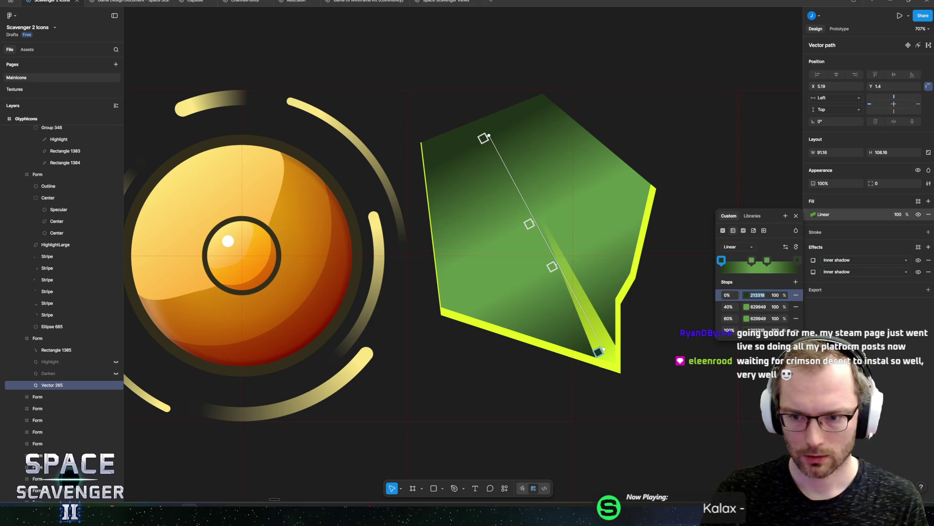
click(746, 296)
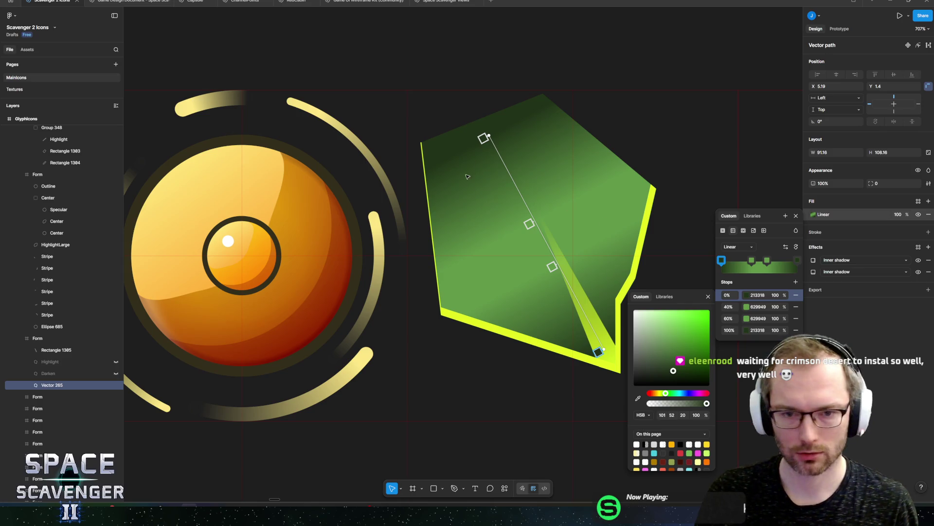
click(529, 223)
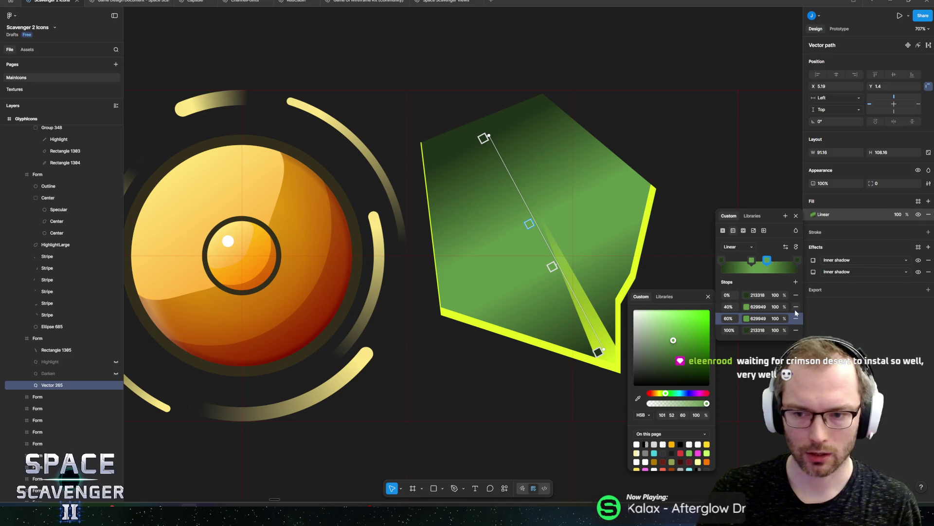
click(797, 307)
click(797, 307)
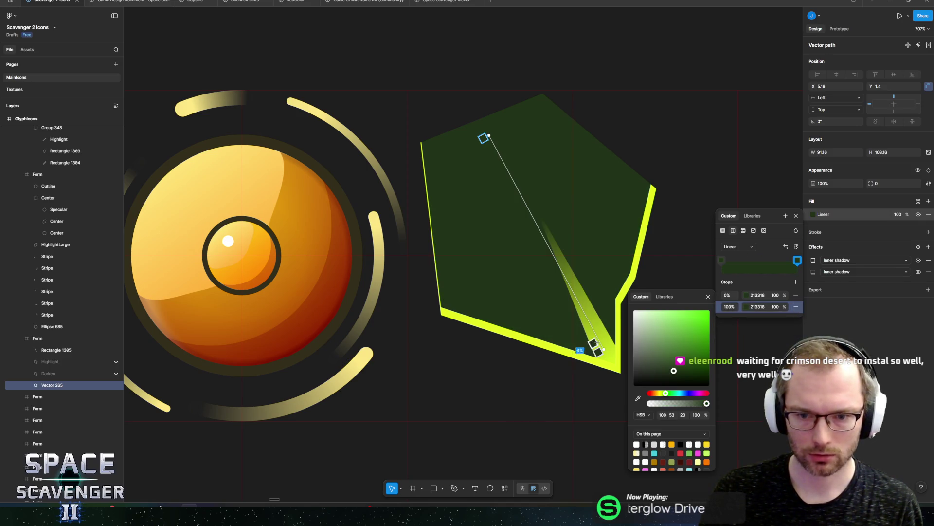
click(748, 297)
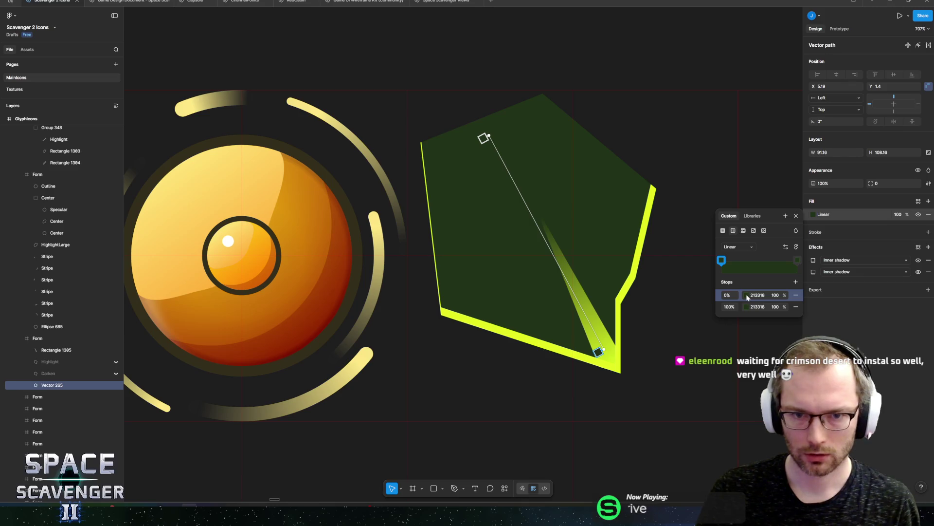
- Make the end stop a greener hue and copy that green into the start stop
click(748, 307)
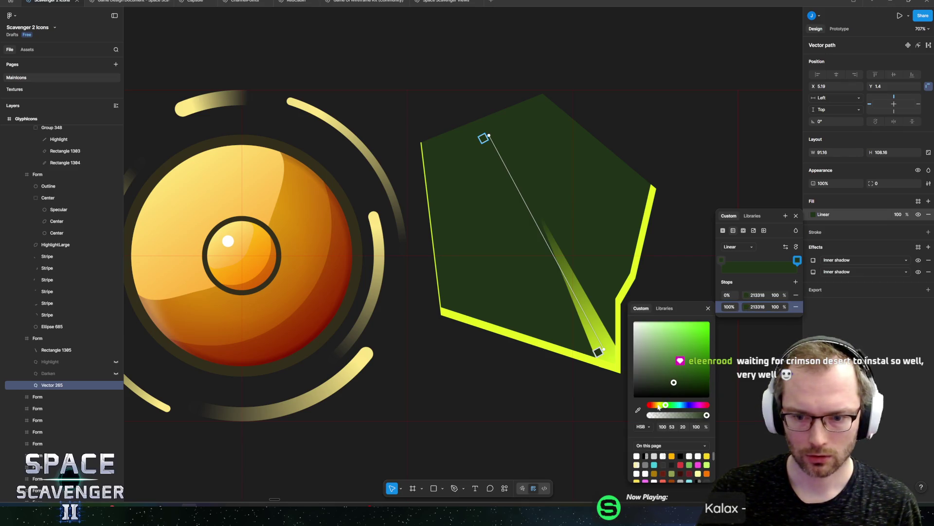
drag(665, 406, 710, 357)
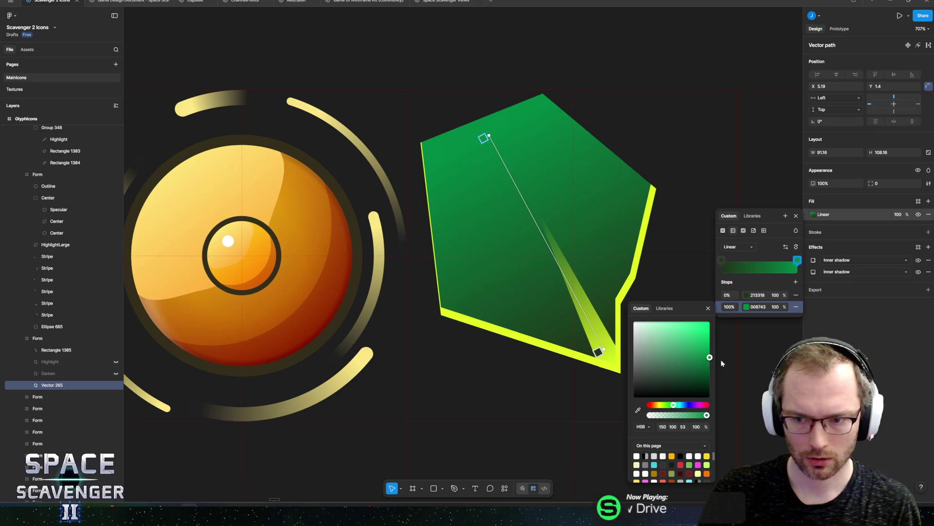
click(758, 306)
key(BackSpace)
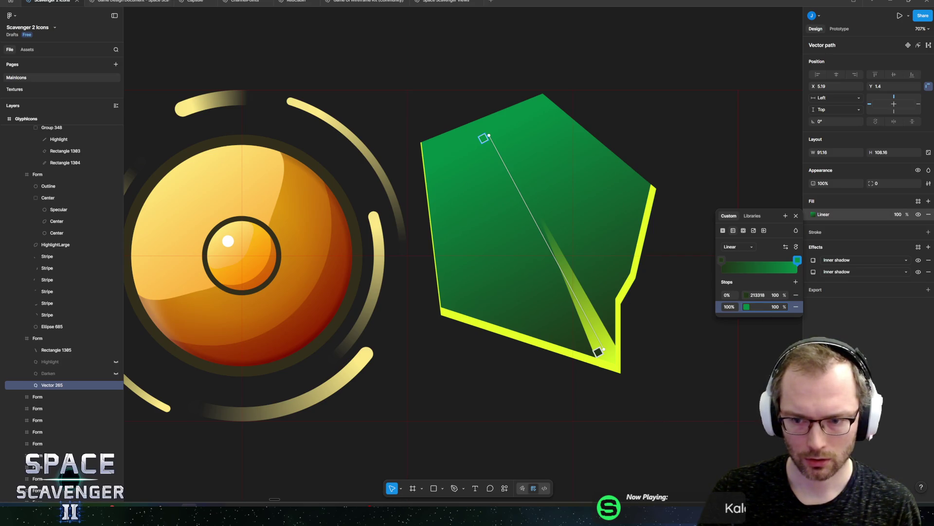
key(Escape)
click(812, 215)
click(758, 306)
click(757, 295)
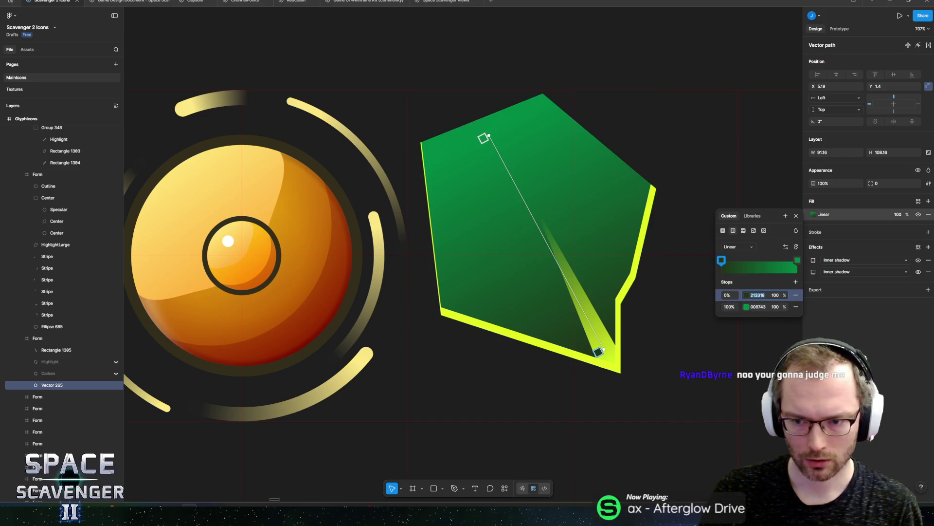
text(008743)
key(Return)
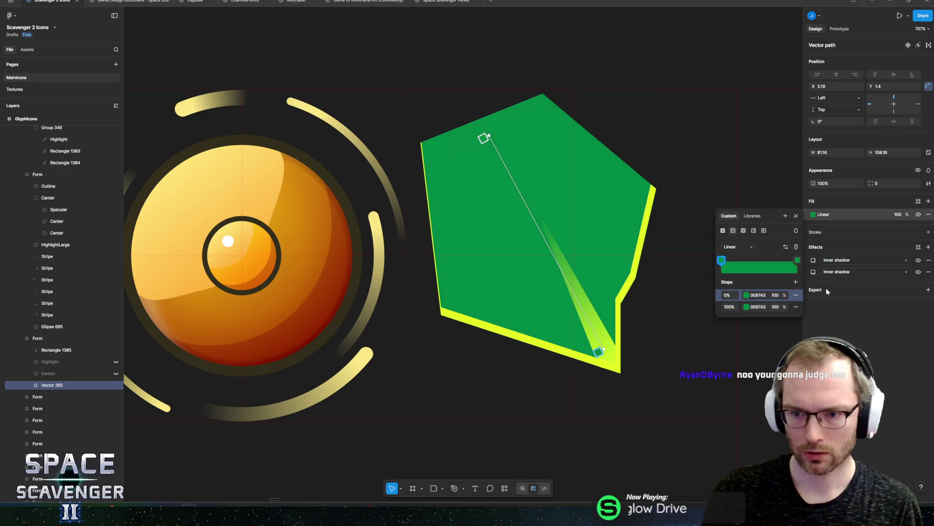
- Lighten the start stop to 438A53 and darken the end stop to 006C36
click(747, 297)
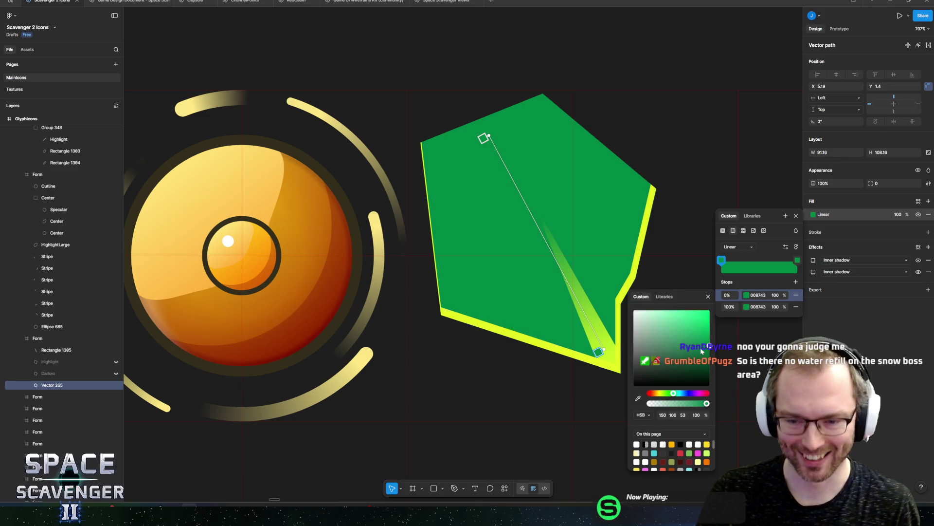
drag(674, 394, 669, 397)
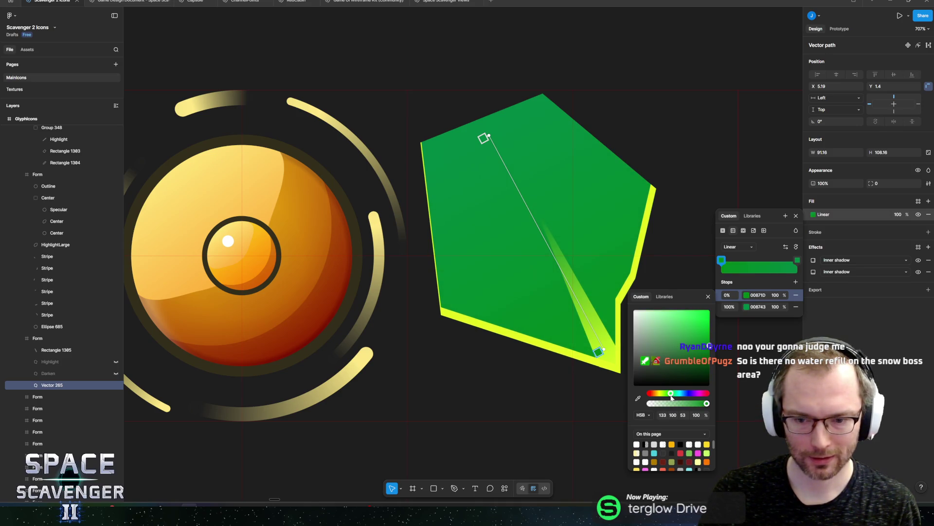
drag(706, 346, 673, 345)
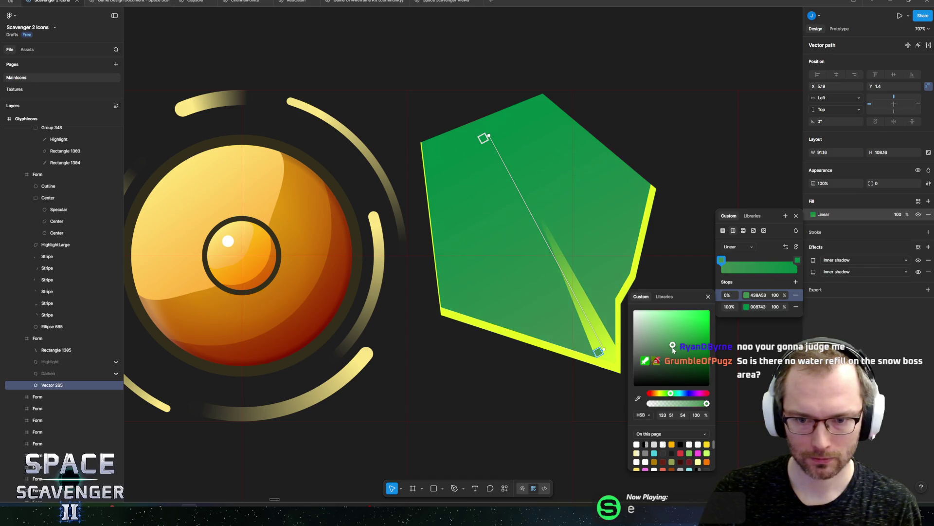
click(798, 260)
drag(708, 323, 716, 330)
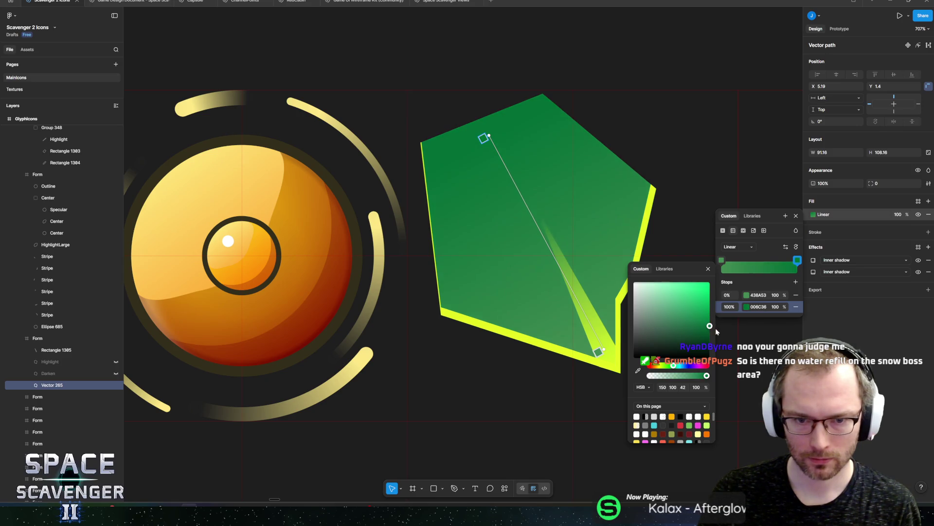
key(Escape)
scroll(560, 250, down, 5)
key(Escape)
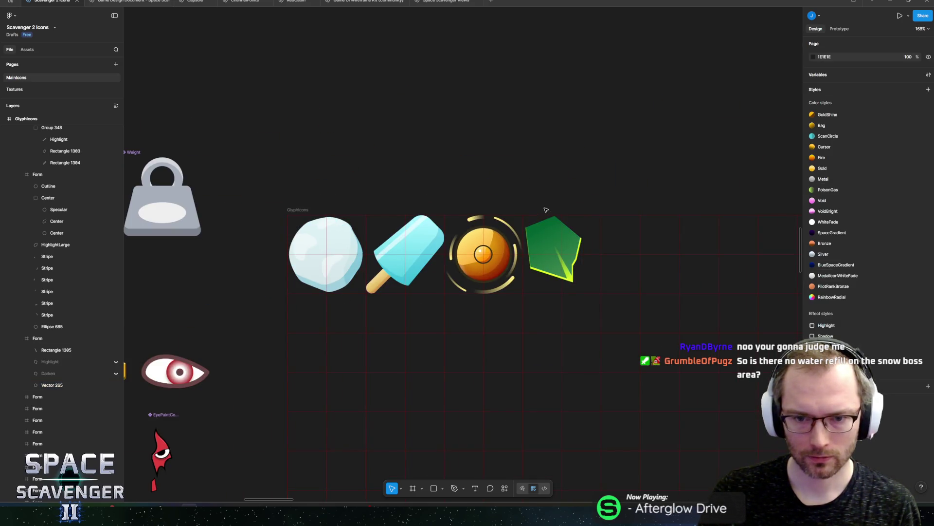
- Duplicate Vector 265, hide the original, and rename the copy PatternTest
scroll(542, 267, up, 3)
key(alt+Tab)
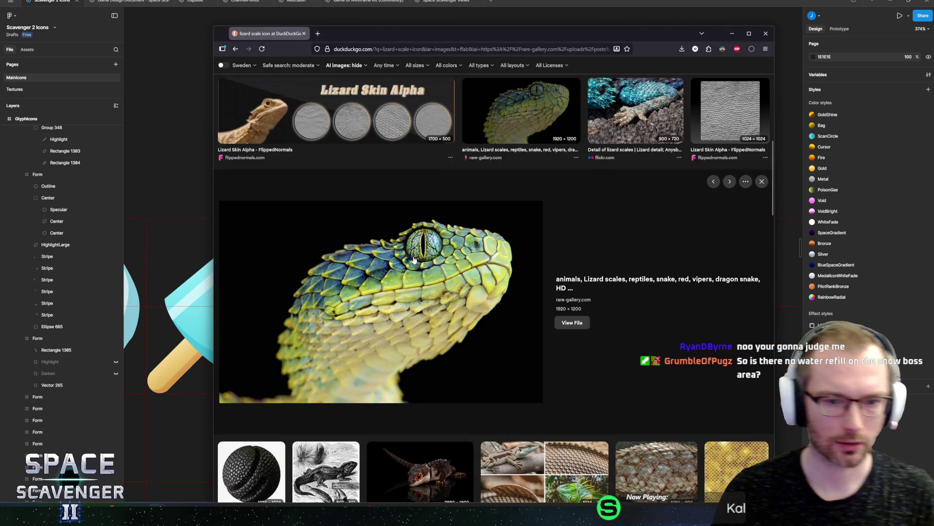
key(alt+Tab)
click(572, 262)
scroll(572, 262, up, 5)
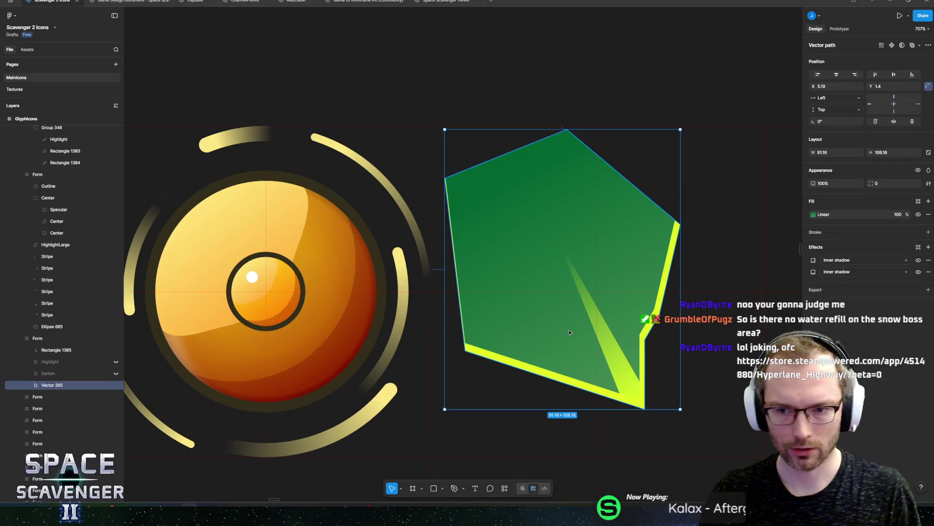
key(ctrl+d)
click(115, 397)
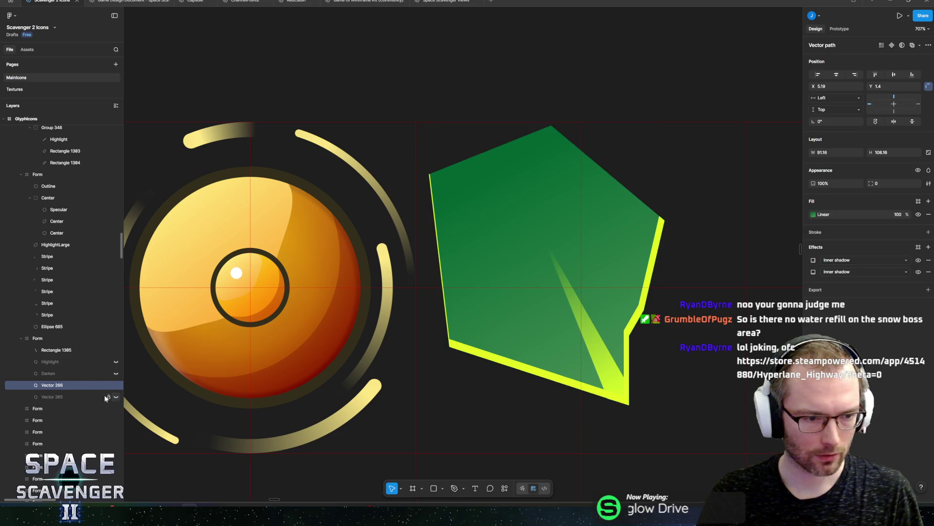
double_click(53, 385)
text(Patter)
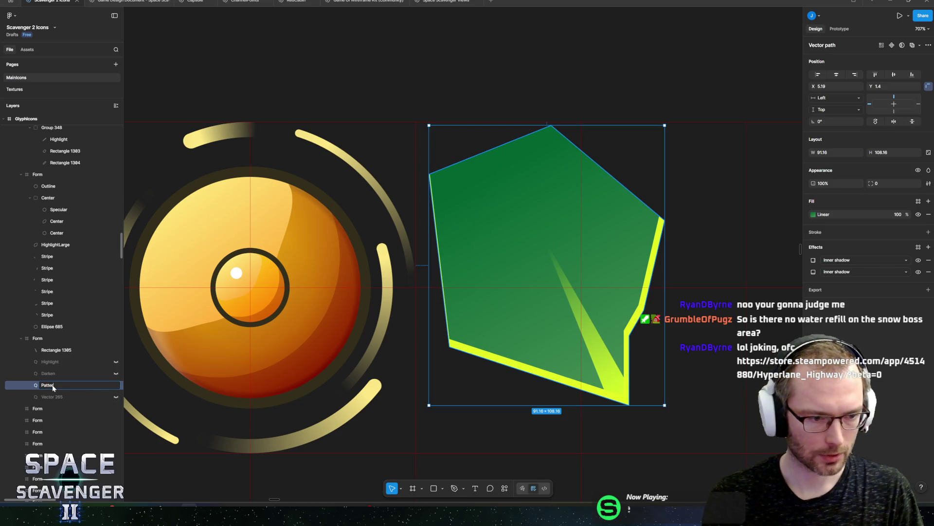
key(Return)
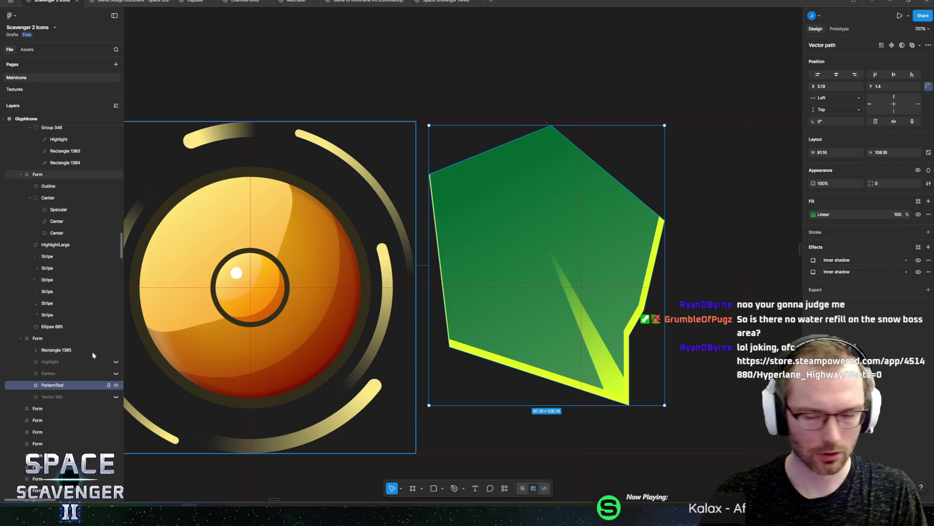
- Add a Texture effect to PatternTest with size 7.6 and radius 1.5
click(928, 247)
click(832, 260)
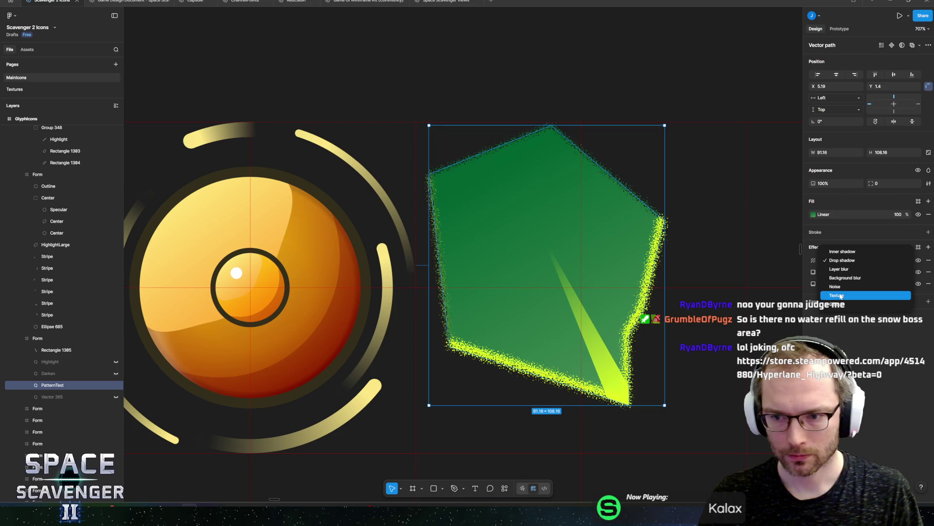
click(841, 296)
click(813, 260)
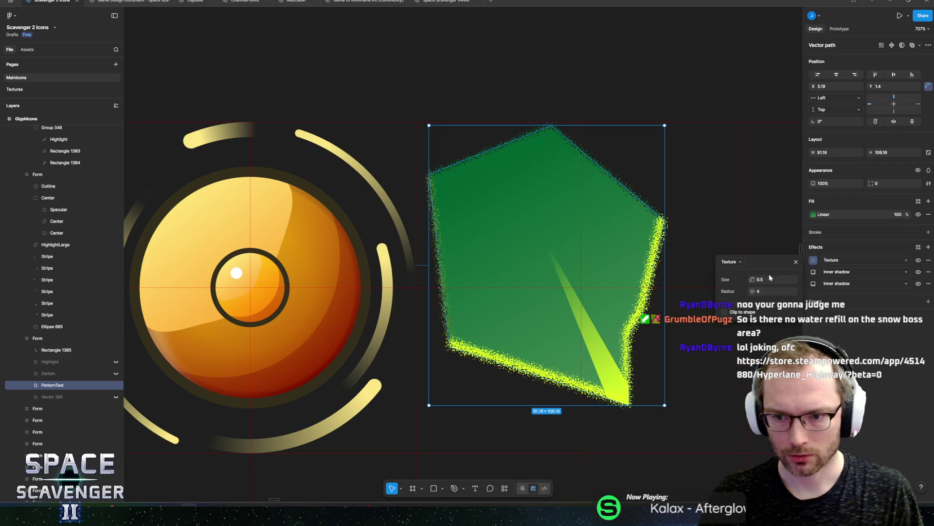
mouse_move(749, 279)
mouse_down()
mouse_move(839, 283)
mouse_move(806, 284)
mouse_move(829, 287)
mouse_up()
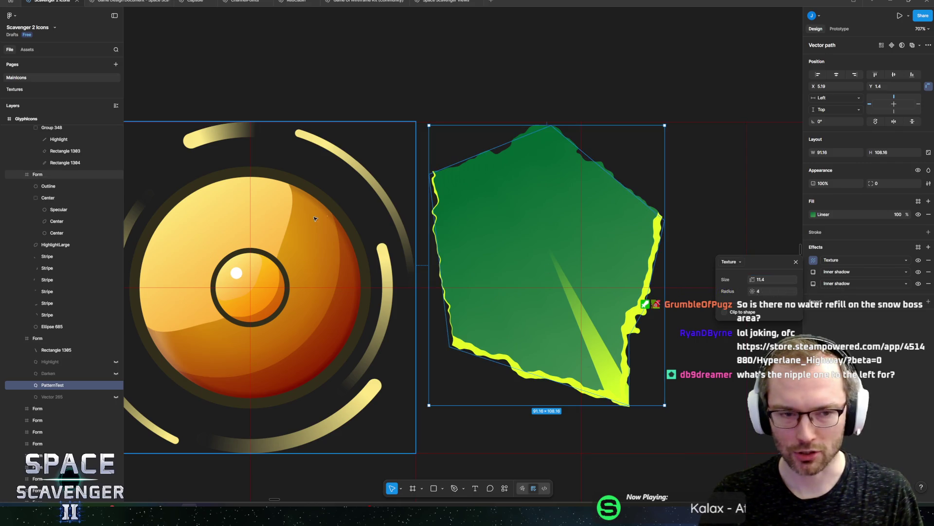
drag(313, 219, 480, 214)
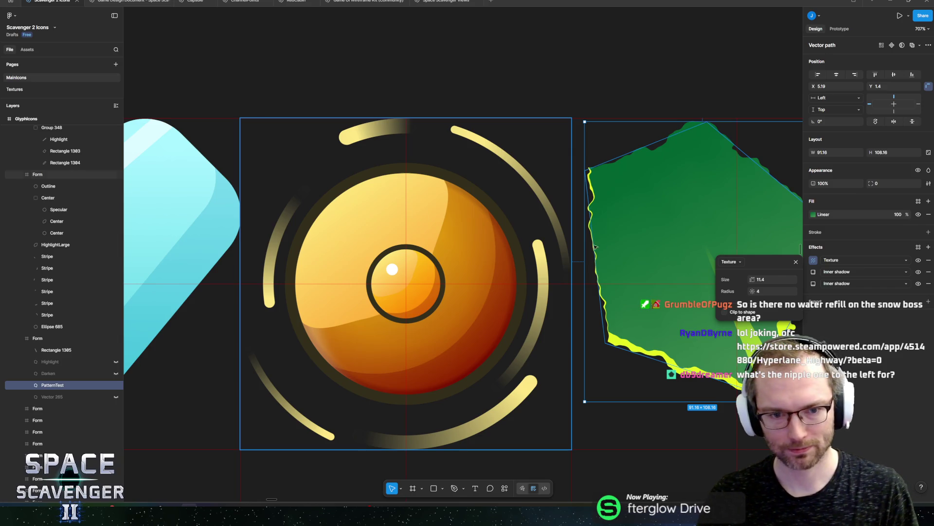
mouse_move(626, 204)
mouse_down()
mouse_move(595, 182)
mouse_move(548, 184)
mouse_move(603, 177)
mouse_up()
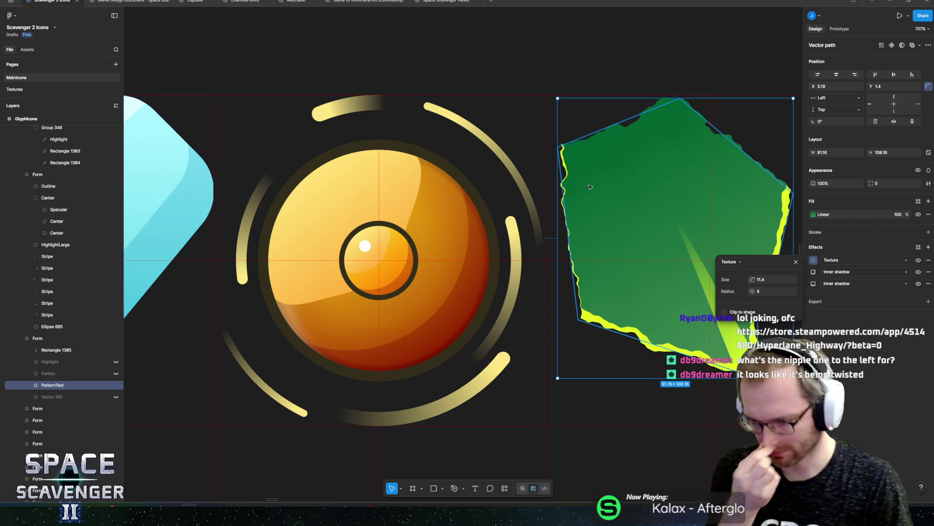
mouse_move(583, 205)
mouse_down()
mouse_move(409, 229)
mouse_move(581, 223)
mouse_move(538, 206)
mouse_move(455, 208)
mouse_up()
mouse_move(559, 245)
mouse_down()
mouse_move(584, 244)
mouse_move(546, 249)
mouse_move(538, 266)
mouse_up()
mouse_move(507, 238)
mouse_down()
mouse_move(686, 264)
mouse_move(569, 254)
mouse_move(652, 250)
mouse_move(578, 250)
mouse_move(561, 235)
mouse_move(505, 247)
mouse_up()
mouse_move(758, 290)
mouse_down()
mouse_move(702, 295)
mouse_move(769, 297)
mouse_move(734, 302)
mouse_move(730, 283)
mouse_move(647, 286)
mouse_move(730, 291)
mouse_up()
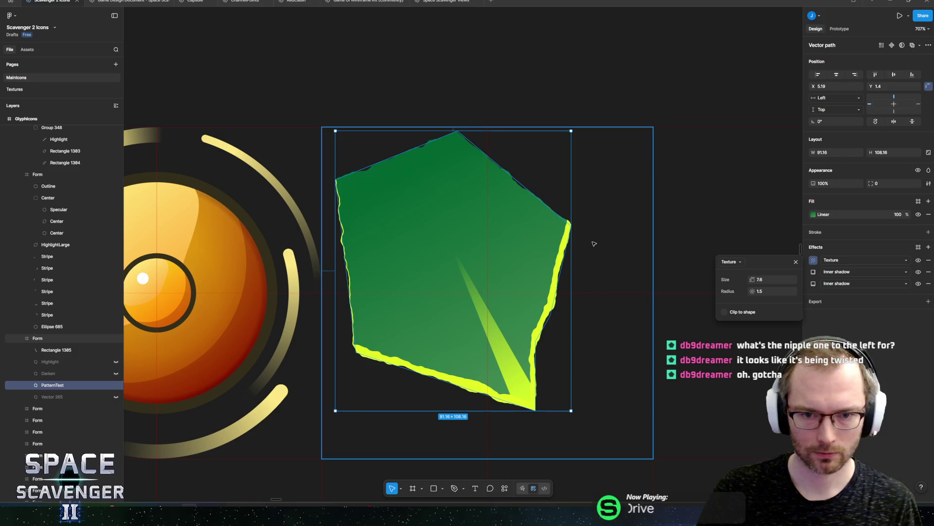
- Bend the scale's left, bottom, right and top-left edges into soft curves, rounding its top into an arc
double_click(516, 182)
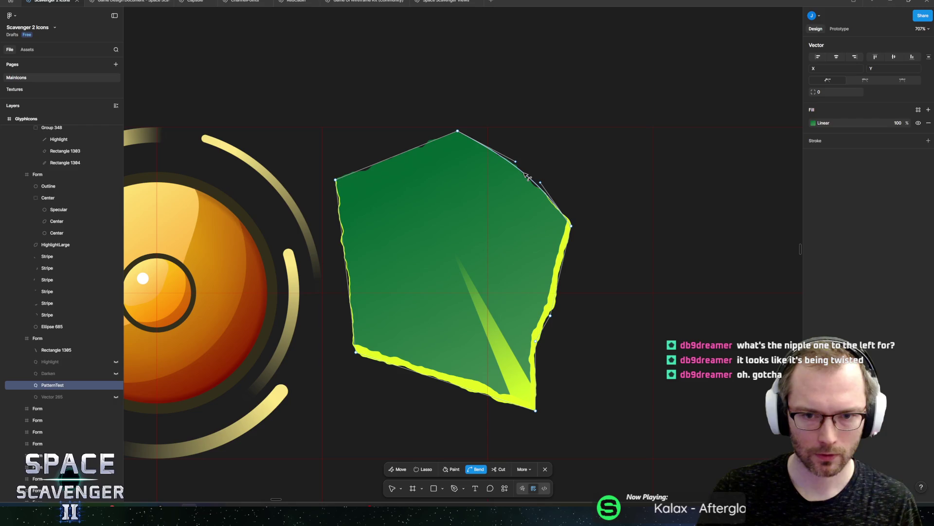
drag(349, 272, 354, 283)
drag(421, 377, 438, 370)
click(547, 326)
key(ctrl)
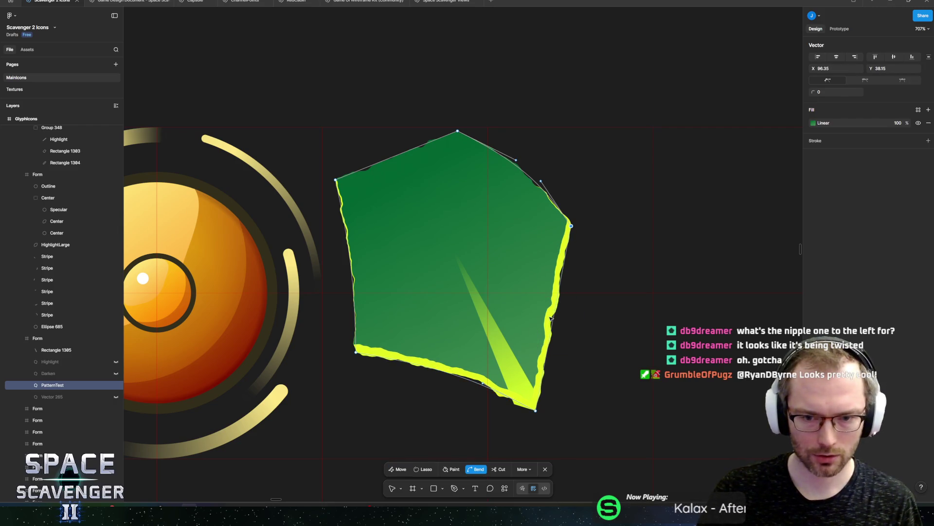
drag(555, 316, 545, 314)
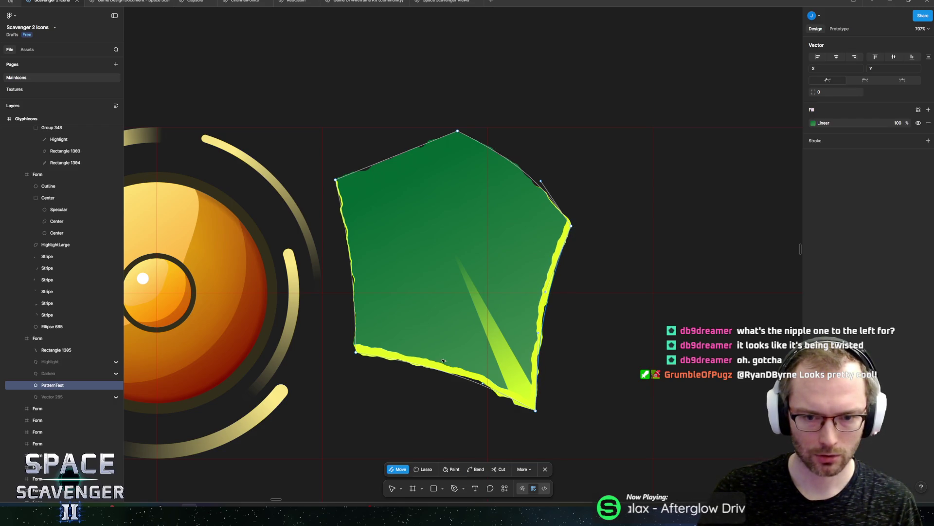
key(ctrl)
drag(395, 157, 384, 141)
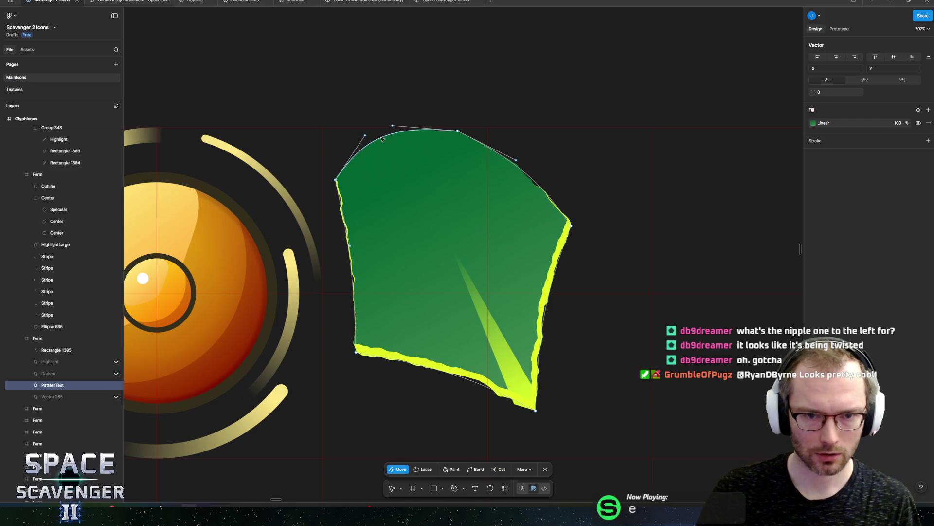
key(Escape)
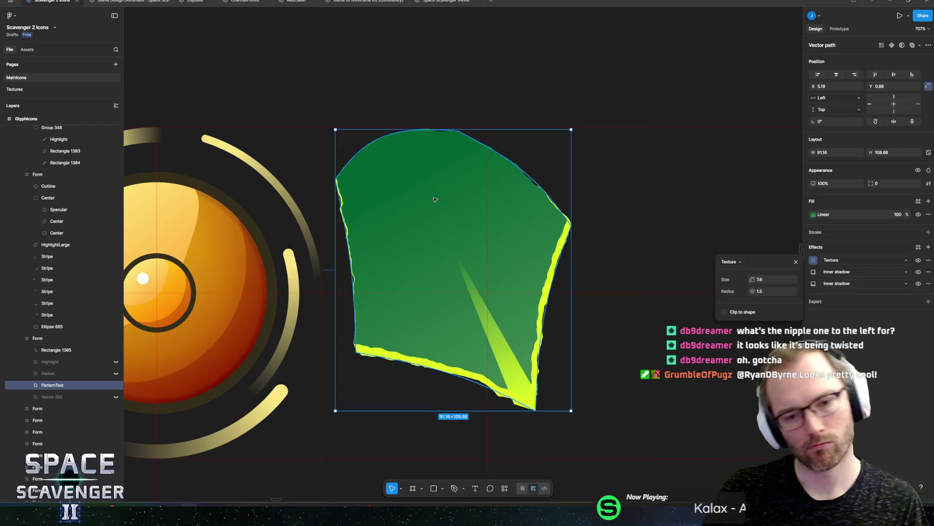
scroll(434, 199, down, 5)
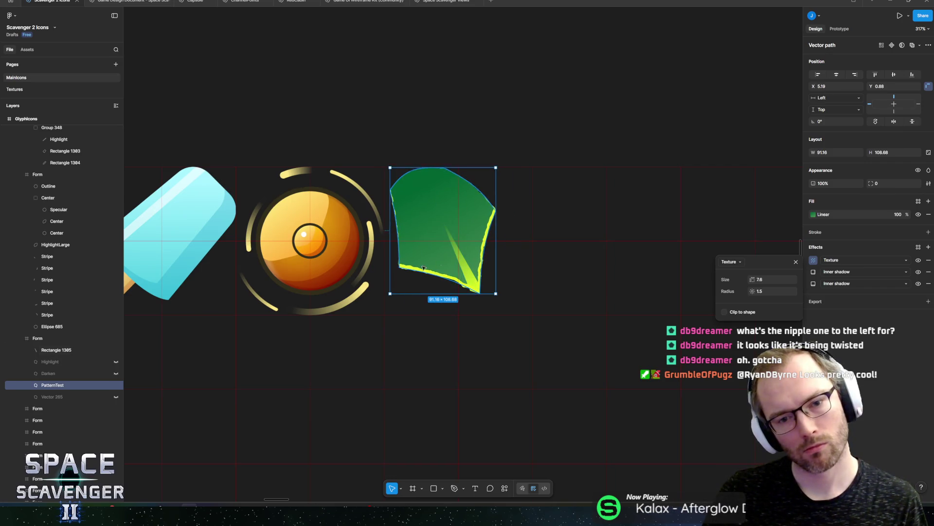
- Group the Rectangle 1305 chevron marking with the scale as Group 349 and reposition it
ctrl+click(59, 350)
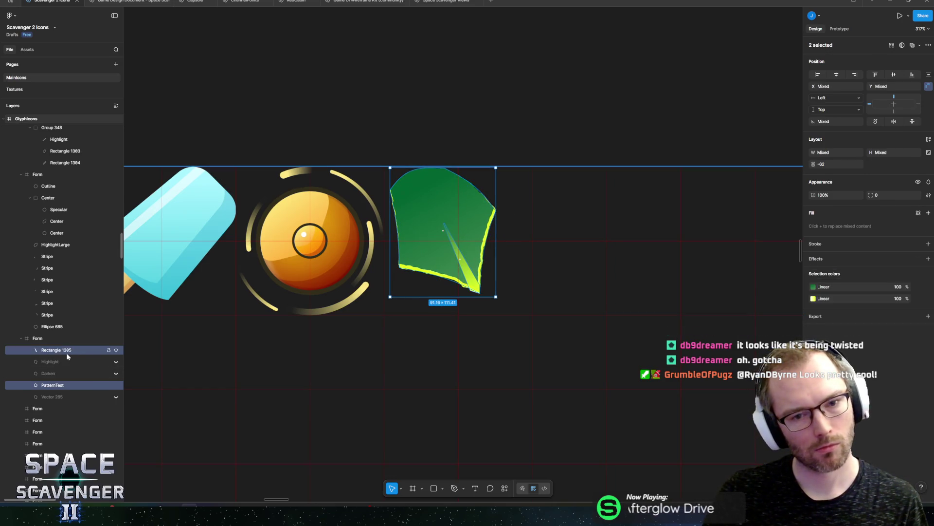
key(ctrl+g)
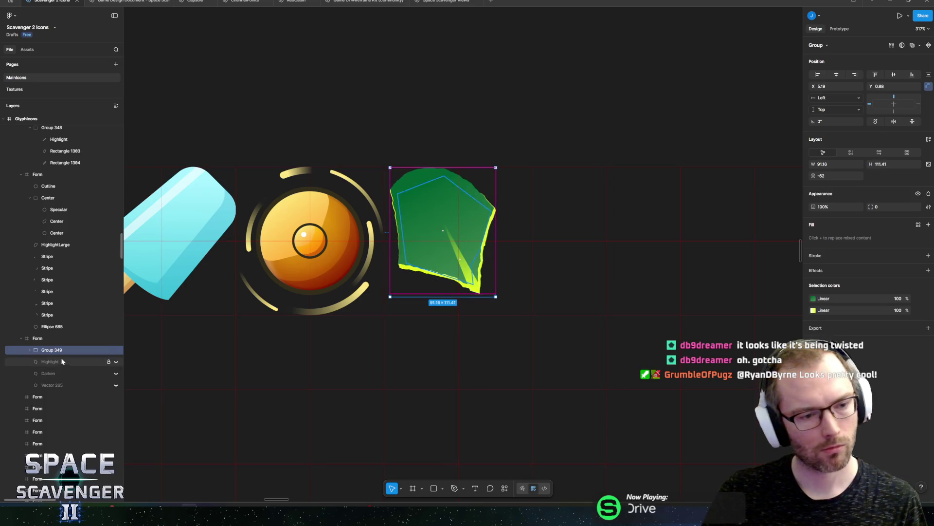
click(30, 350)
click(76, 361)
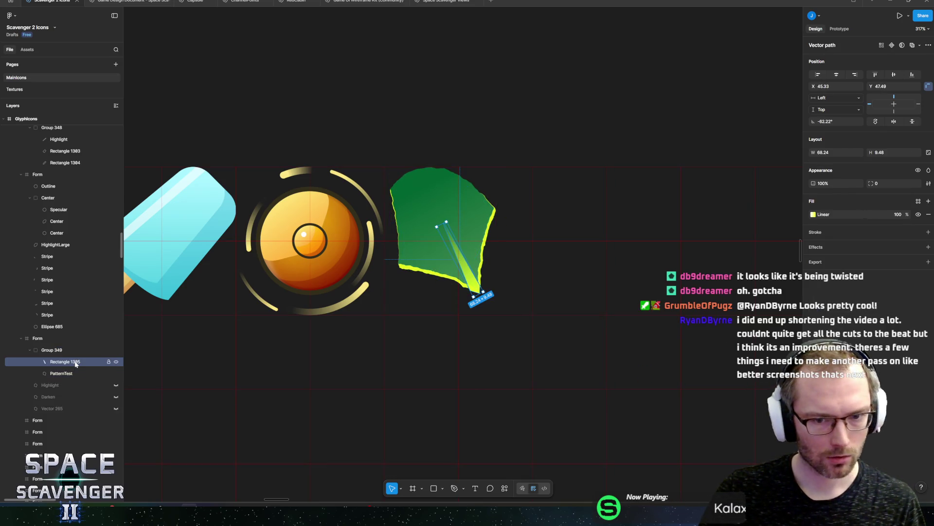
click(52, 350)
drag(434, 261, 447, 270)
- Pull PatternTest's top-left anchor points up and out, enlarging it to about 102.58 × 114.98
scroll(457, 238, up, 5)
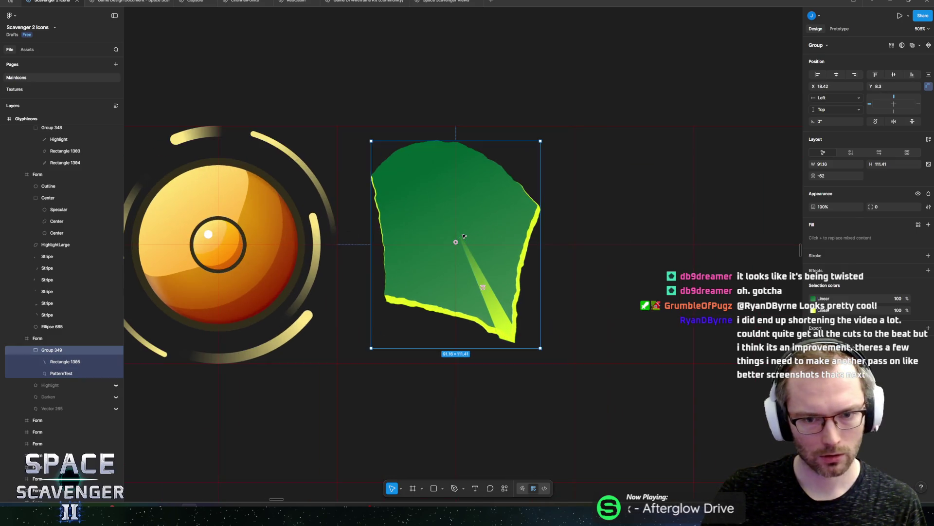
double_click(428, 201)
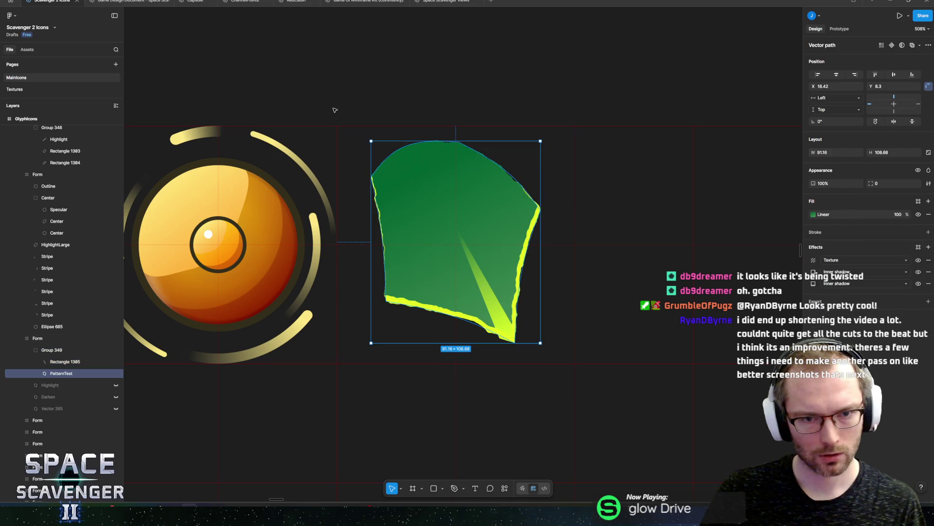
double_click(406, 167)
drag(334, 99, 462, 186)
mouse_move(408, 166)
mouse_down()
mouse_move(381, 159)
mouse_move(384, 149)
mouse_up()
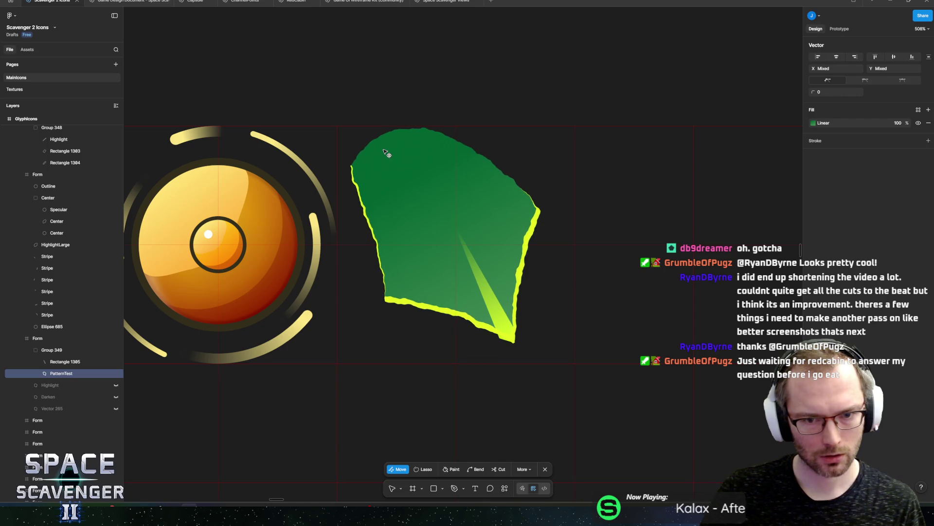
key(Escape)
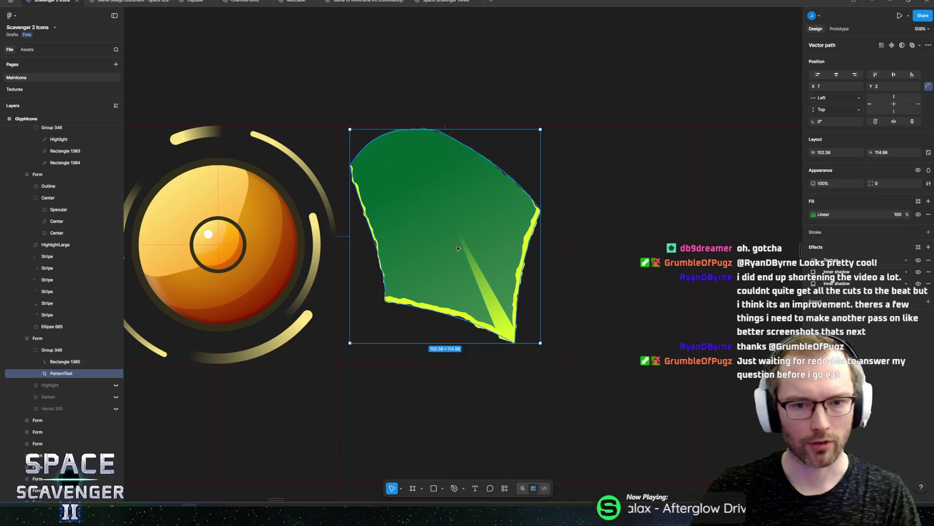
click(485, 287)
- Duplicate the yellow streak, shrink the copy proportionally and move it up-left inside the scale
key(ctrl+d)
drag(469, 267, 412, 242)
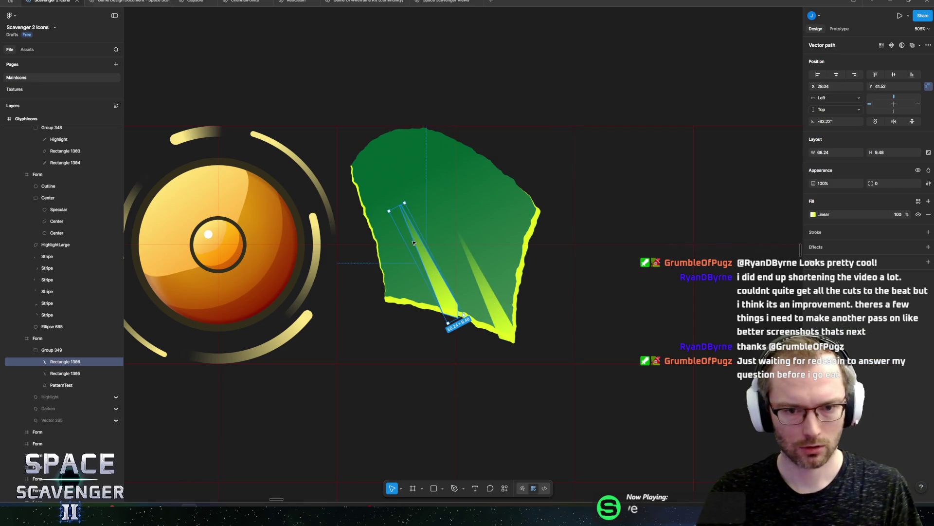
key(k)
drag(396, 206, 423, 256)
drag(451, 313, 427, 304)
- Duplicate the streak again and place the new copy at the scale's upper left
key(ctrl+d)
mouse_move(427, 299)
mouse_down()
mouse_move(518, 249)
mouse_move(517, 276)
mouse_up()
key(Escape)
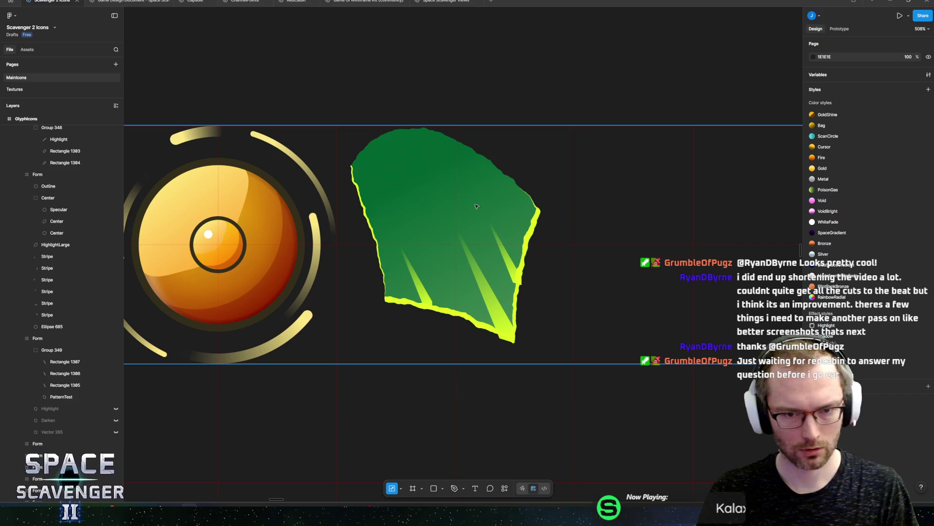
click(511, 270)
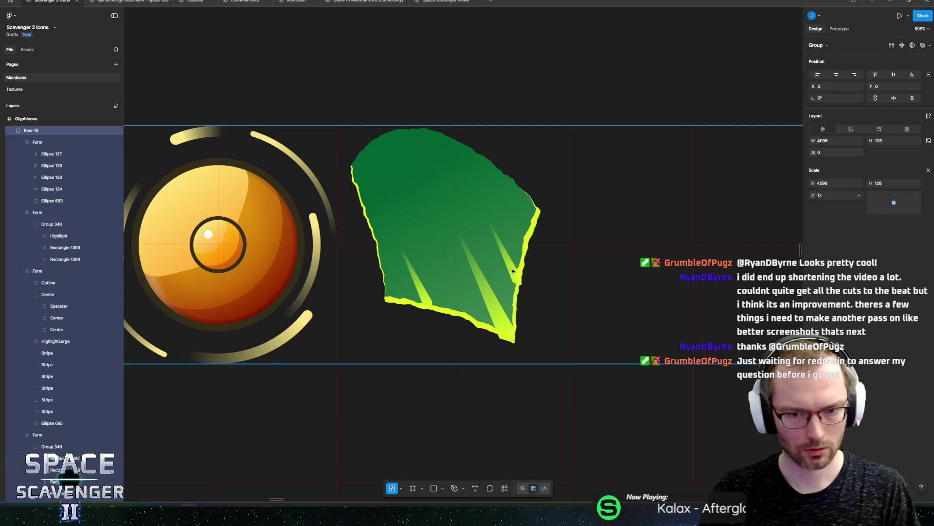
mouse_move(512, 271)
mouse_down()
mouse_move(418, 228)
mouse_move(414, 212)
mouse_up()
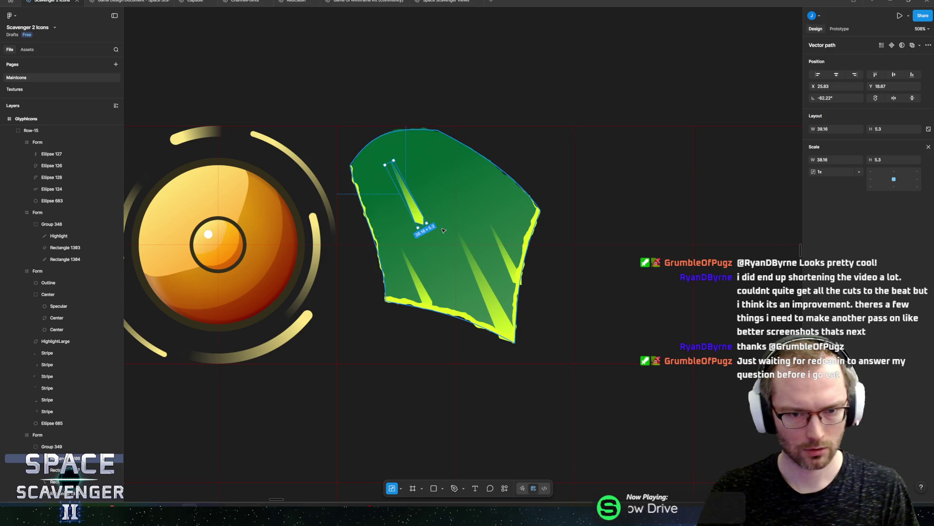
- Flip the upper-left streak horizontally and rotate it to point down-right
scroll(413, 212, up, 5)
right_click(405, 205)
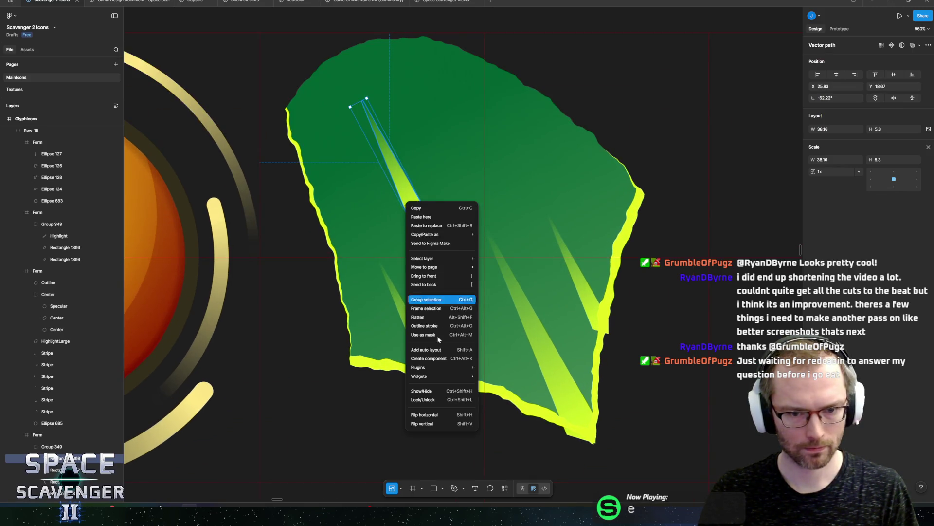
click(441, 416)
drag(430, 108, 364, 73)
- Straighten the streak's curved edge and stretch its bottom point down-right
double_click(416, 204)
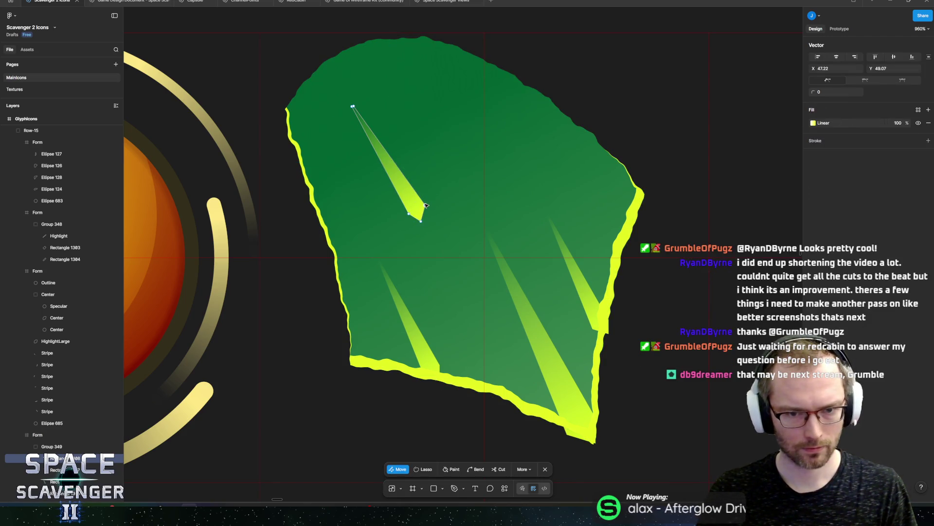
key(ctrl)
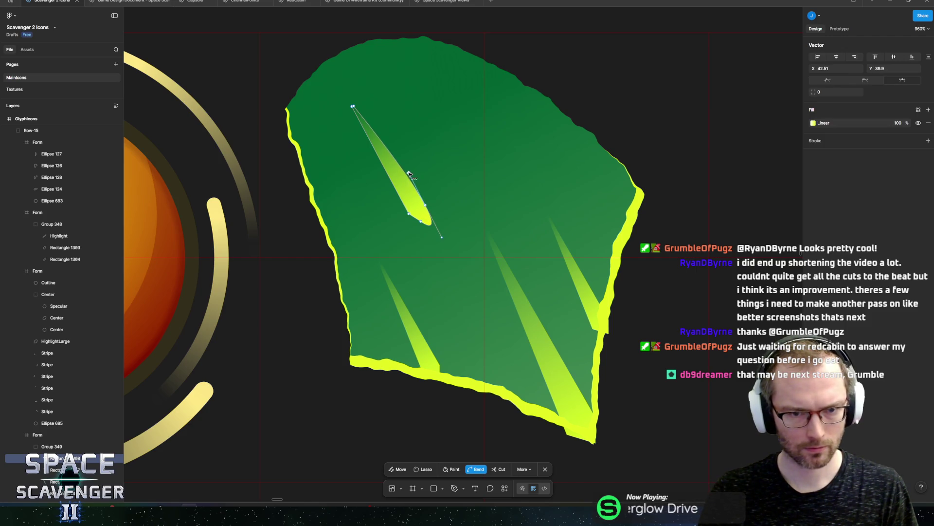
click(421, 221)
drag(423, 224, 430, 233)
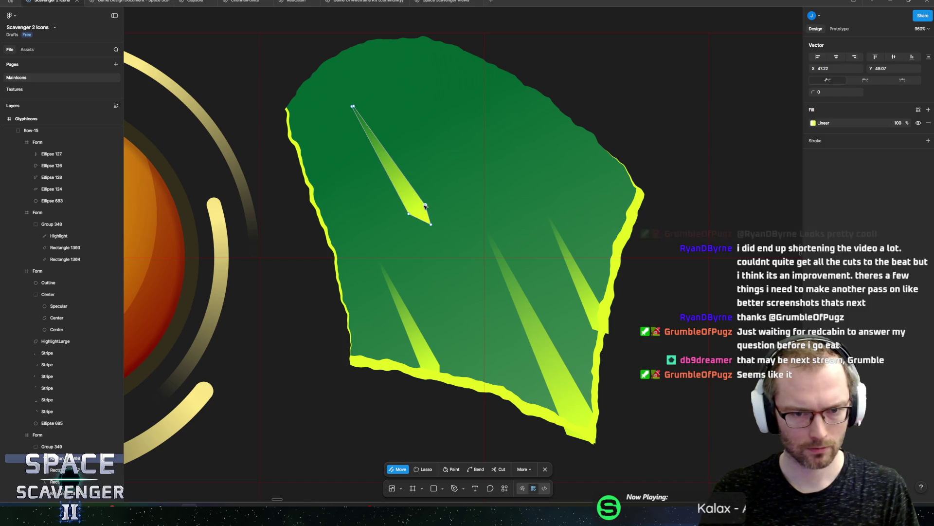
key(Escape)
- Nudge the streak down-right and reshape its points into an angled tip
double_click(425, 213)
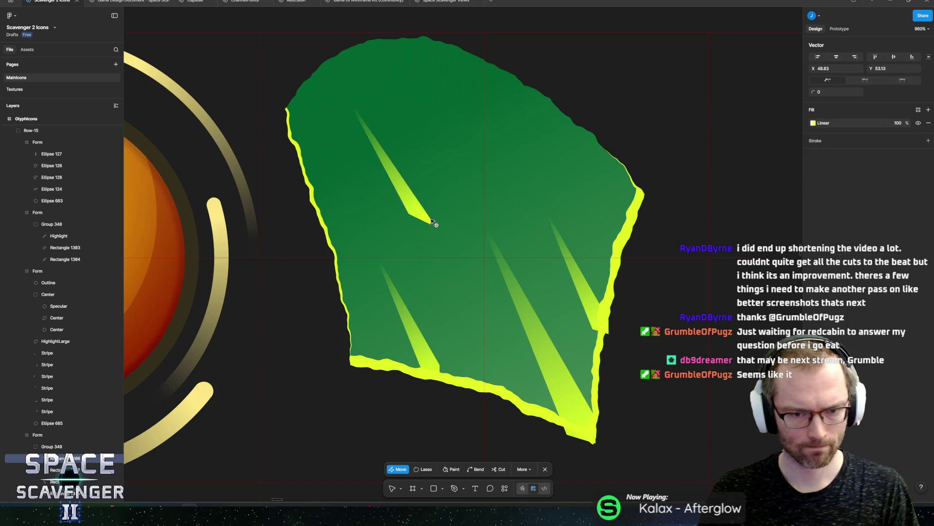
click(410, 214)
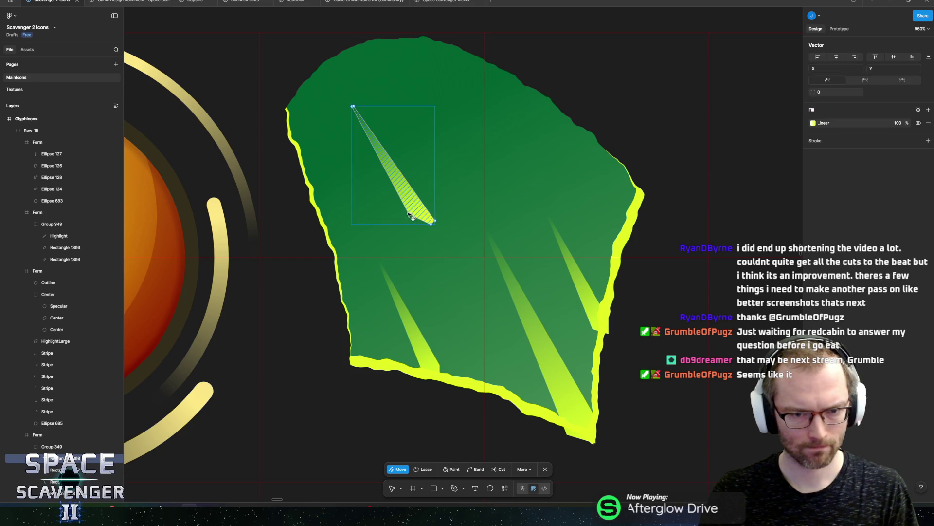
drag(409, 214, 420, 216)
drag(419, 217, 417, 207)
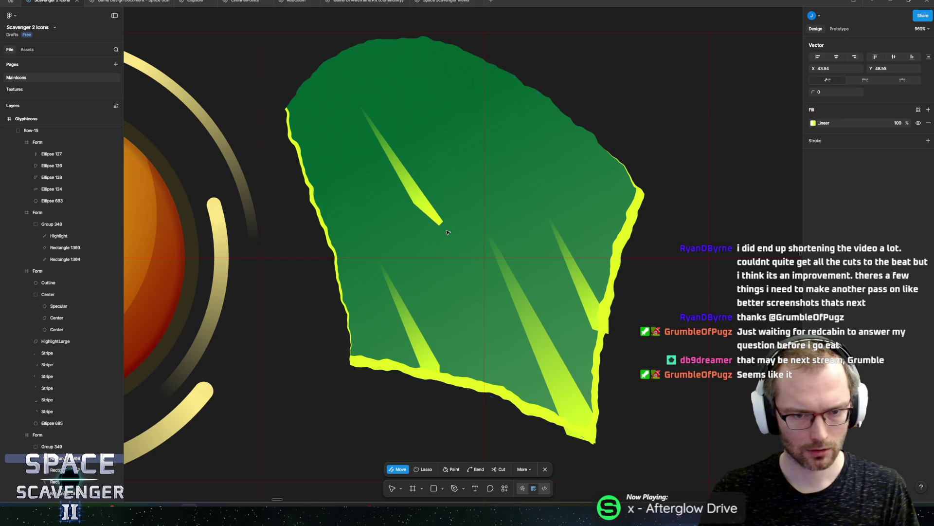
scroll(446, 233, up, 5)
scroll(429, 208, up, 5)
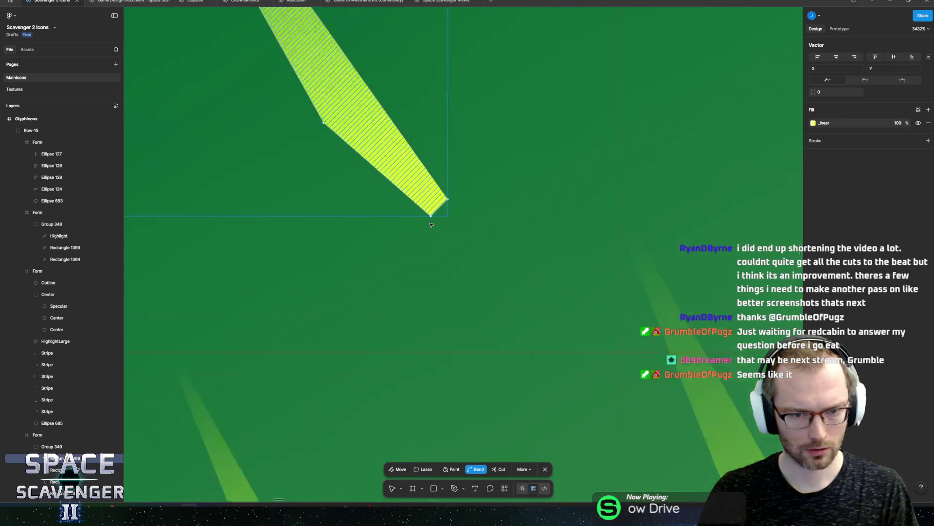
mouse_move(434, 217)
mouse_down()
mouse_move(455, 260)
mouse_move(460, 221)
mouse_move(474, 224)
mouse_up()
scroll(544, 268, down, 1)
scroll(543, 268, down, 10)
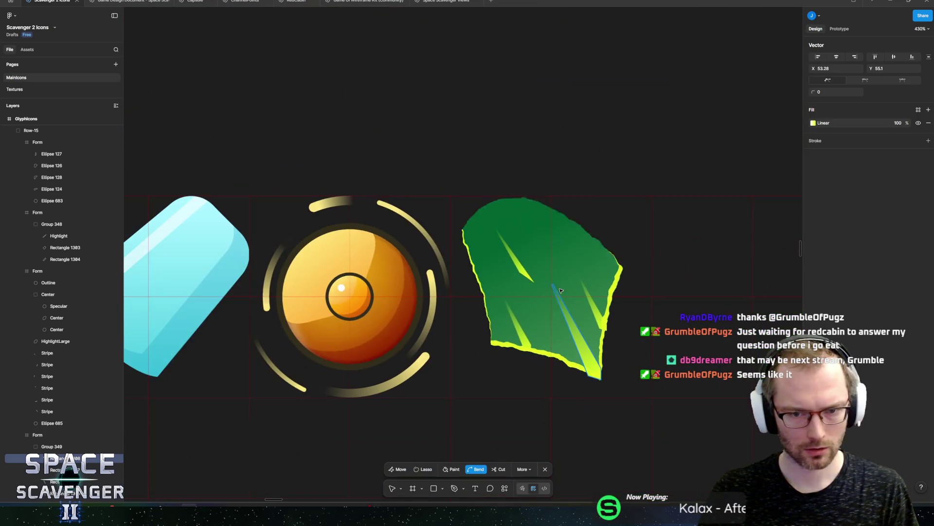
key(Escape)
key(Escape)
scroll(490, 212, down, 2)
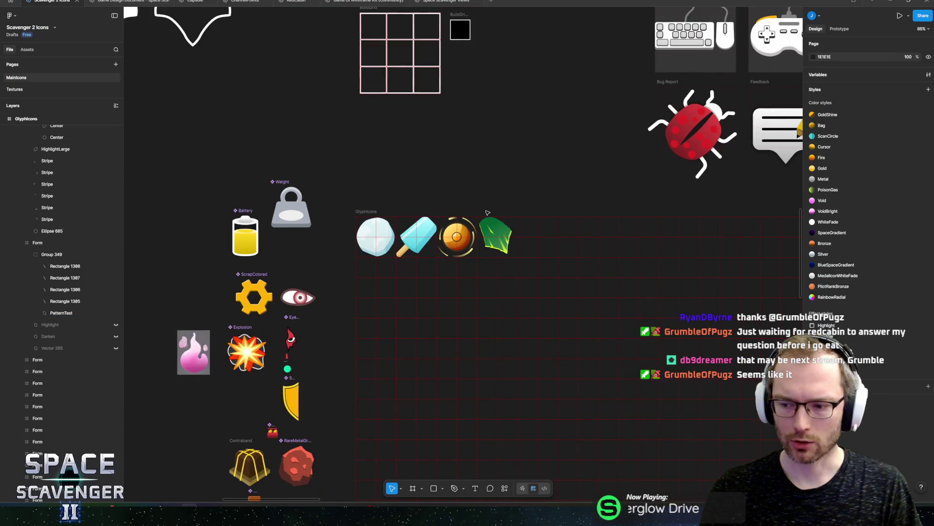
- Zoom in on the finished four-streak scale icon, then bring up the window switcher with Alt+Tab
scroll(488, 213, up, 3)
scroll(519, 236, up, 1)
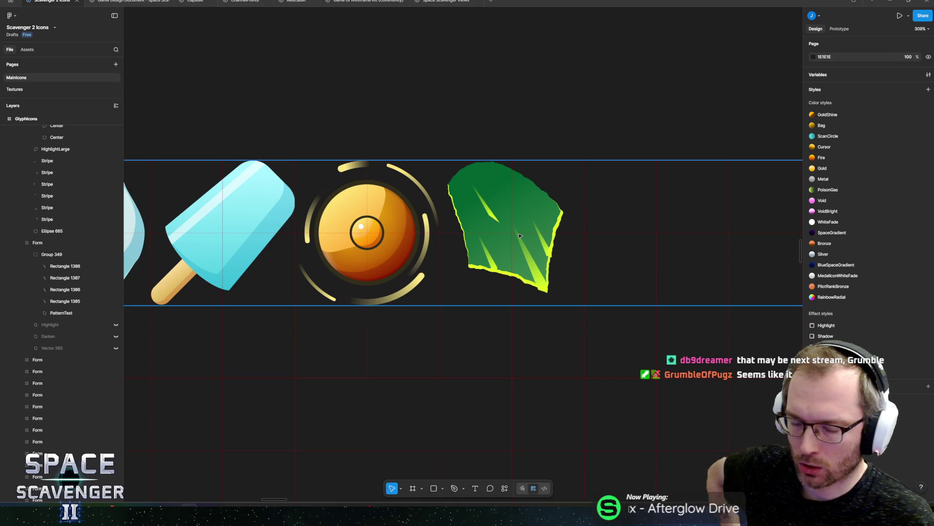
key(alt+Tab)
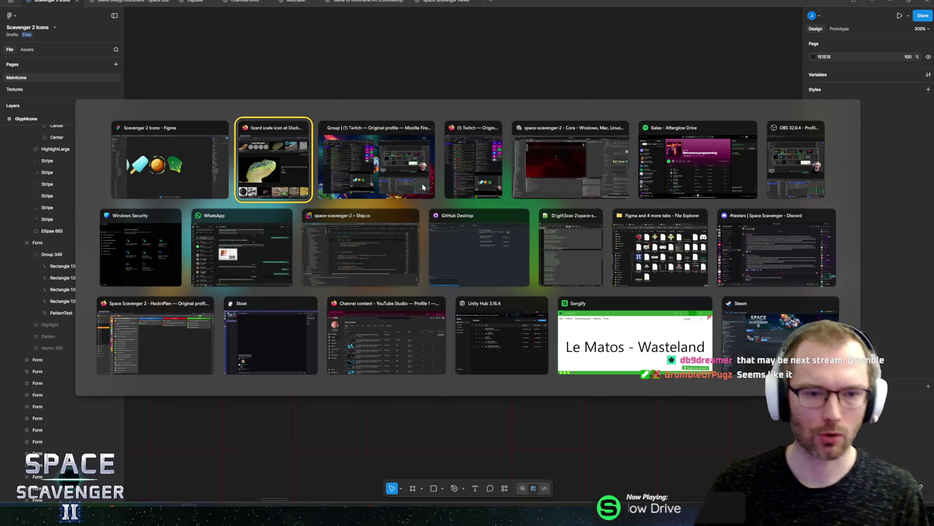
- In Unity, search the Project for 'glacier' and open the Level_Glacier_Boss settings
key(alt+Tab)
key(alt+Tab)
key(alt+Tab)
click(55, 33)
text(glacier)
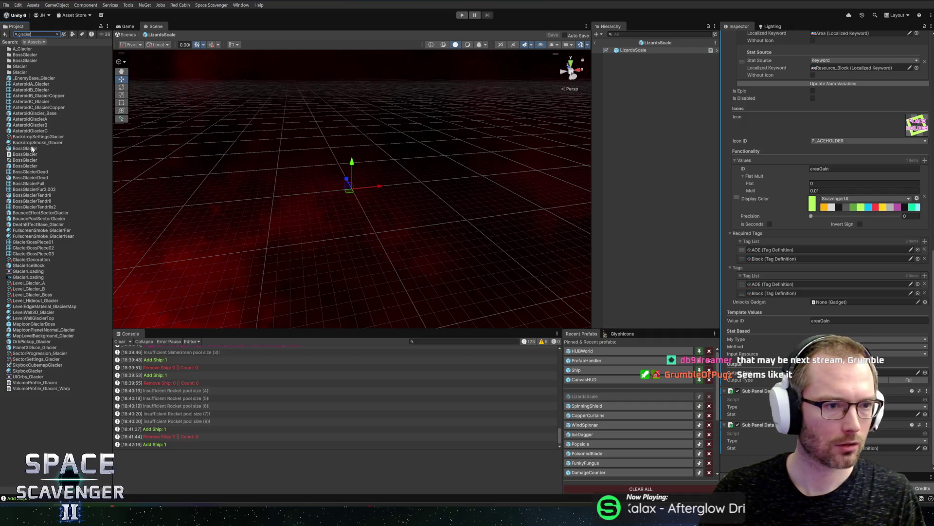
click(31, 295)
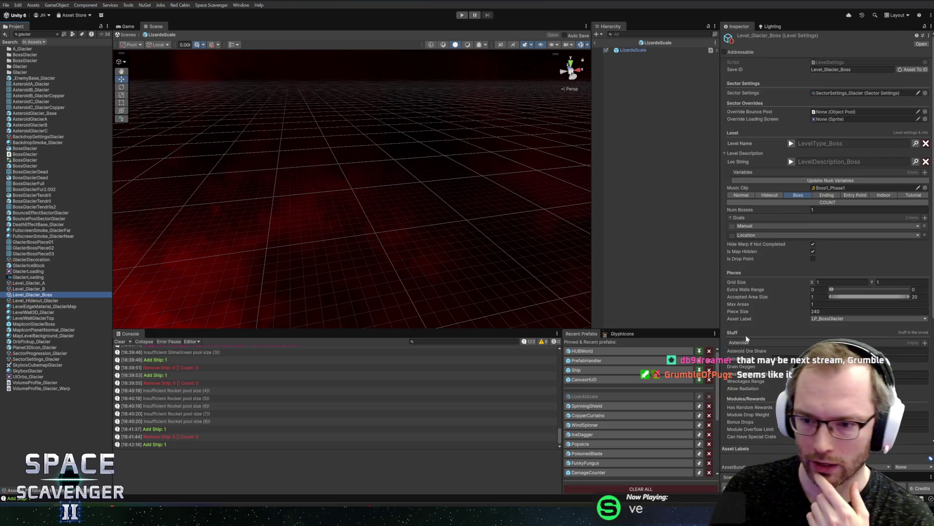
- Locate and inspect the WaterfallsBoss placement asset, then return to the Core scene
scroll(755, 314, down, 5)
click(755, 301)
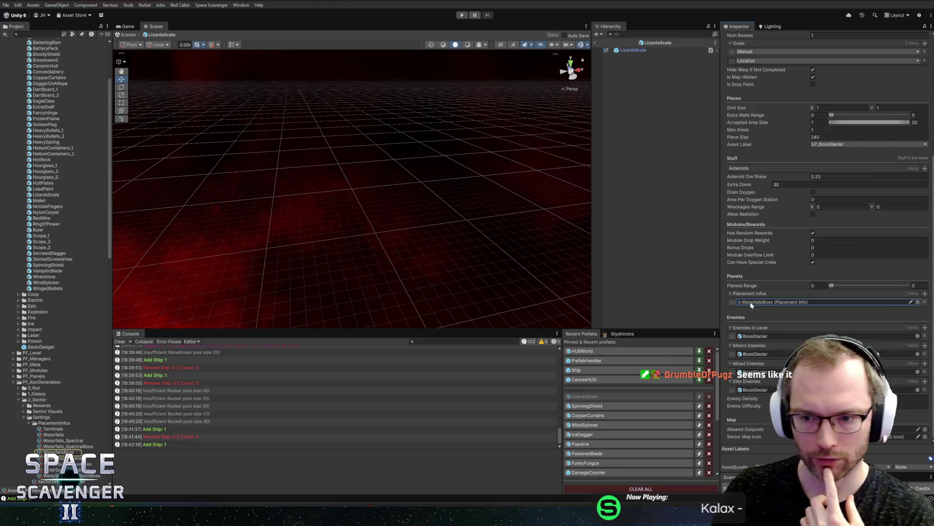
scroll(58, 443, down, 3)
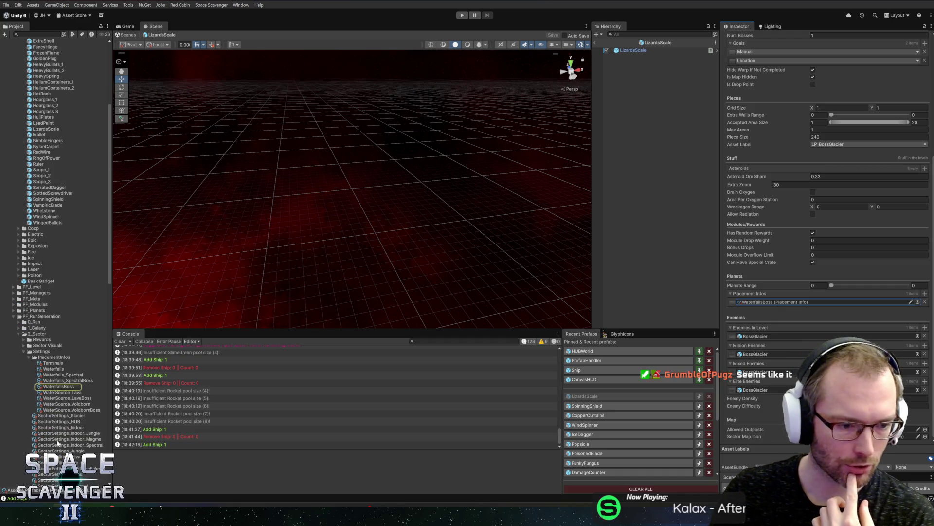
click(49, 387)
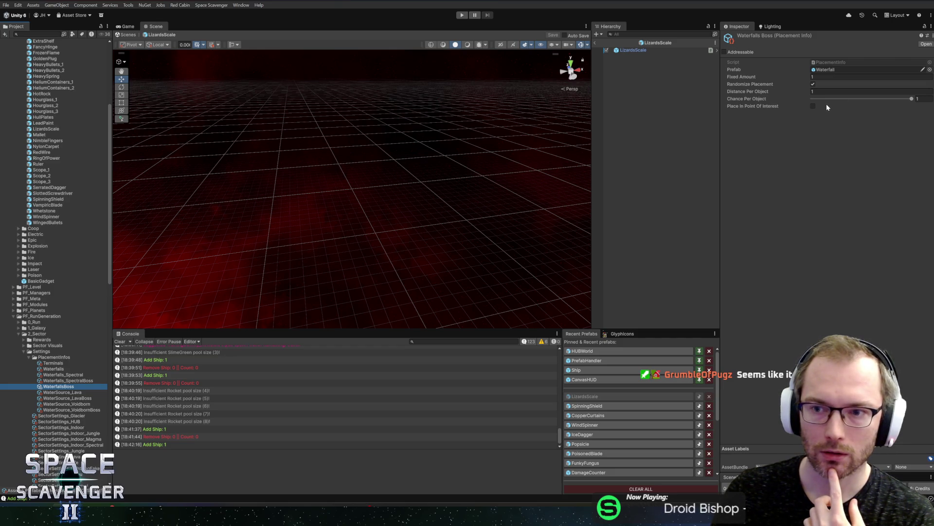
click(595, 42)
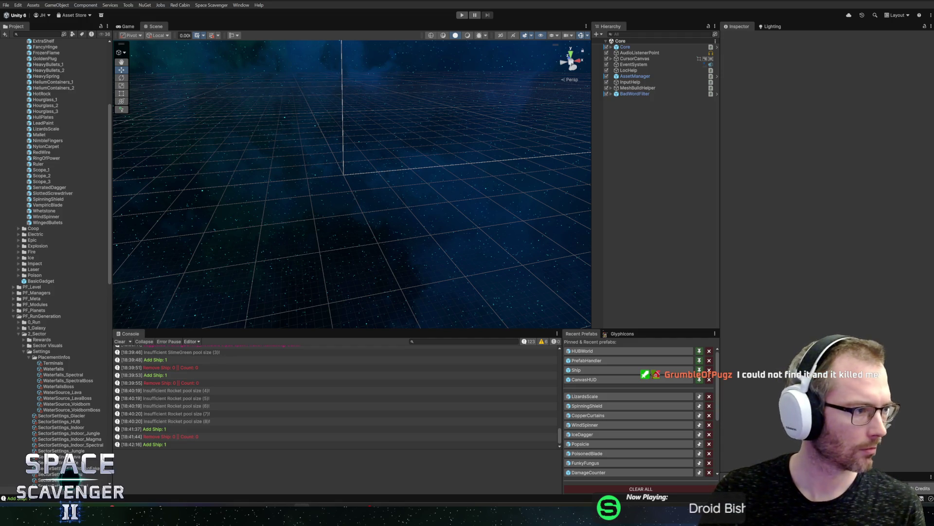
- Play-test The Frost Shrike fight from the Core scene, stop with Ctrl+P, and return to Figma
click(625, 47)
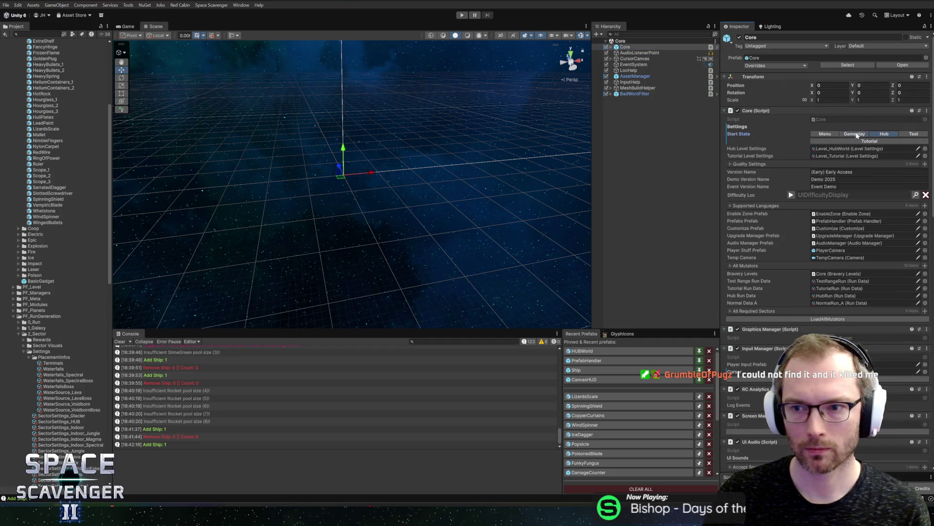
click(467, 16)
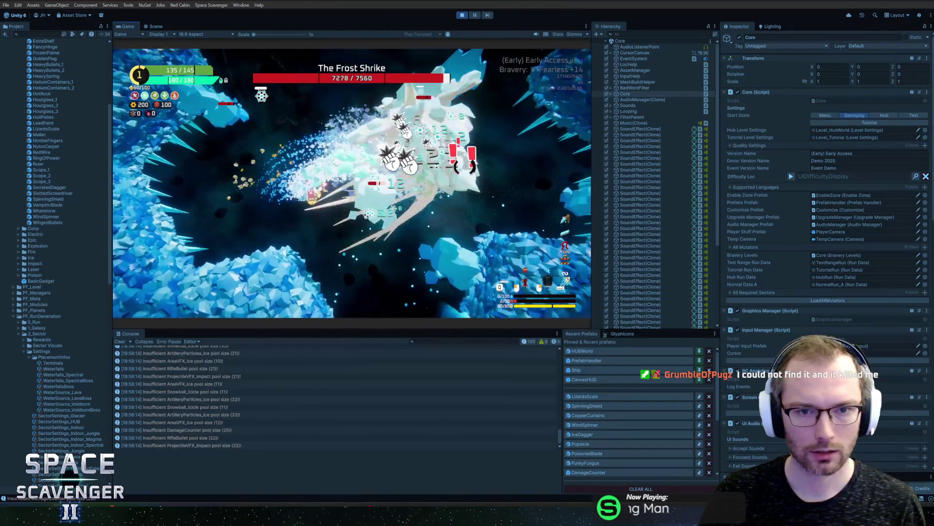
key(ctrl+p)
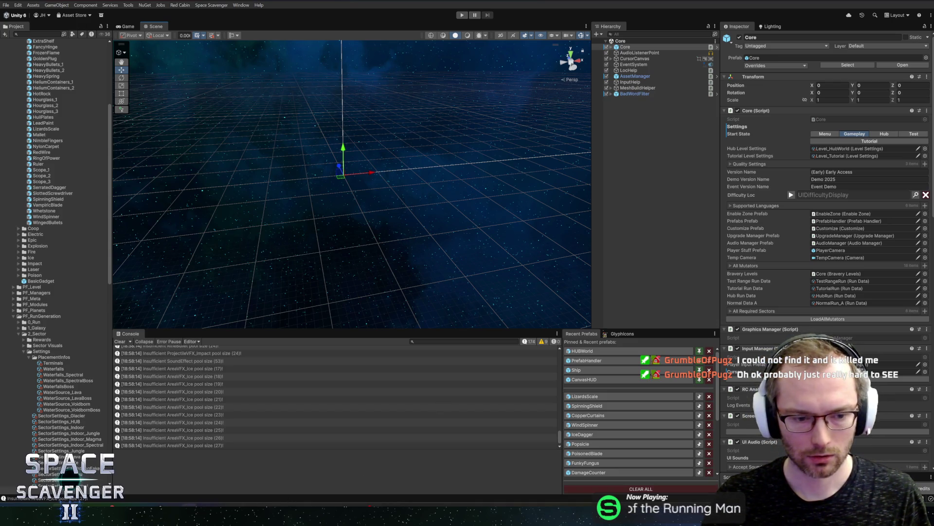
key(alt+Tab)
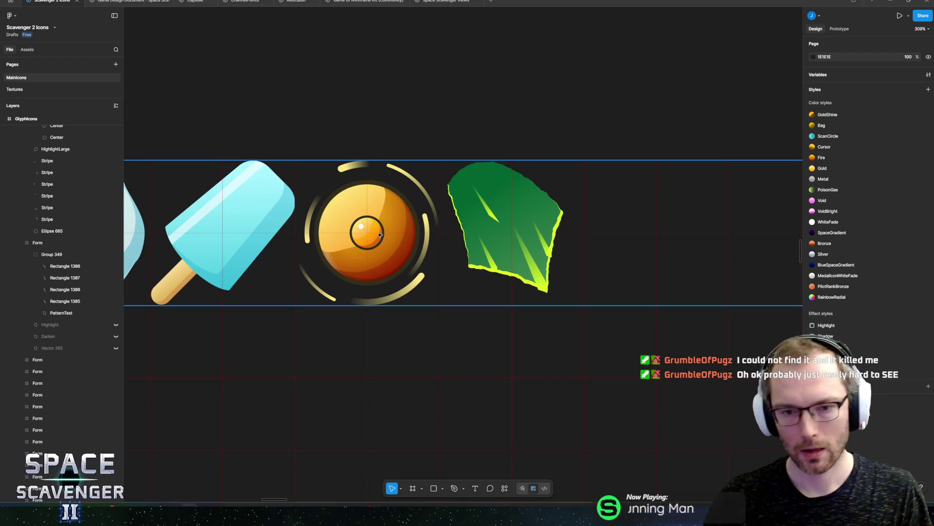
- Select Group 349, scale it down proportionally and shift it left
scroll(519, 246, up, 5)
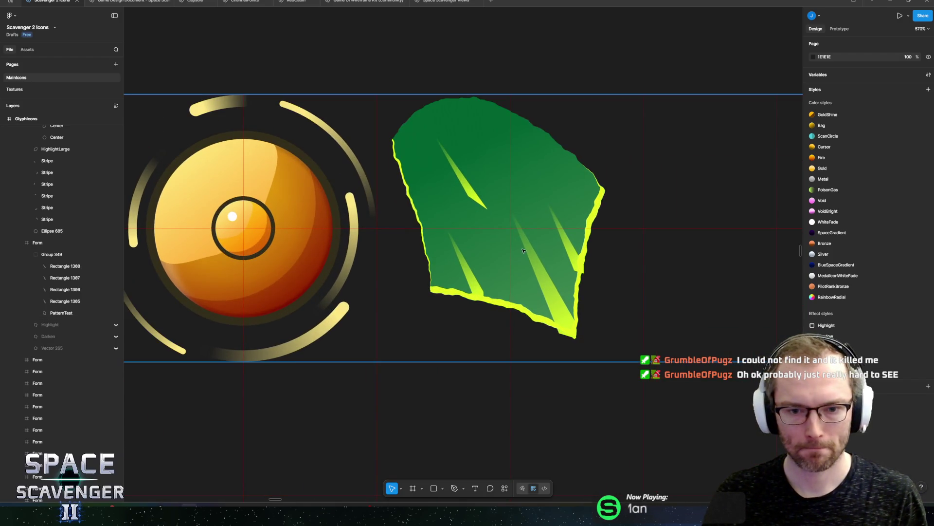
click(486, 210)
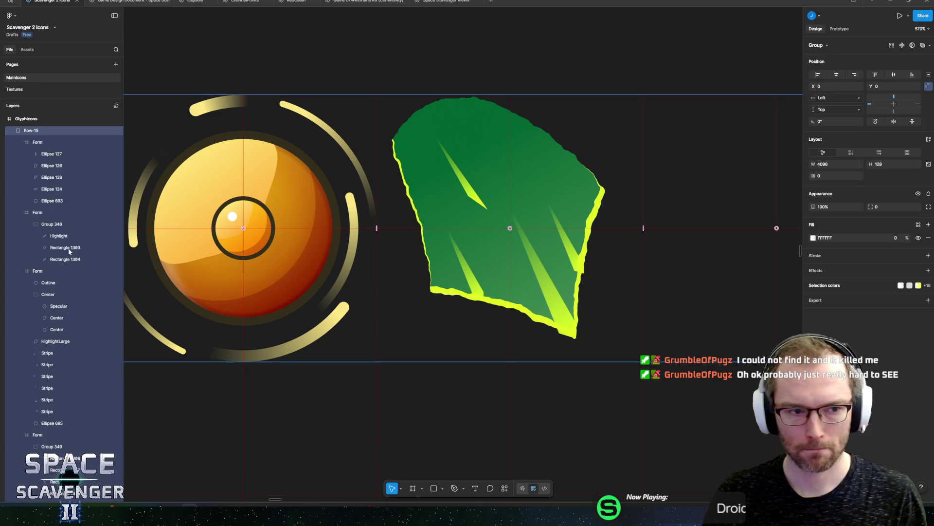
double_click(485, 210)
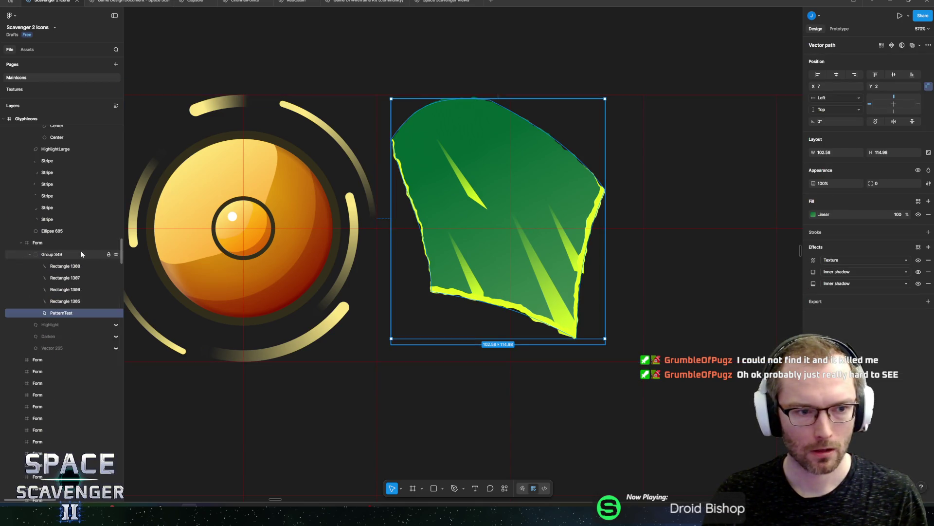
click(80, 251)
key(k)
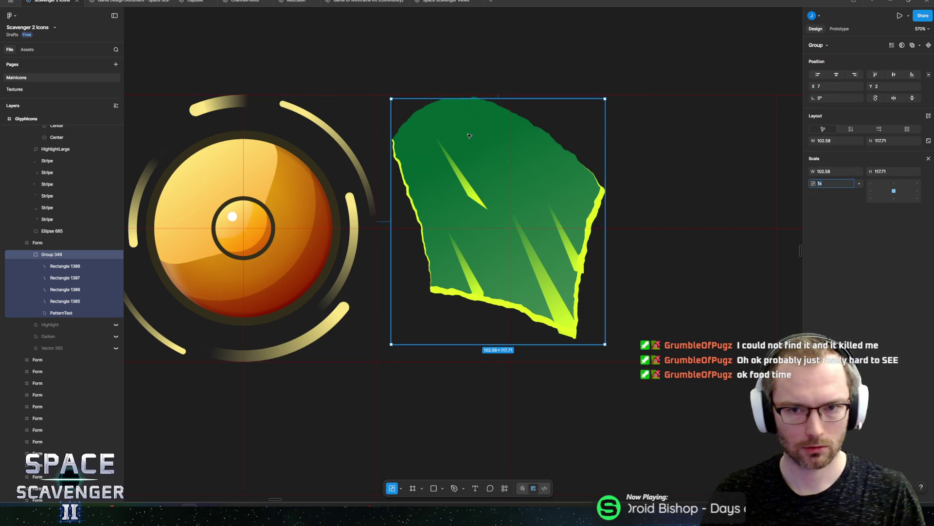
drag(391, 98, 466, 201)
mouse_move(541, 266)
mouse_down()
mouse_move(483, 272)
mouse_move(565, 199)
mouse_move(565, 239)
mouse_up()
- Try a duplicate leaf placed up-left, then undo and delete the extra leaf copies
key(ctrl+d)
key(ctrl+d)
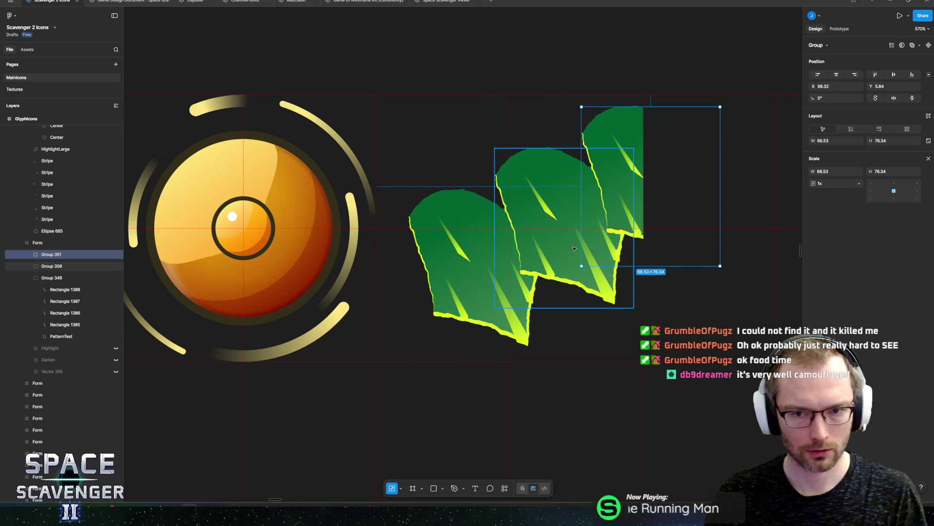
drag(628, 150, 436, 145)
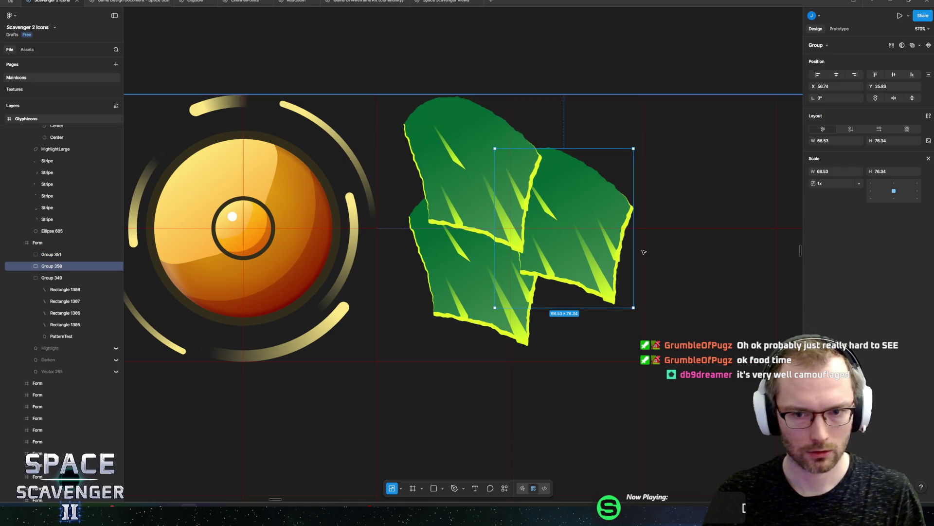
scroll(620, 256, down, 5)
click(640, 209)
scroll(640, 209, right, 4)
scroll(640, 209, down, 2)
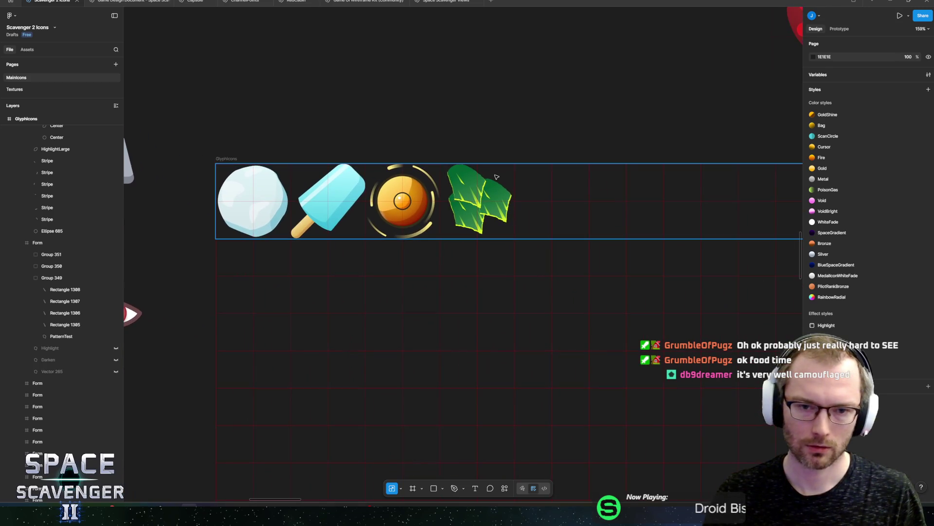
click(482, 194)
key(ctrl+z)
key(Delete)
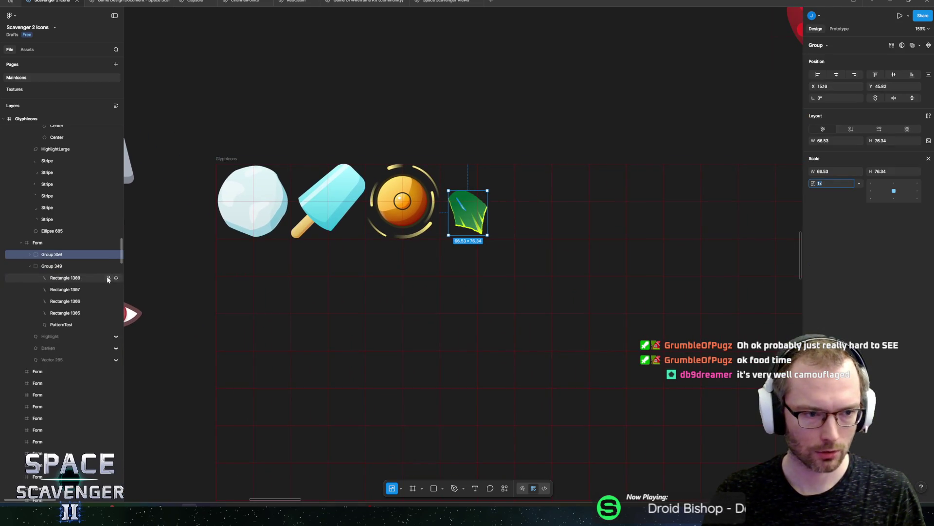
- Make the remaining Group 349 leaf a component and zoom in on it
click(118, 252)
right_click(63, 253)
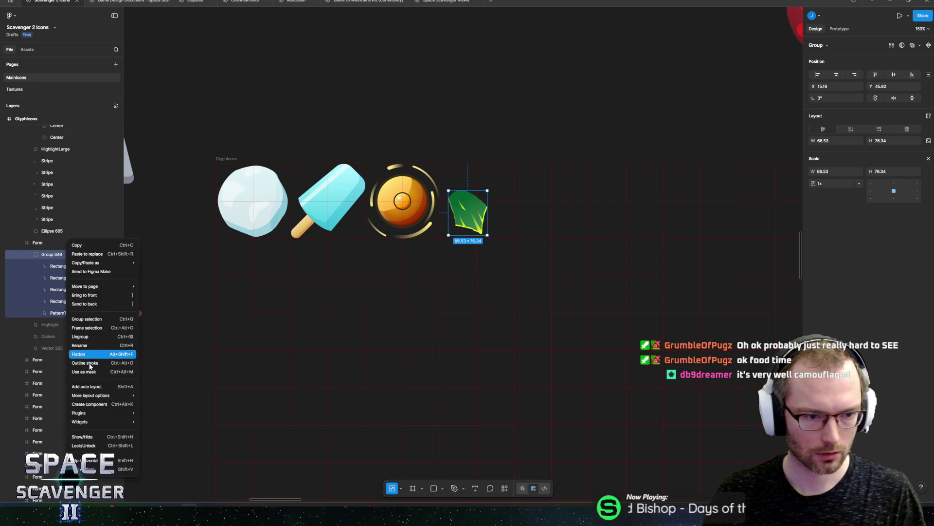
click(87, 402)
key(shift+2)
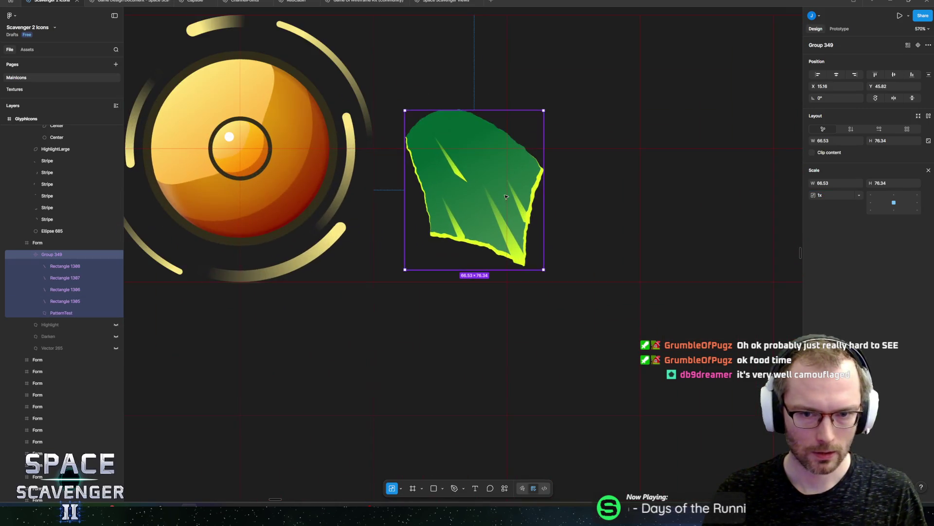
- Rename the leaf component to 'Lizard Scale'
double_click(58, 254)
text(Lizar)
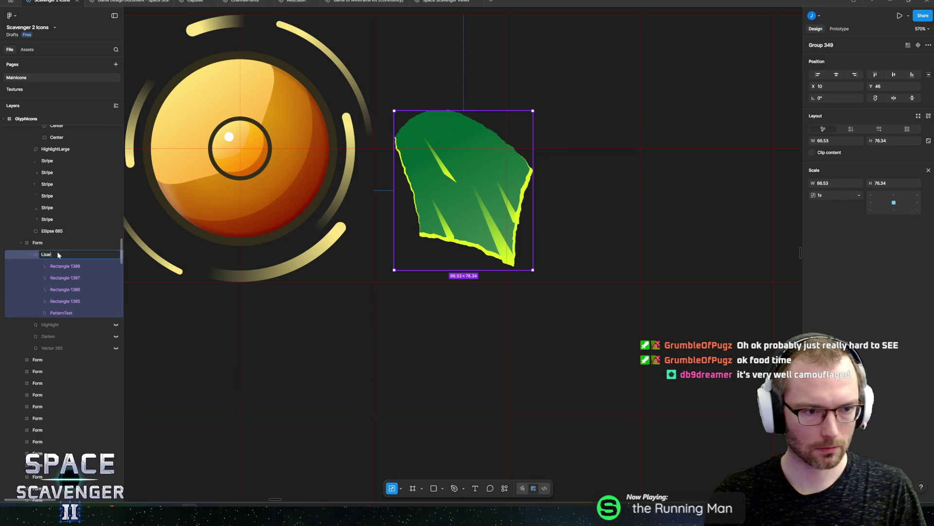
text(d Scale)
key(Return)
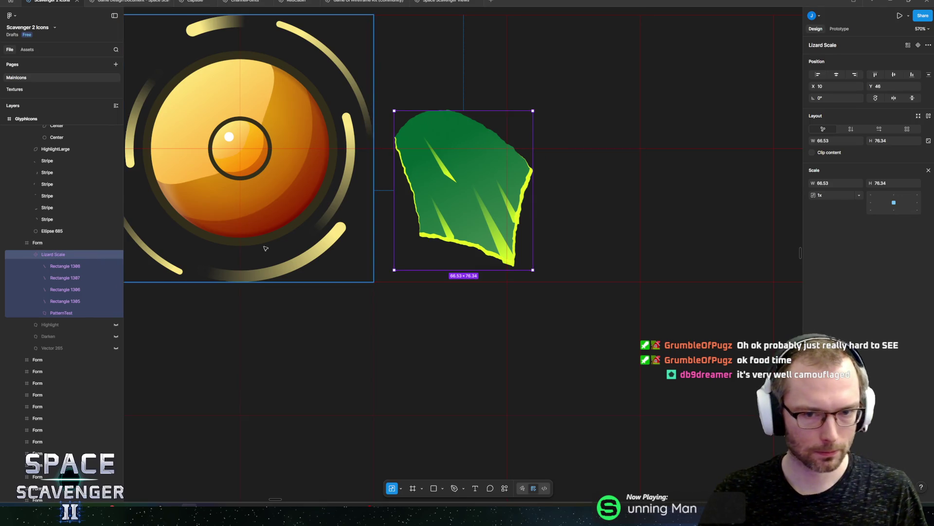
- Duplicate Lizard Scale instances and arrange them as three overlapping scales, component on top
key(ctrl+d)
mouse_move(456, 188)
mouse_down()
mouse_move(539, 188)
mouse_move(535, 154)
mouse_move(544, 154)
mouse_up()
drag(33, 267, 51, 250)
drag(481, 196, 483, 119)
mouse_move(584, 129)
mouse_down()
mouse_move(596, 130)
mouse_move(593, 119)
mouse_up()
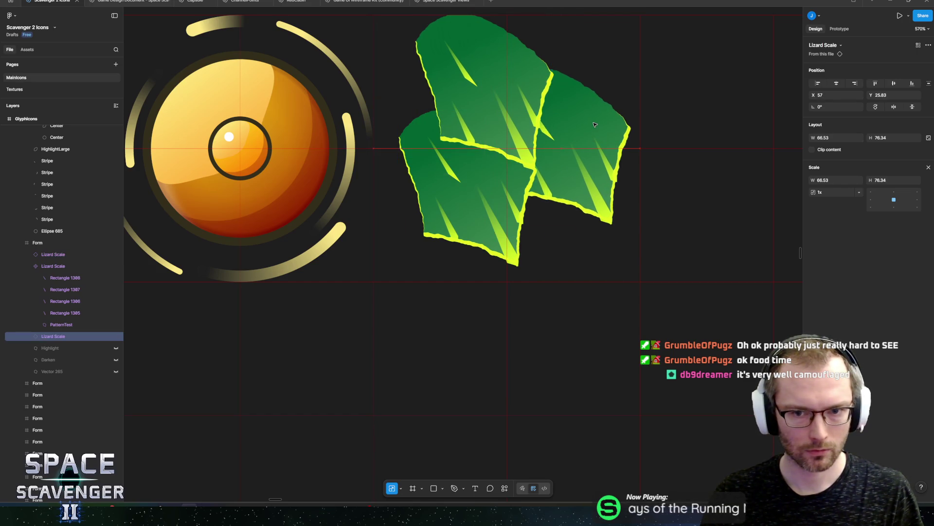
scroll(481, 231, down, 3)
scroll(481, 231, up, 3)
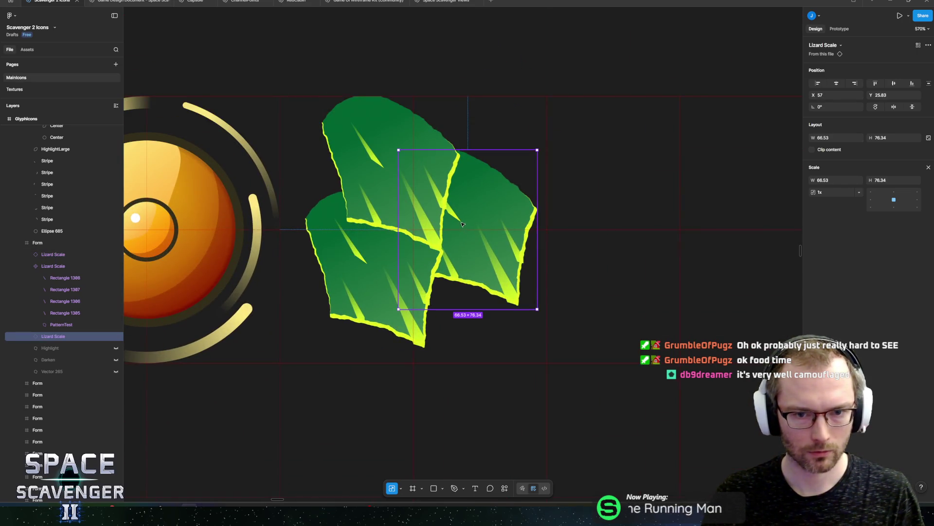
scroll(453, 229, up, 5)
- Shift the lower-left scale's chevron stripe further right
ctrl+click(238, 299)
scroll(319, 276, left, 3)
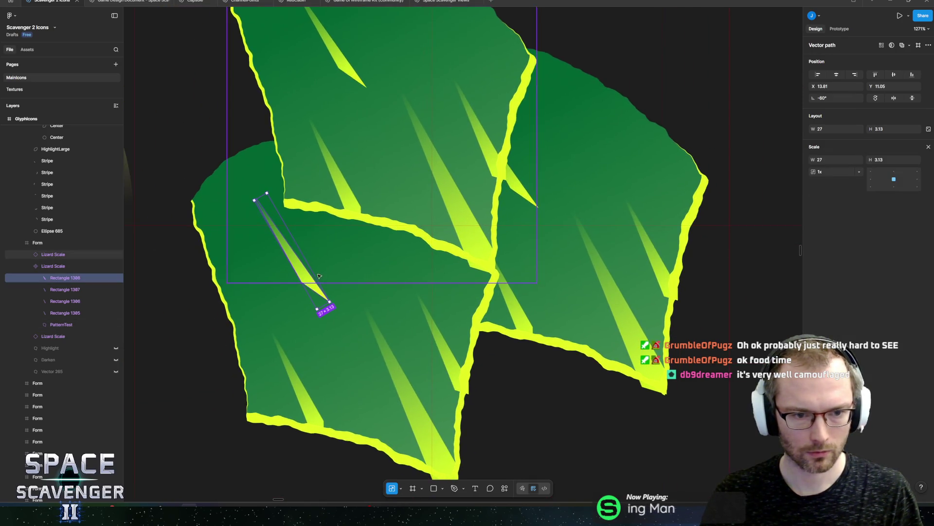
drag(304, 271, 361, 265)
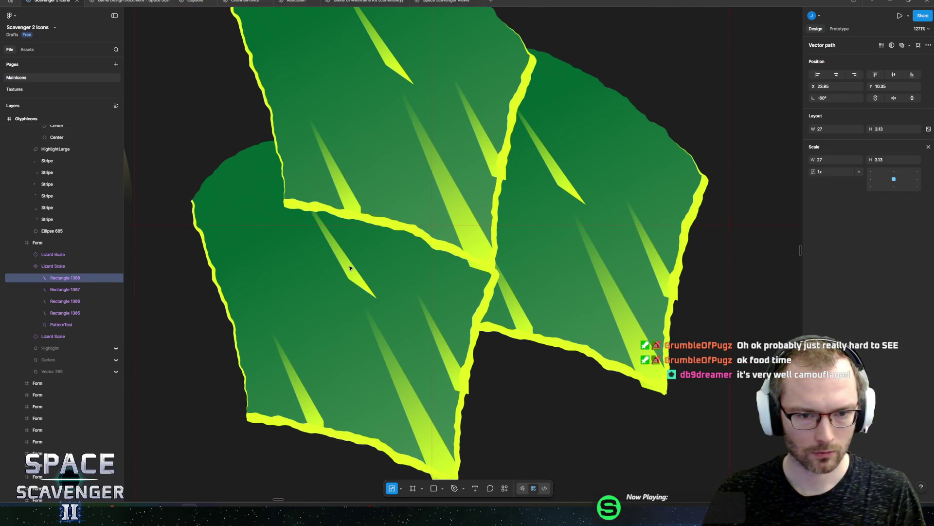
scroll(537, 252, down, 10)
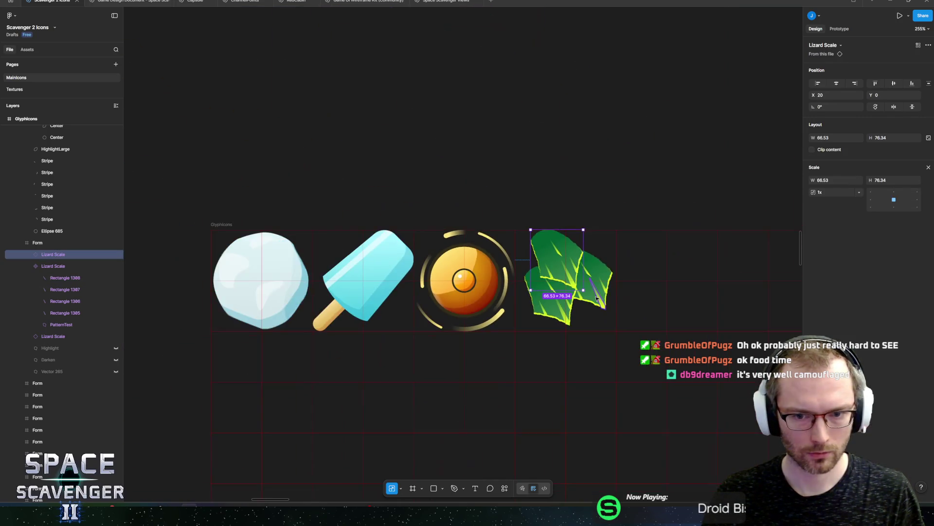
click(482, 253)
double_click(484, 296)
scroll(484, 296, up, 8)
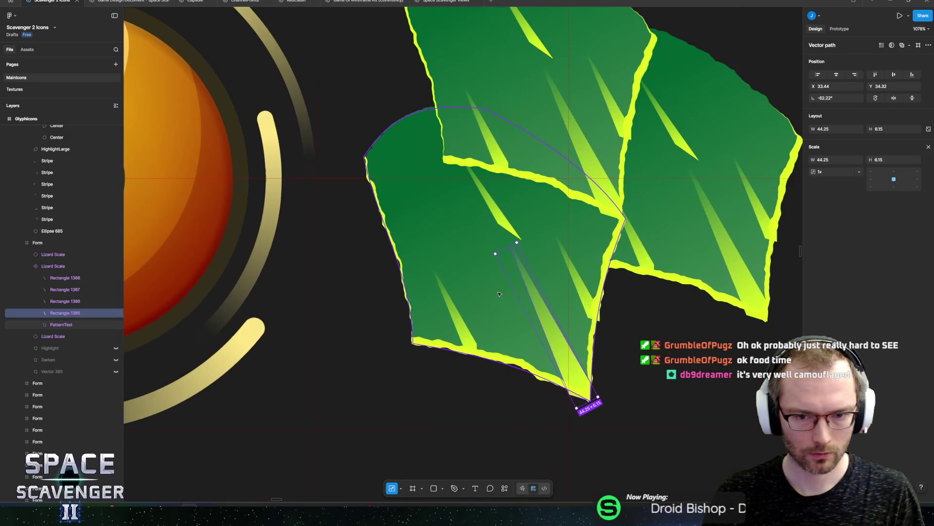
scroll(442, 306, right, 2)
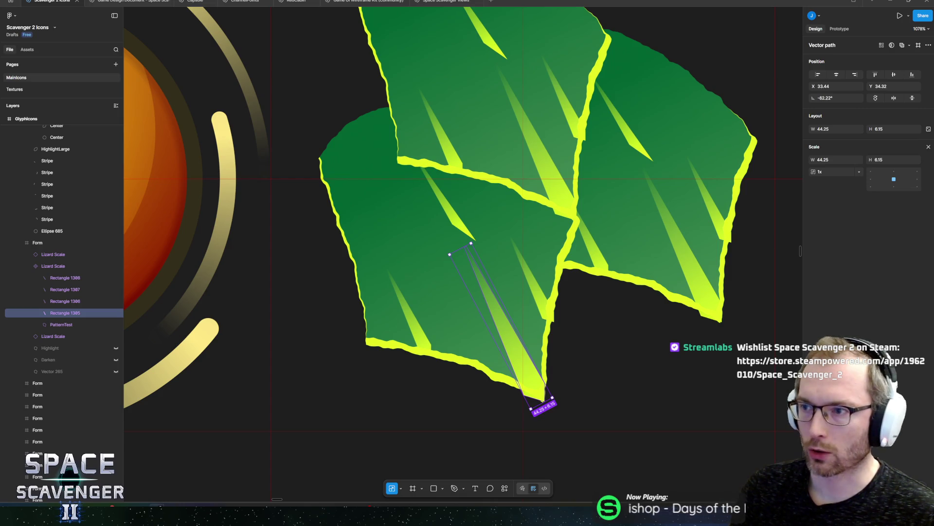
key(super+shift+Left)
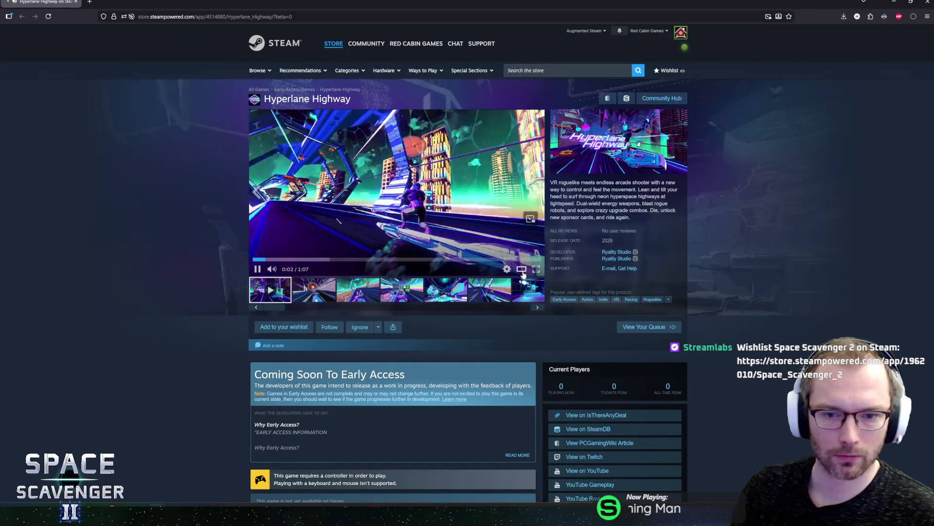
- Open the Hyperlane Highway trailer in the large viewer, then pause it
click(522, 270)
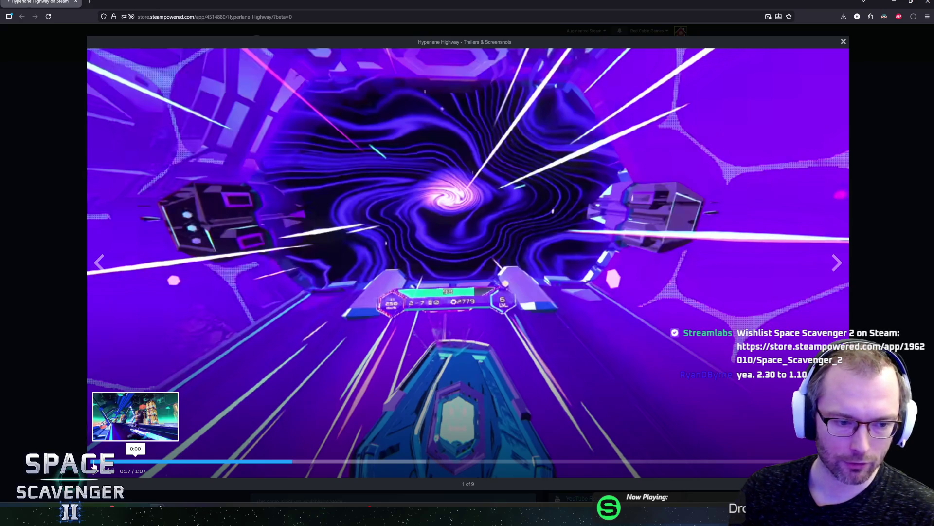
click(410, 305)
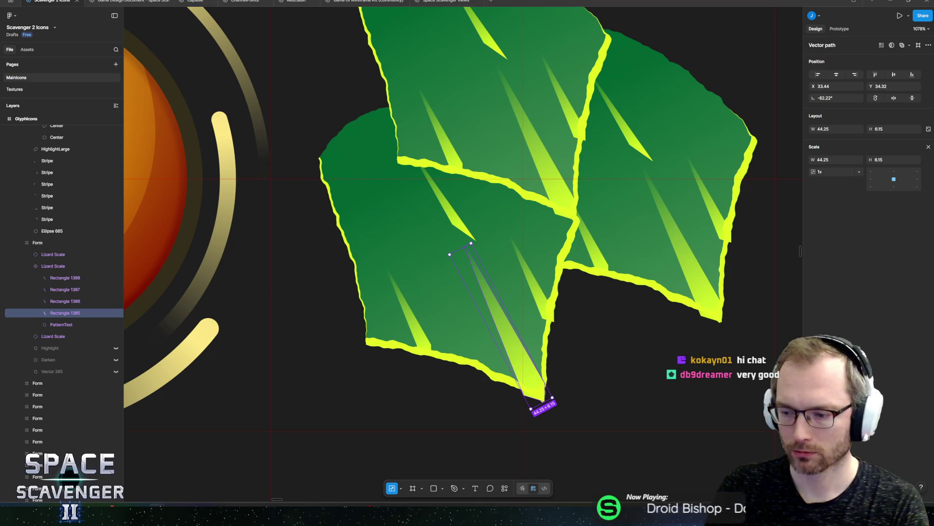
- Undo a stray shadow on the stripe, then add a drop shadow to the whole Lizard Scale group
scroll(457, 188, down, 3)
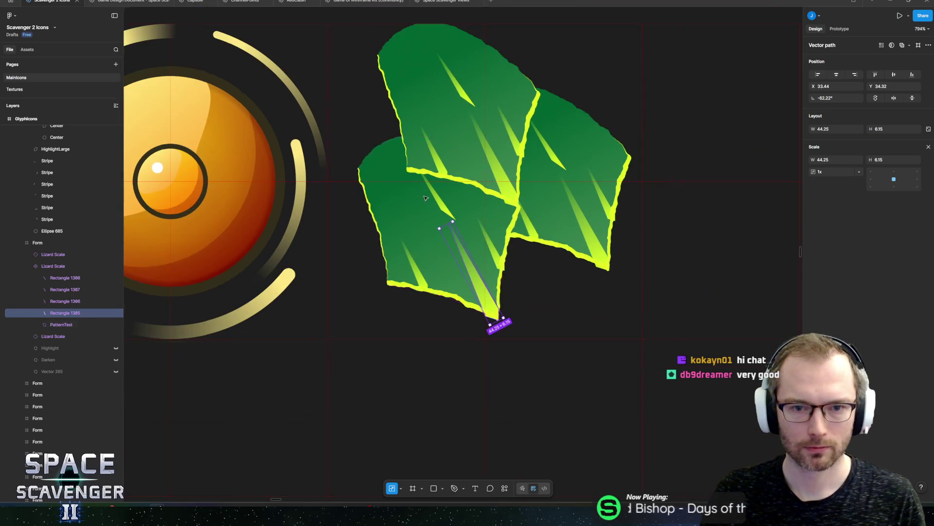
scroll(432, 223, up, 5)
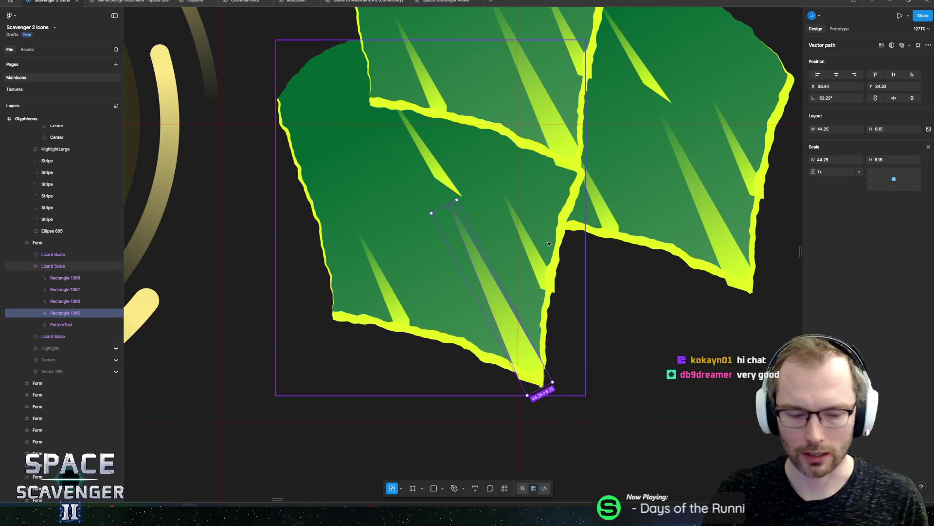
key(v)
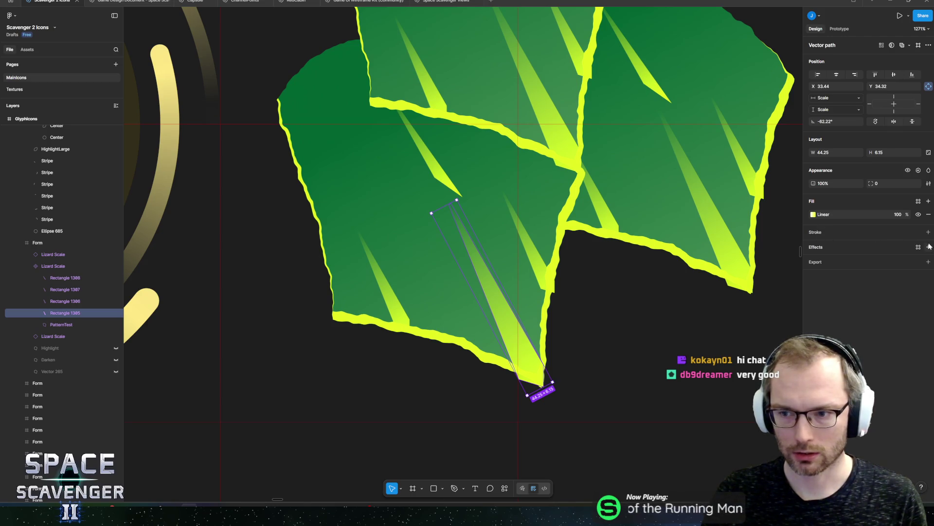
click(930, 247)
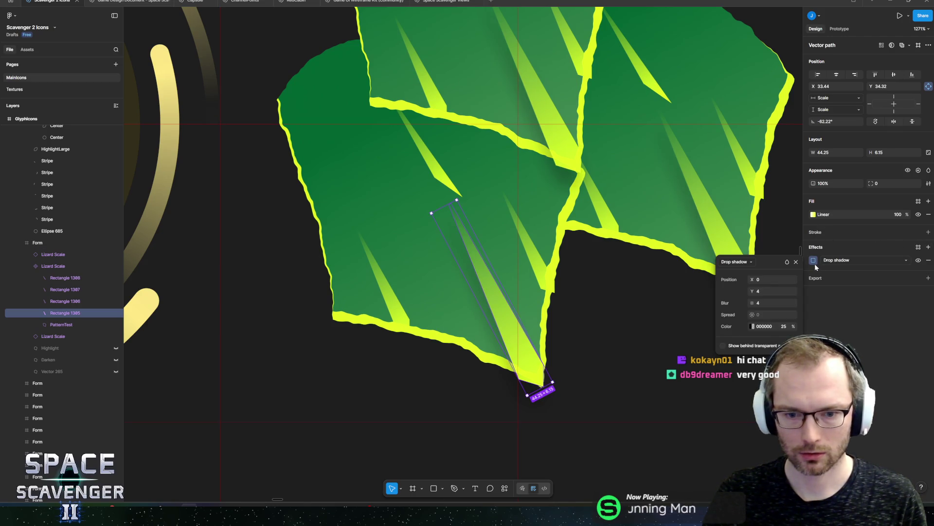
key(ctrl+z)
click(75, 277)
click(58, 266)
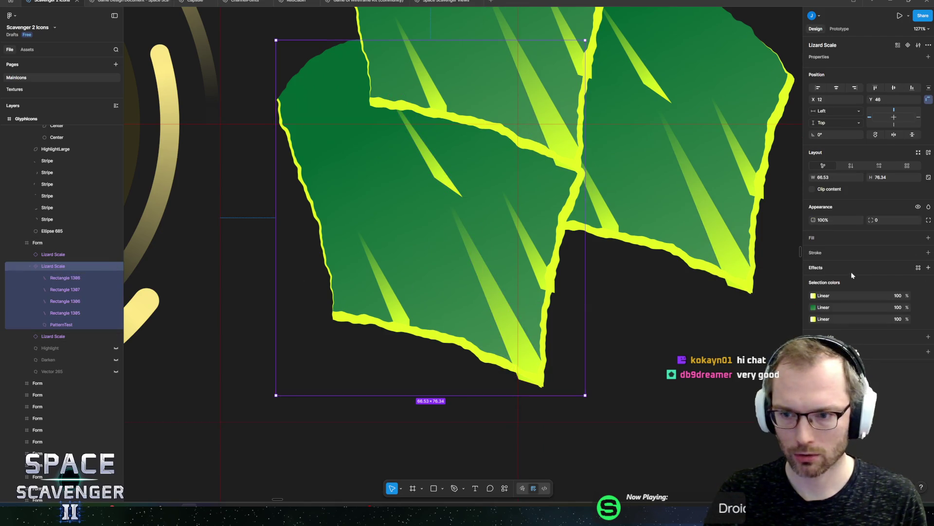
click(928, 268)
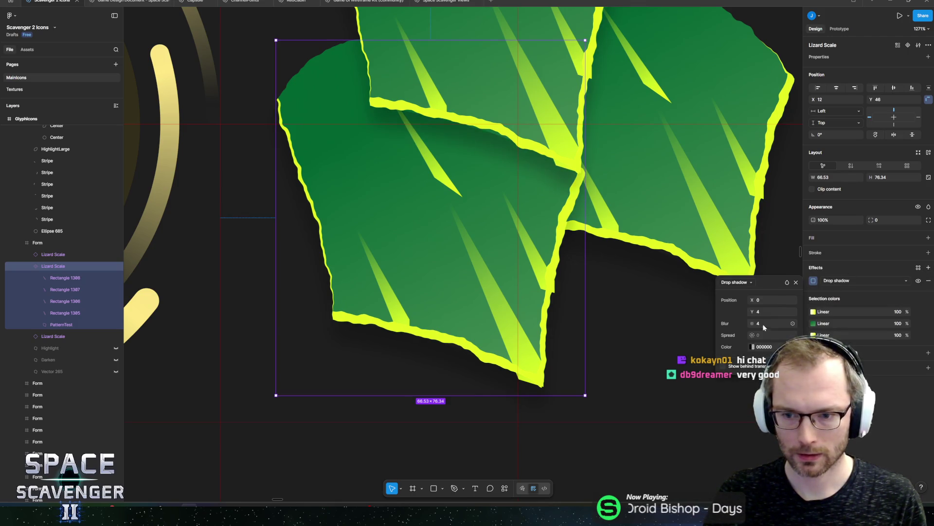
- Try vertical shadow offsets of 20 then 5, and set blur to 0 for a hard edge
click(762, 311)
text(20)
key(Return)
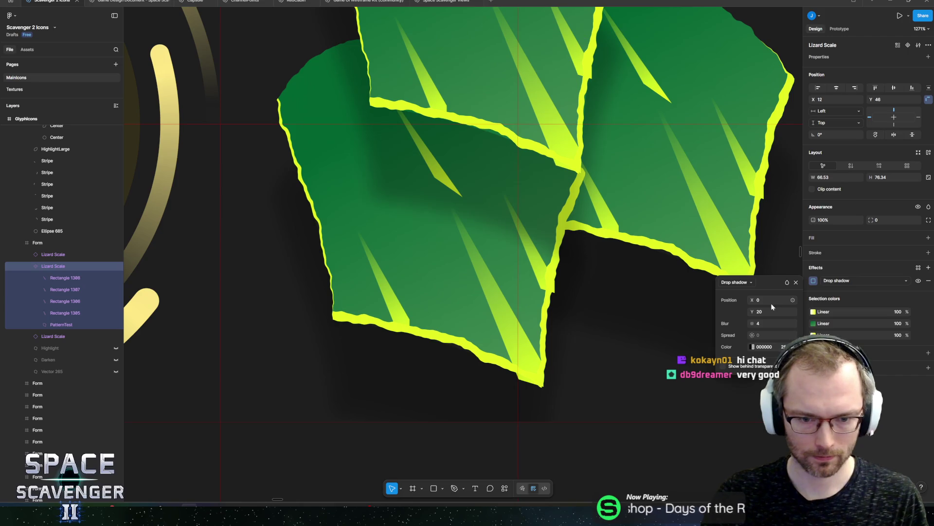
click(764, 312)
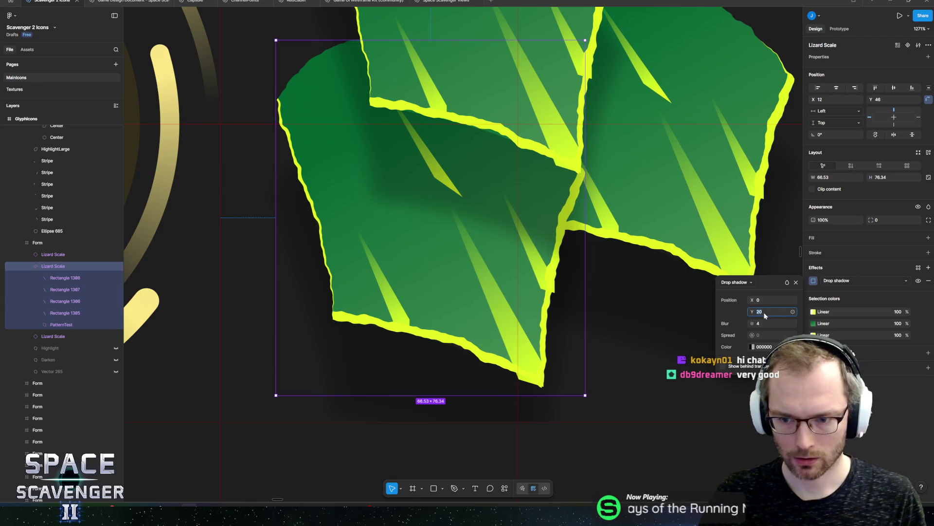
text(5)
key(Return)
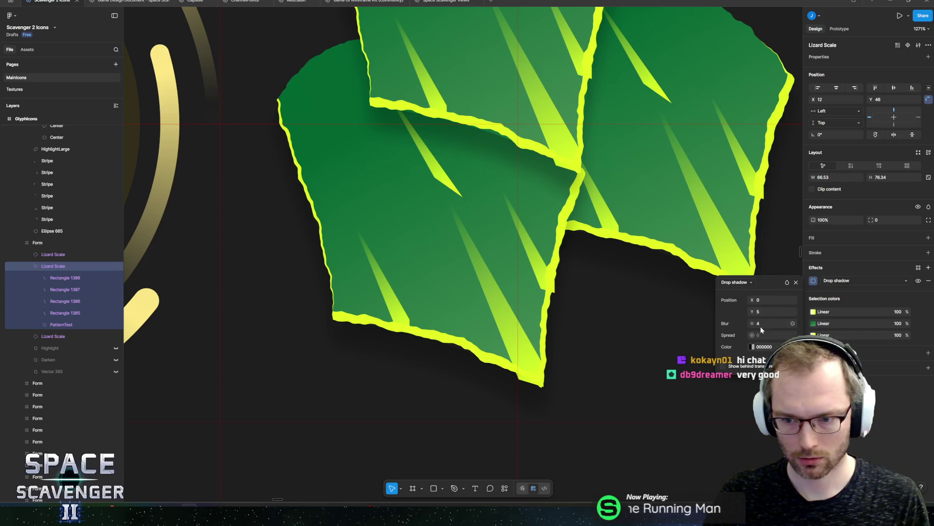
click(762, 325)
text(0)
key(Return)
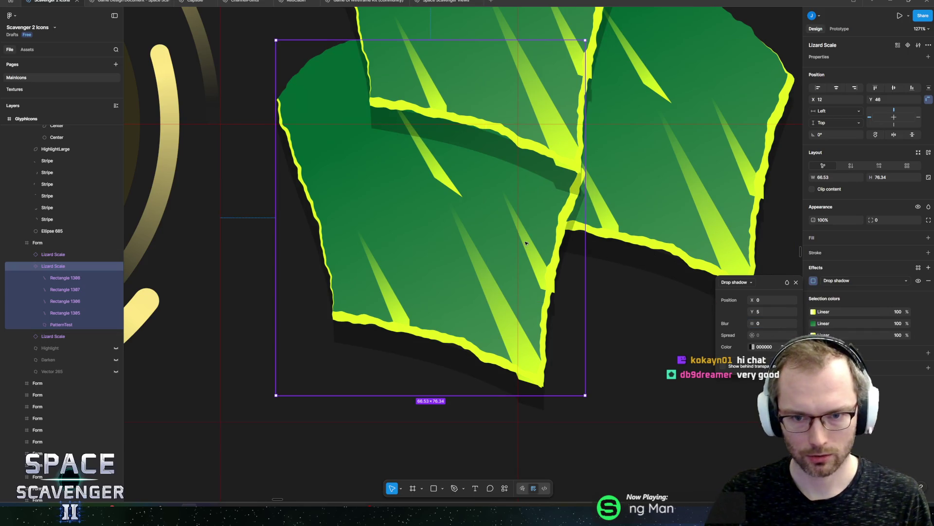
- Settle the shadow offset at X 4, Y 3, then close the settings and deselect
scroll(525, 242, down, 5)
scroll(526, 243, up, 2)
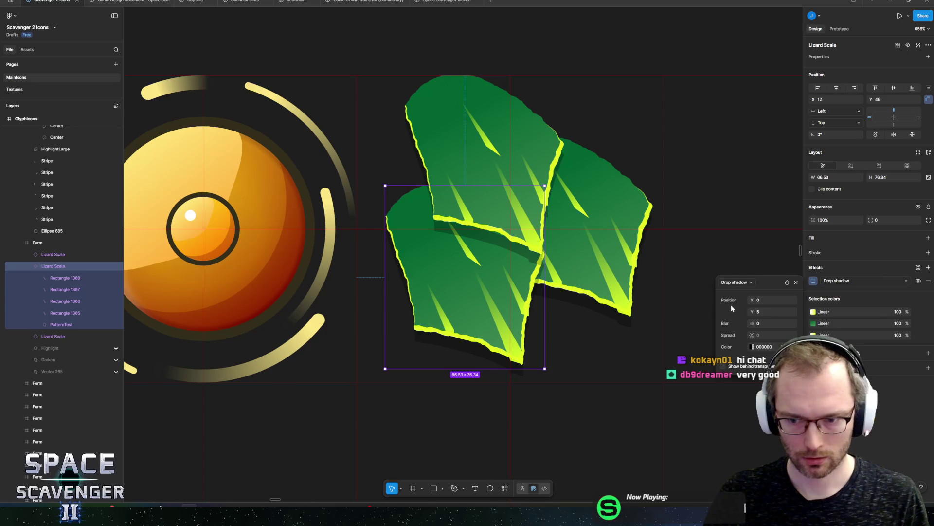
text(-2)
key(Return)
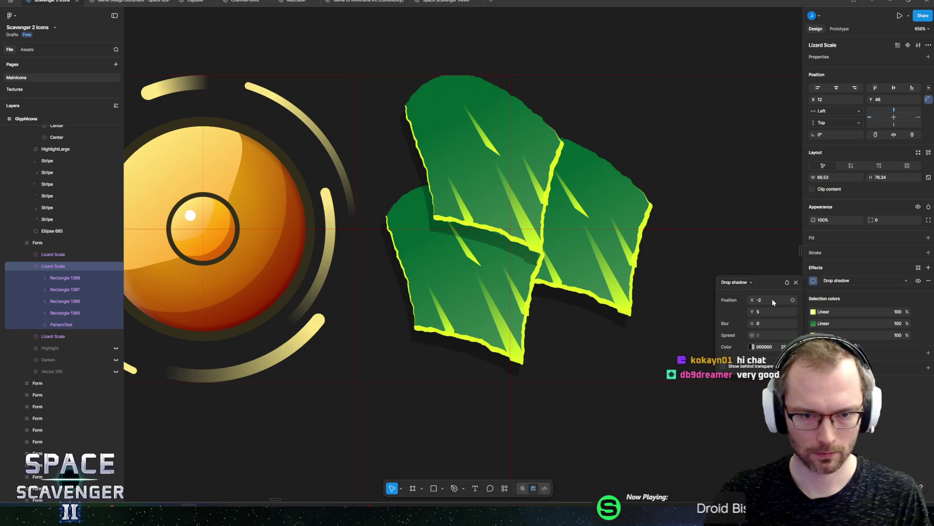
text(3)
key(Return)
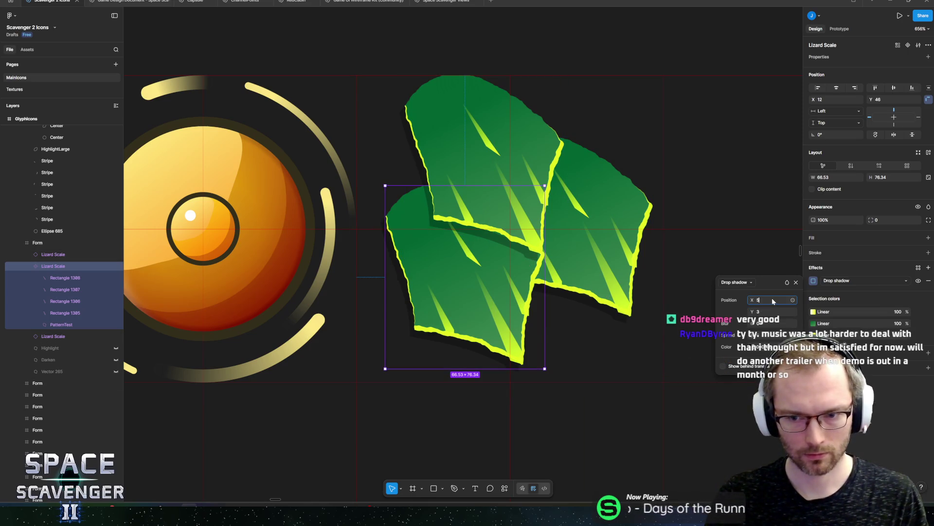
text(4)
key(Return)
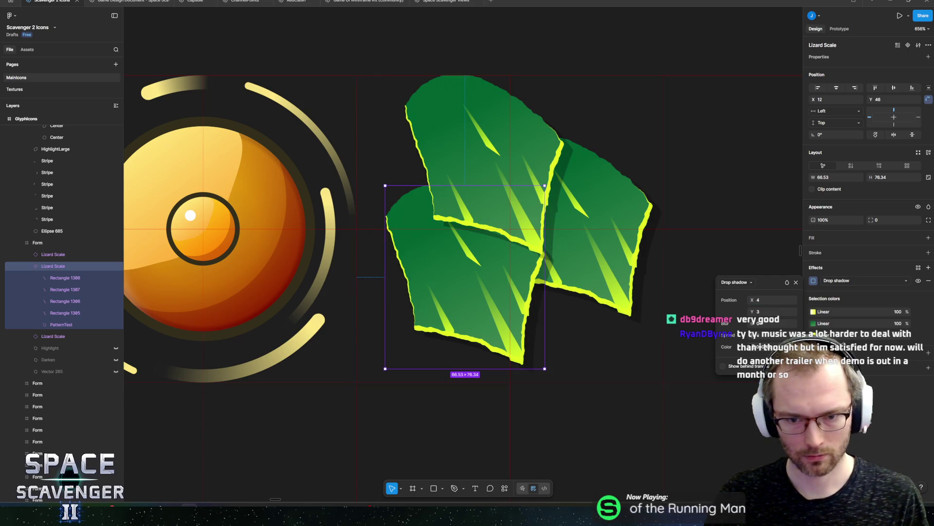
key(Escape)
scroll(647, 329, down, 10)
click(648, 329)
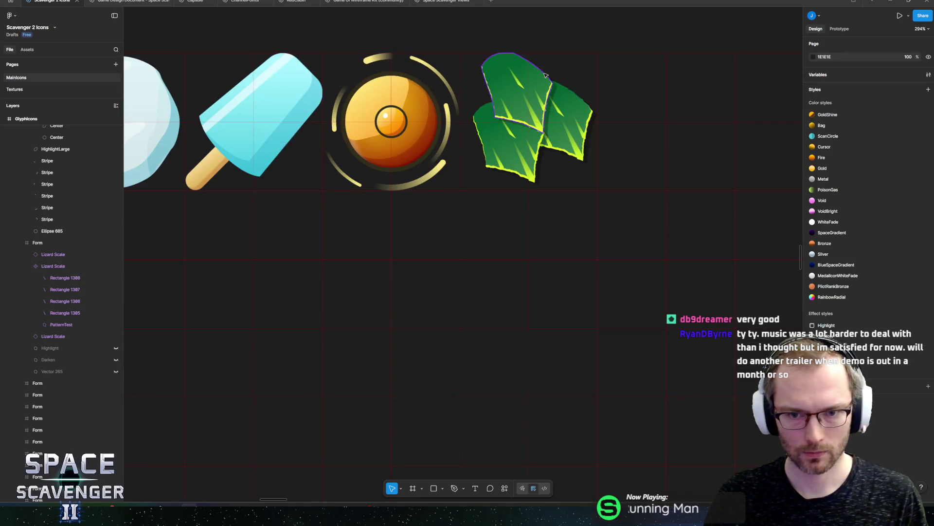
- Drill into the lizard scale icon and select the lower-left leaf's PatternTest shape
scroll(503, 186, up, 5)
scroll(538, 209, up, 3)
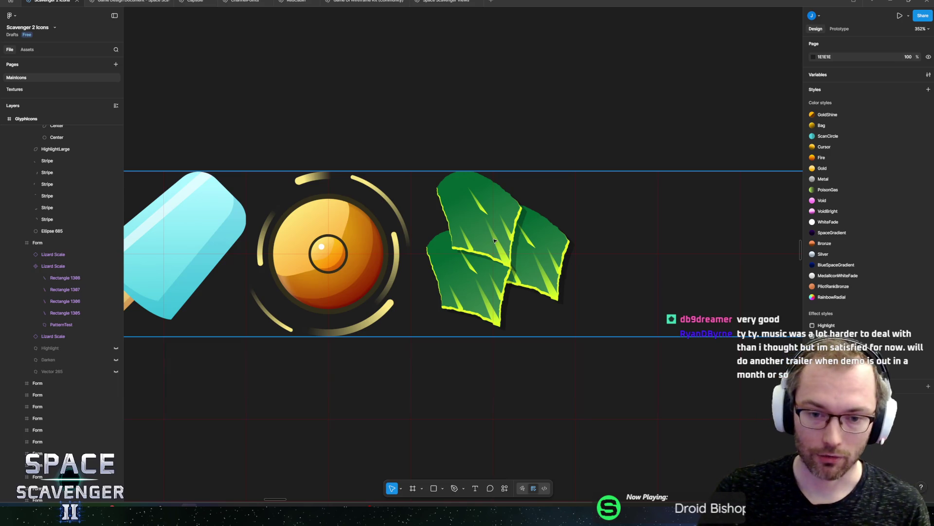
click(497, 217)
scroll(496, 216, up, 3)
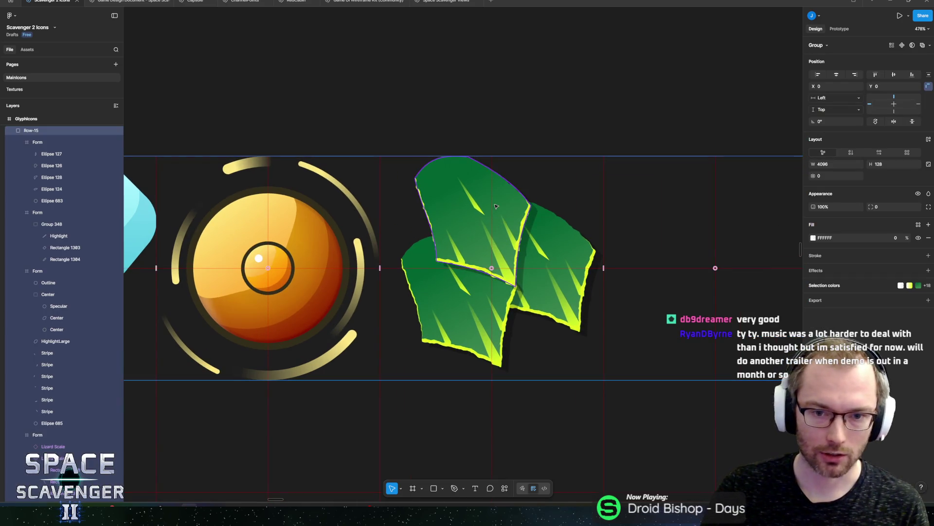
double_click(566, 292)
double_click(436, 307)
scroll(436, 307, up, 5)
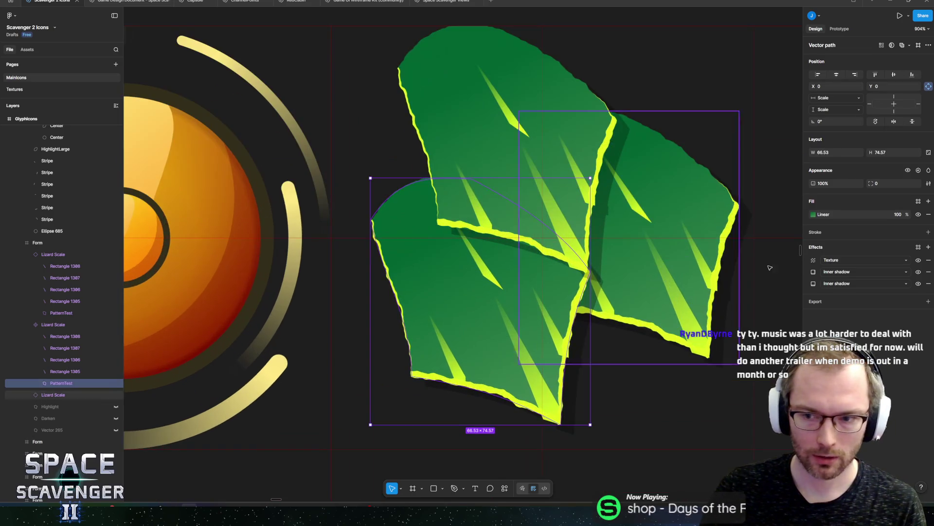
- Move the middle gradient stop to 78% and add a darker green stop at 100%
click(813, 214)
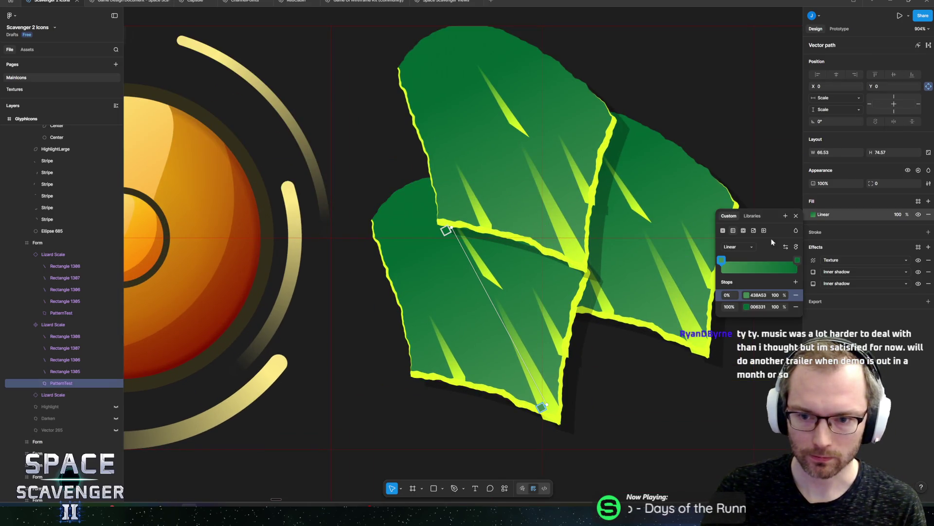
drag(781, 263, 778, 263)
click(798, 267)
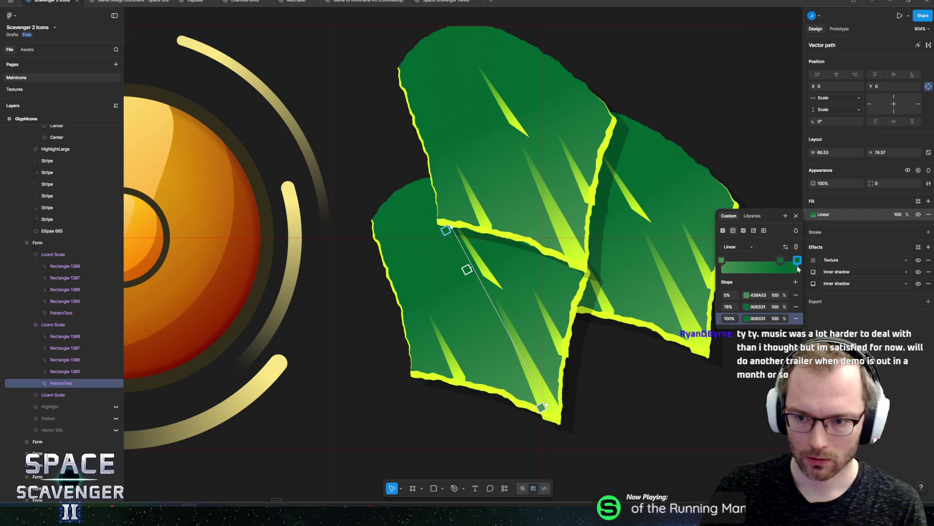
click(747, 320)
drag(698, 383, 721, 397)
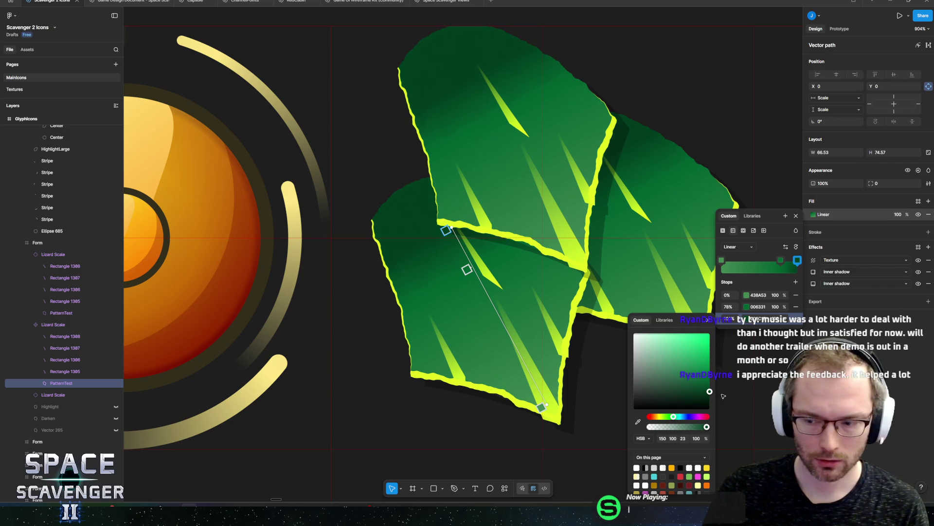
click(781, 262)
click(781, 262)
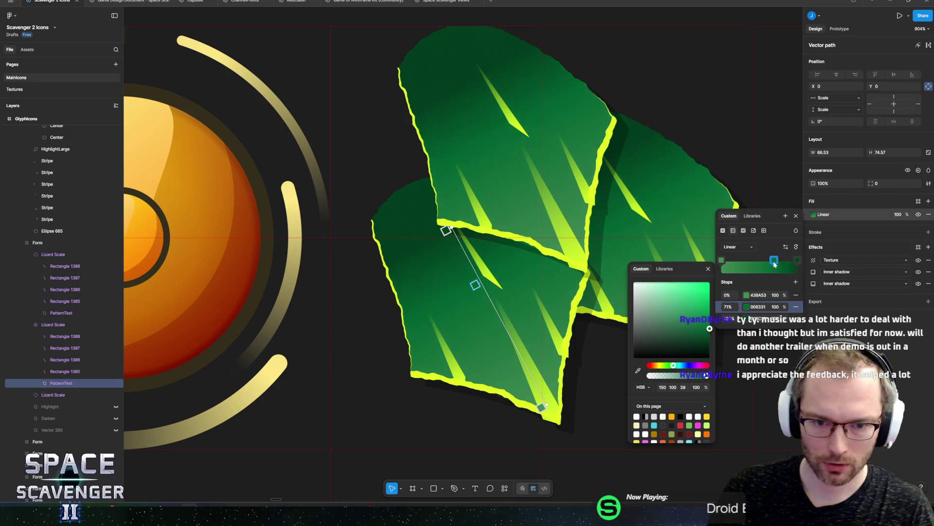
- Move the first stop inward to 19% and shift its hue toward yellow-olive
drag(722, 262, 738, 261)
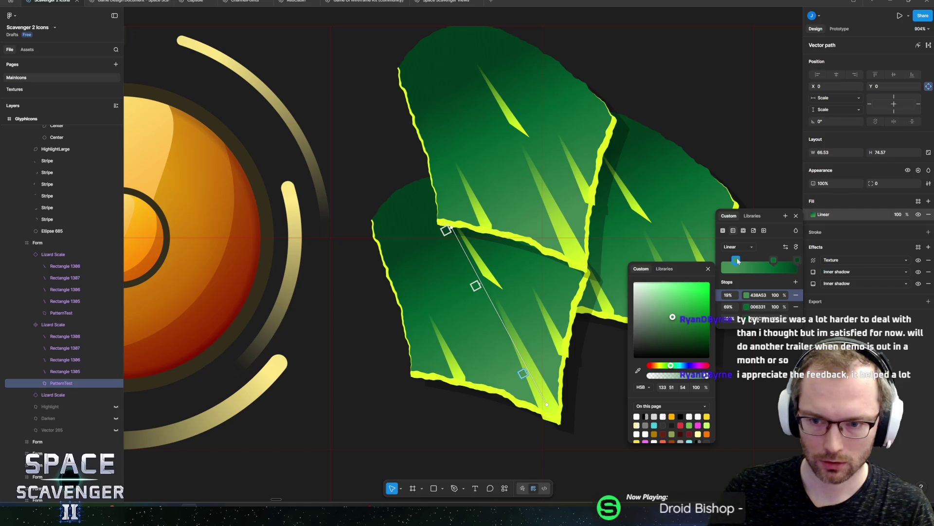
click(747, 295)
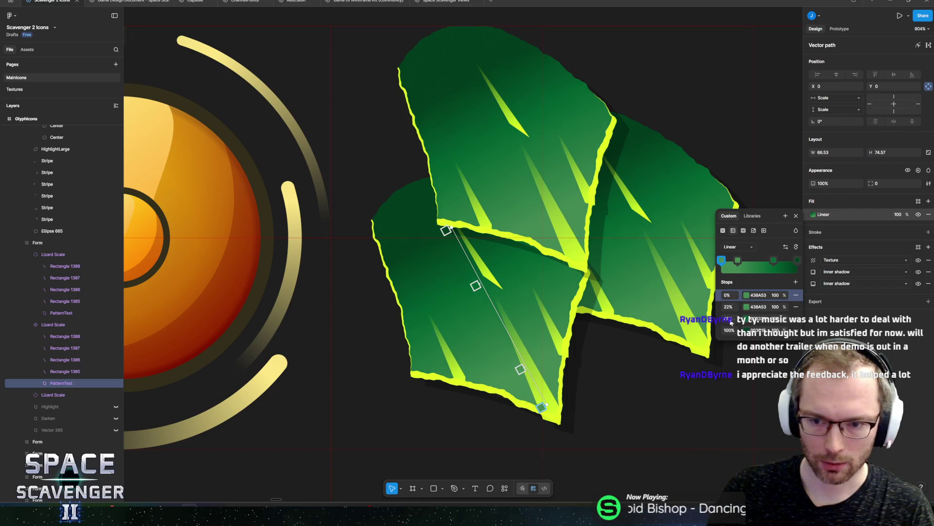
click(748, 295)
drag(669, 394, 661, 394)
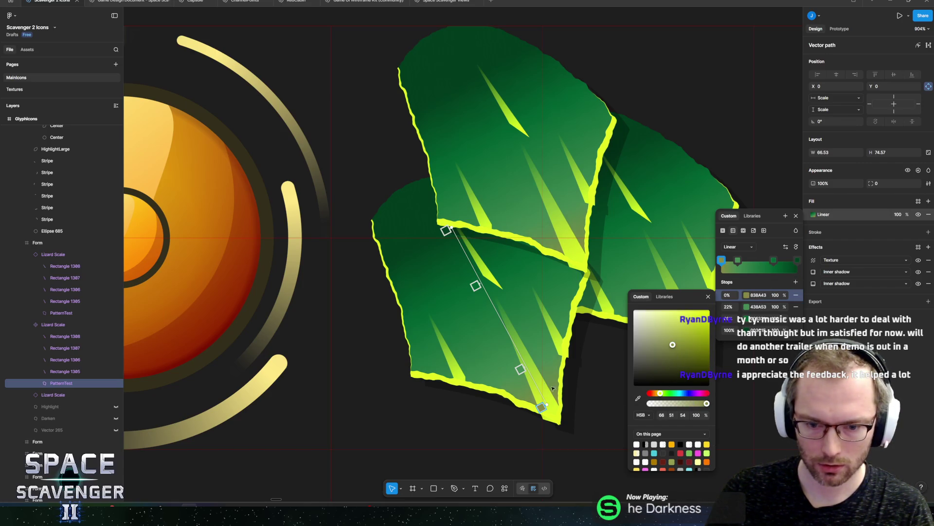
click(520, 368)
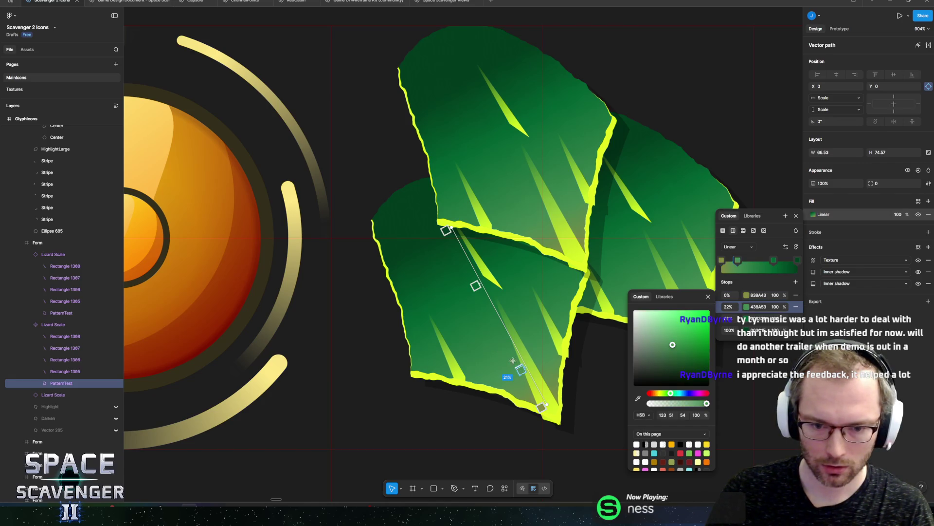
click(510, 350)
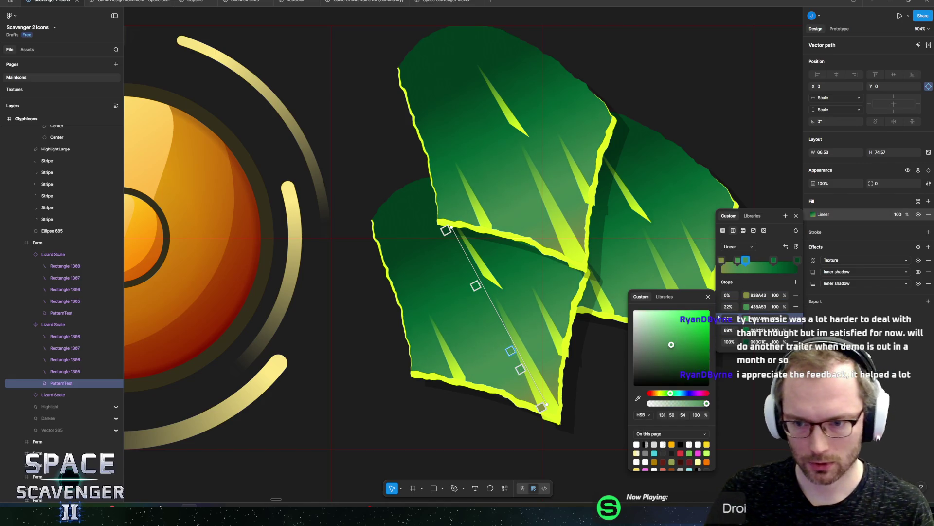
key(Delete)
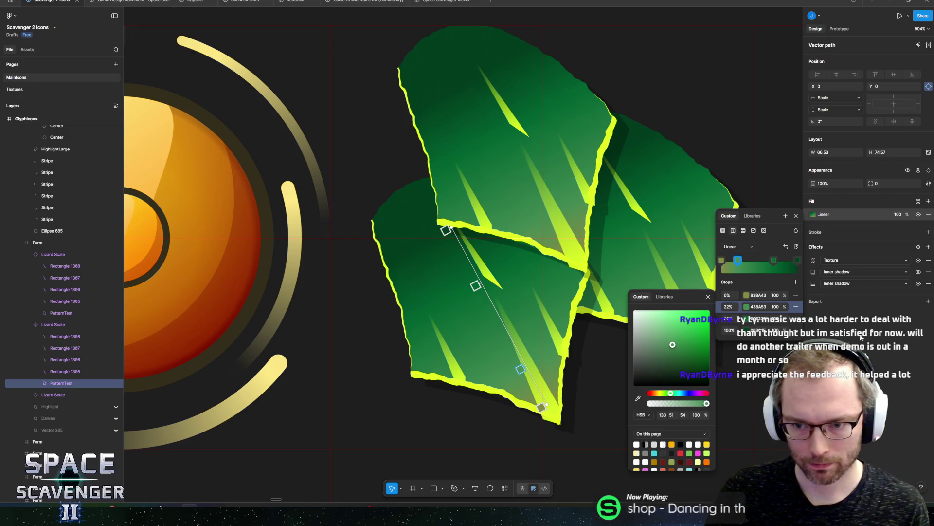
key(Escape)
- Group the four stripe rectangles 1305–1308 together
click(814, 215)
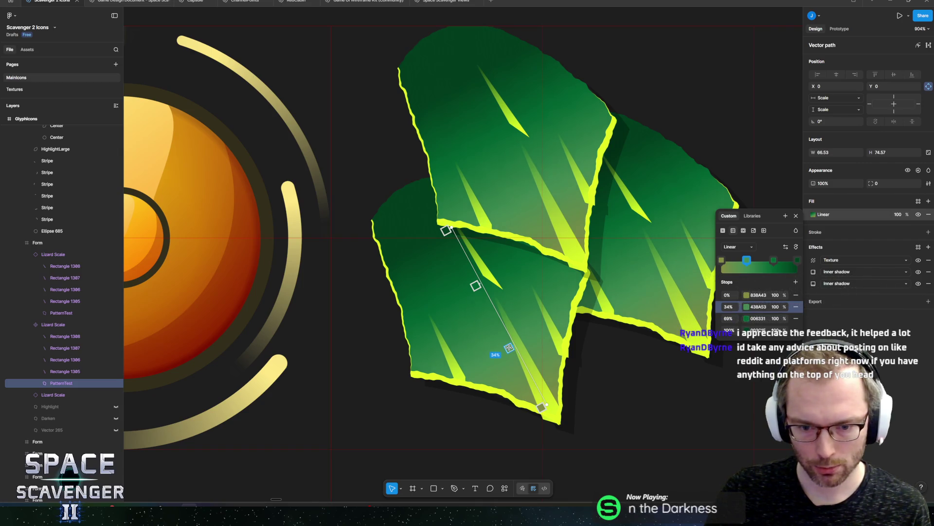
key(Escape)
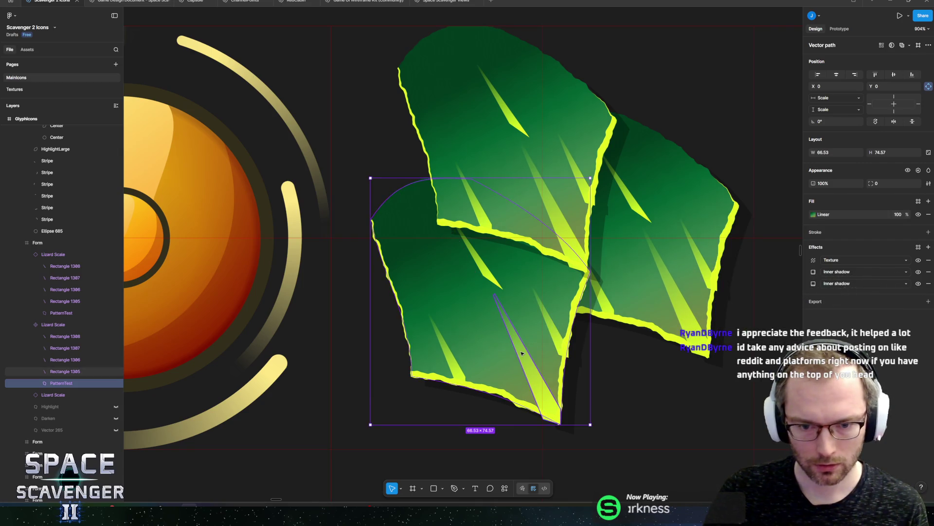
click(65, 371)
shift+click(71, 341)
key(ctrl+g)
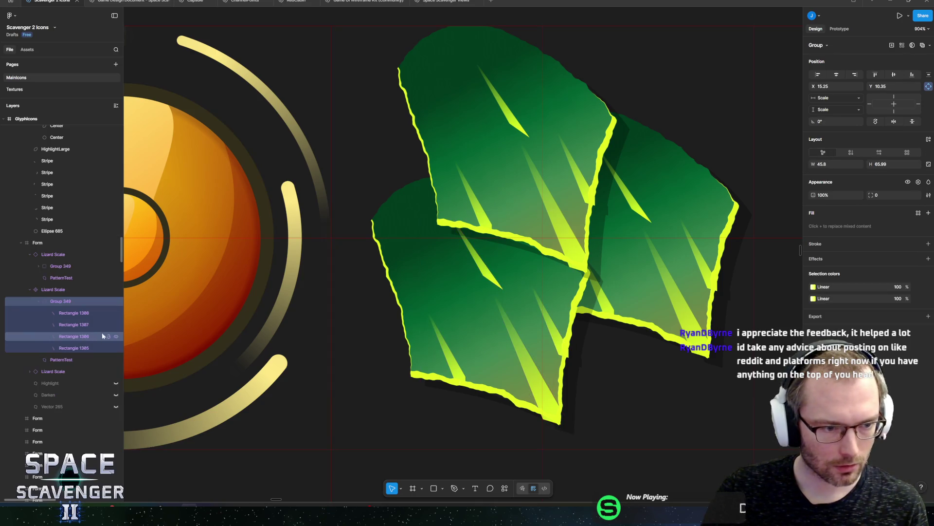
- Hide the old stripe group Group 349 and clear the selection
click(117, 301)
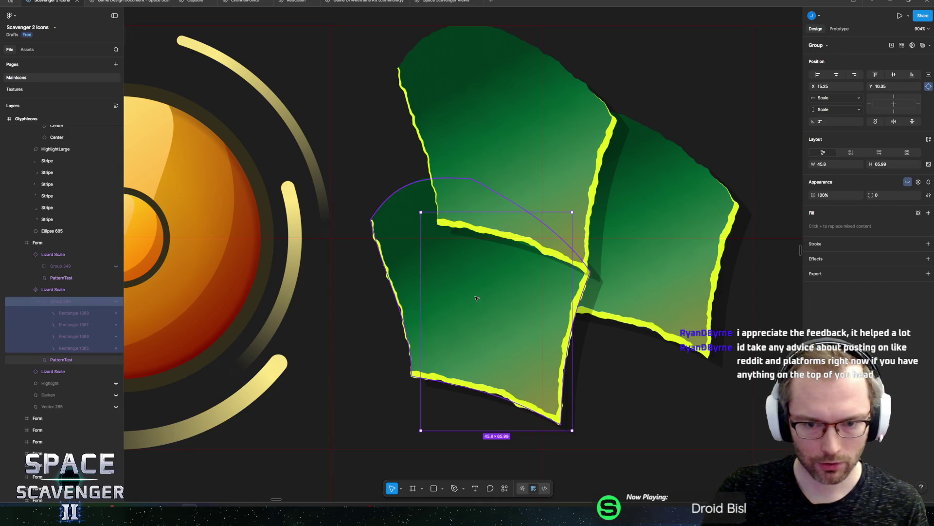
scroll(546, 292, down, 10)
click(546, 185)
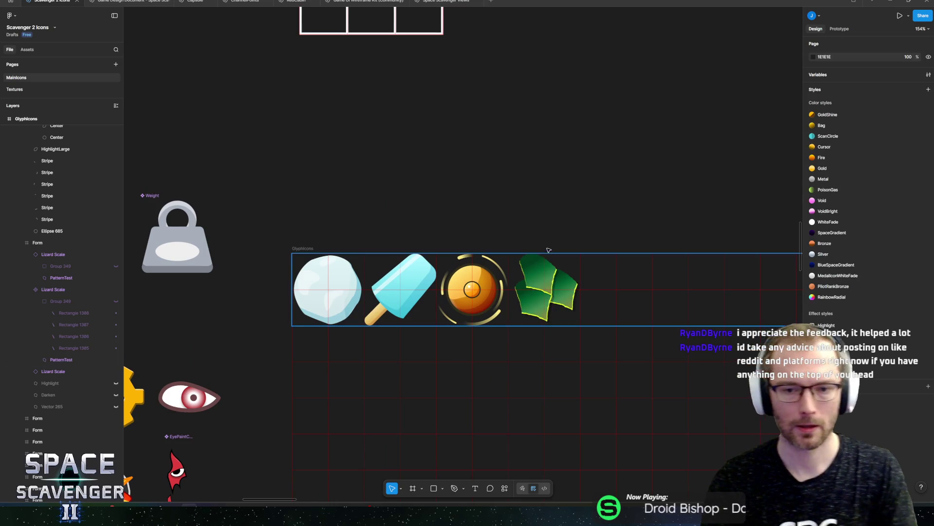
scroll(552, 340, up, 5)
scroll(525, 323, up, 2)
scroll(525, 322, right, 3)
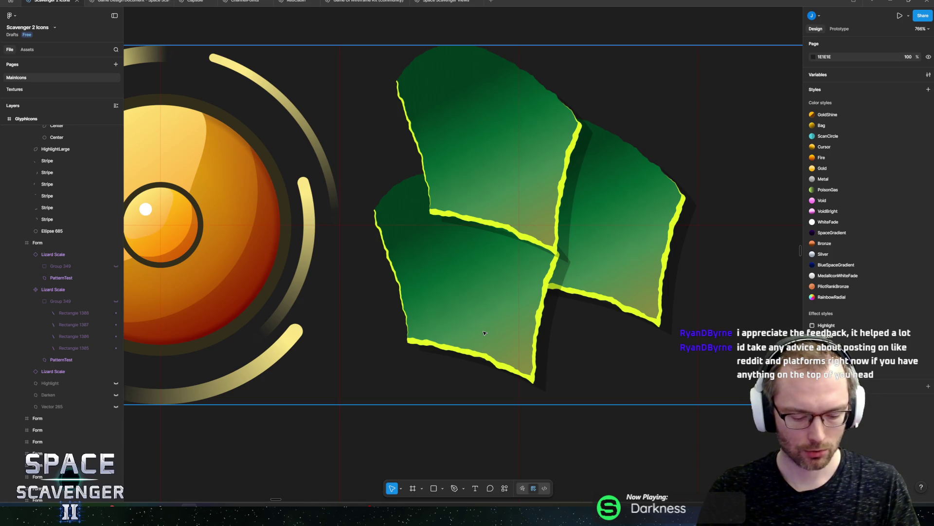
- Start a Pen path along the leaf's bottom edge and up its right edge
key(p)
click(417, 344)
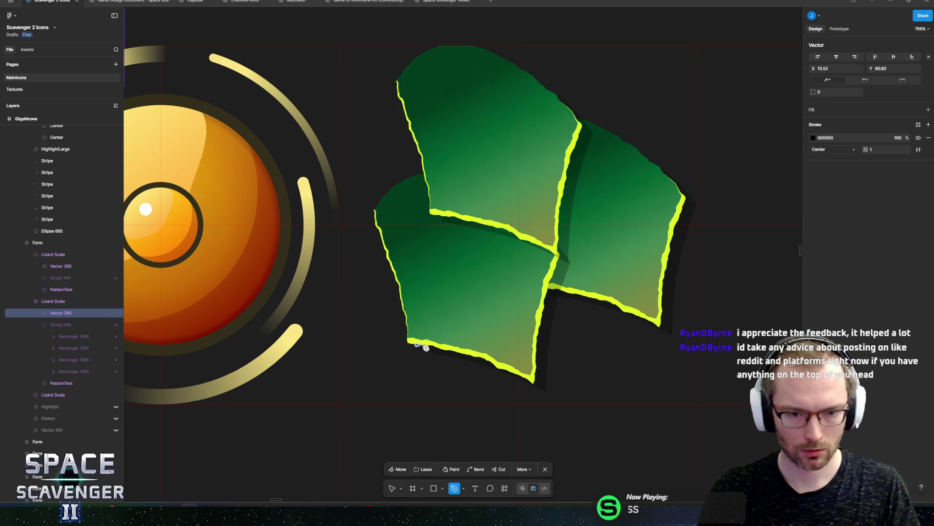
drag(478, 356, 500, 363)
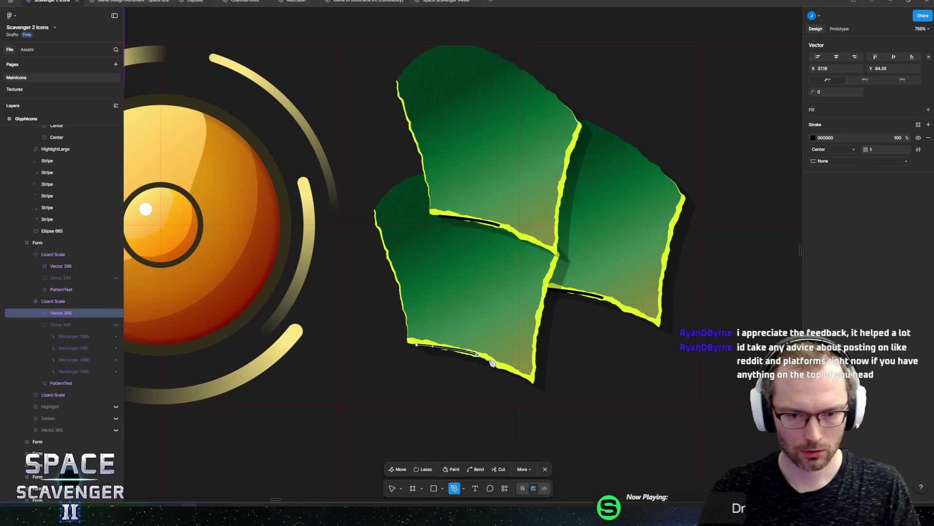
click(532, 380)
click(534, 327)
click(547, 281)
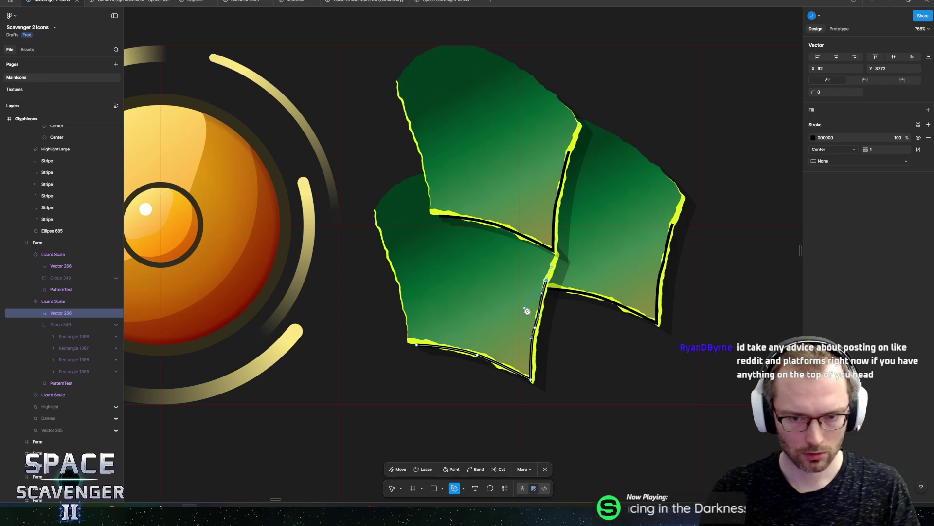
- Complete the chevron with its inward notch and upper spike, closing the path
click(523, 315)
drag(495, 284, 477, 229)
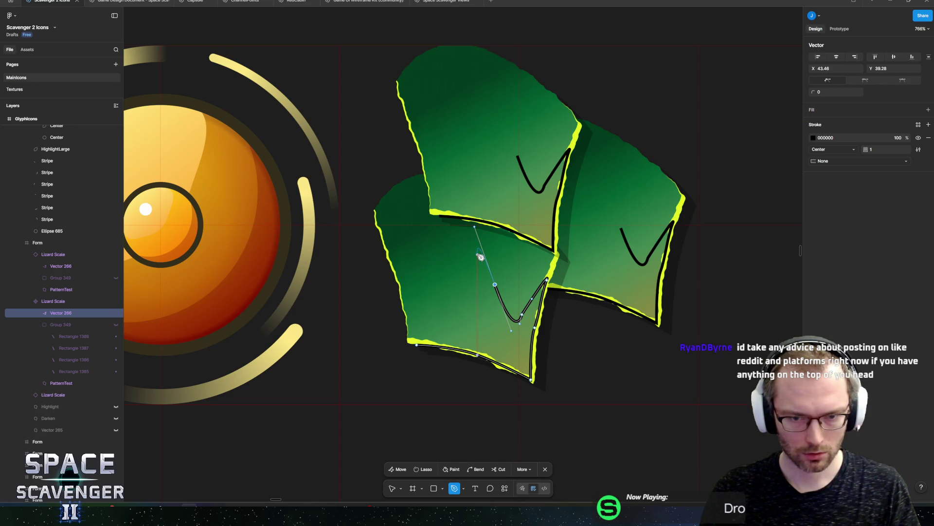
mouse_move(477, 254)
mouse_down()
mouse_move(480, 282)
mouse_move(488, 281)
mouse_up()
mouse_move(488, 327)
mouse_down()
mouse_move(453, 311)
mouse_move(479, 323)
mouse_up()
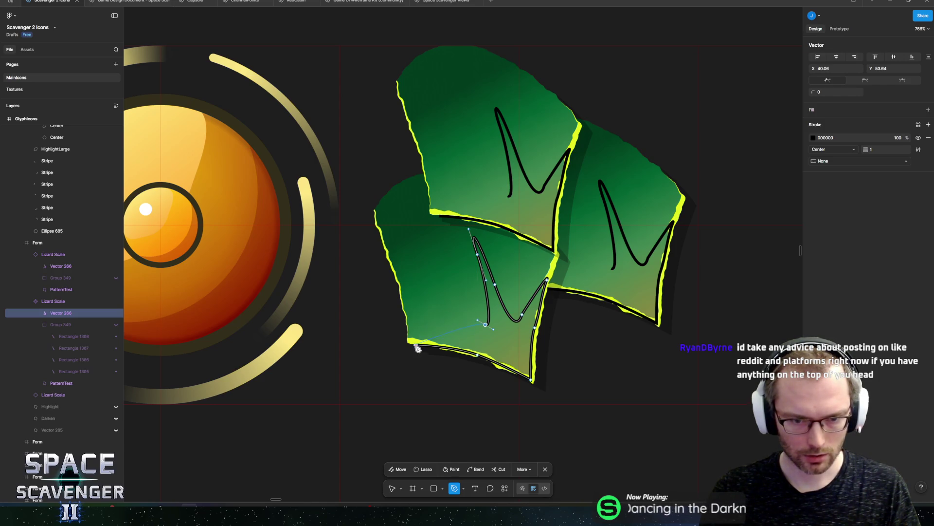
mouse_move(418, 347)
mouse_down()
mouse_move(451, 353)
mouse_move(435, 350)
mouse_up()
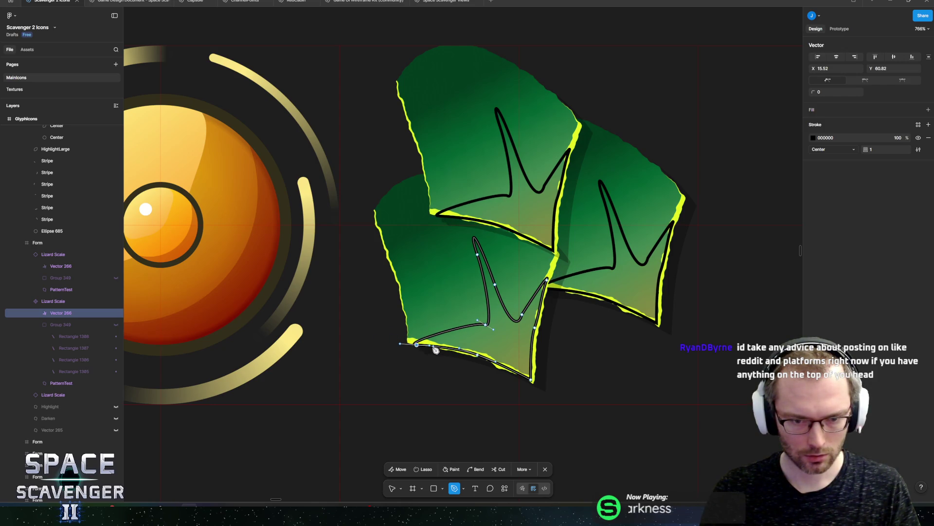
key(Escape)
scroll(496, 301, up, 3)
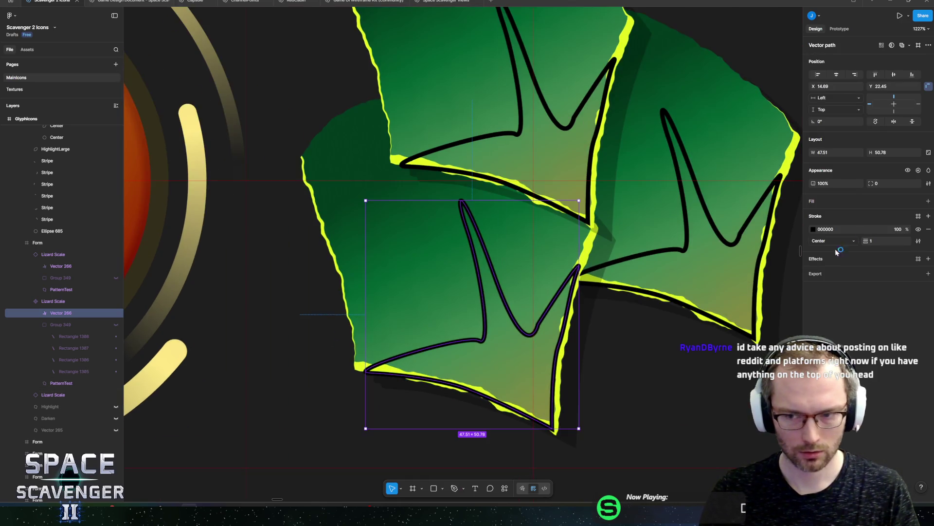
- Fill the chevron with light gray D9D9D9, drop its outline, and reshape its inner curve
click(928, 201)
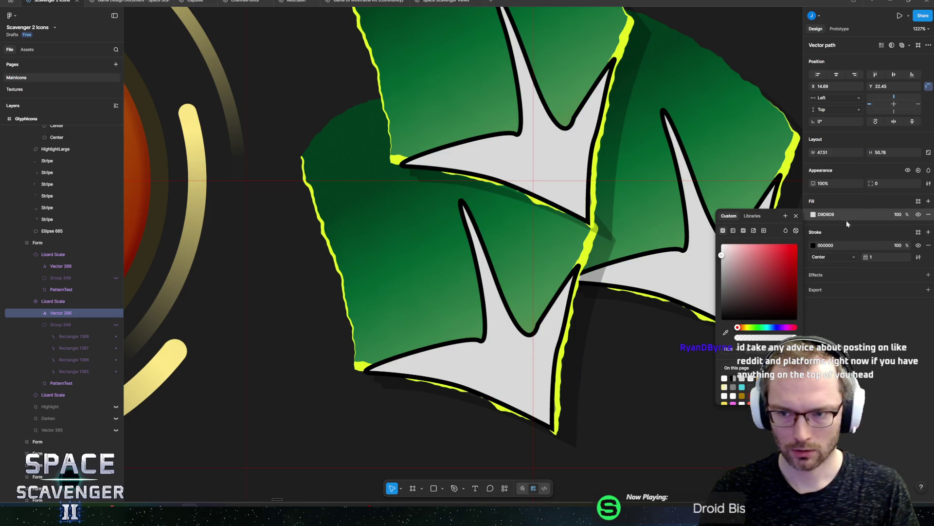
click(919, 247)
double_click(511, 345)
click(479, 340)
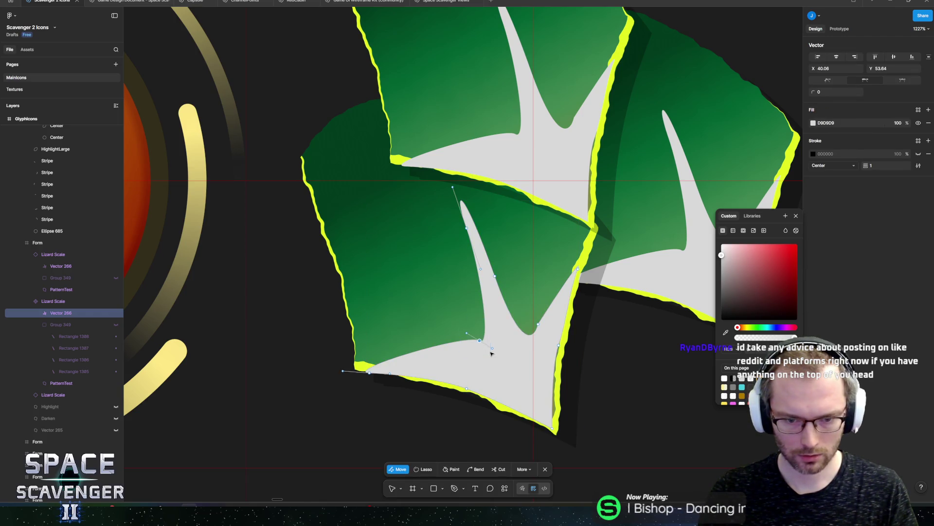
drag(481, 342, 480, 344)
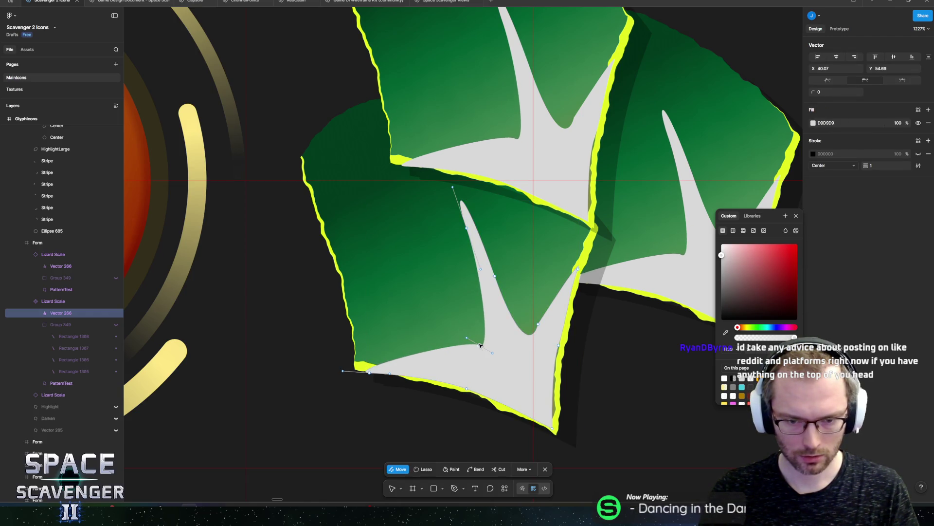
click(480, 308)
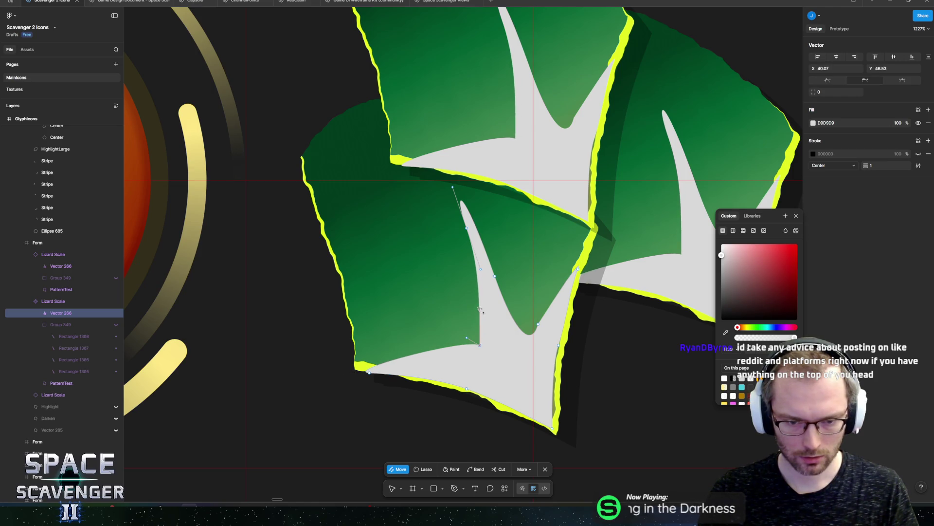
mouse_move(479, 308)
mouse_down()
mouse_move(459, 338)
mouse_move(433, 338)
mouse_up()
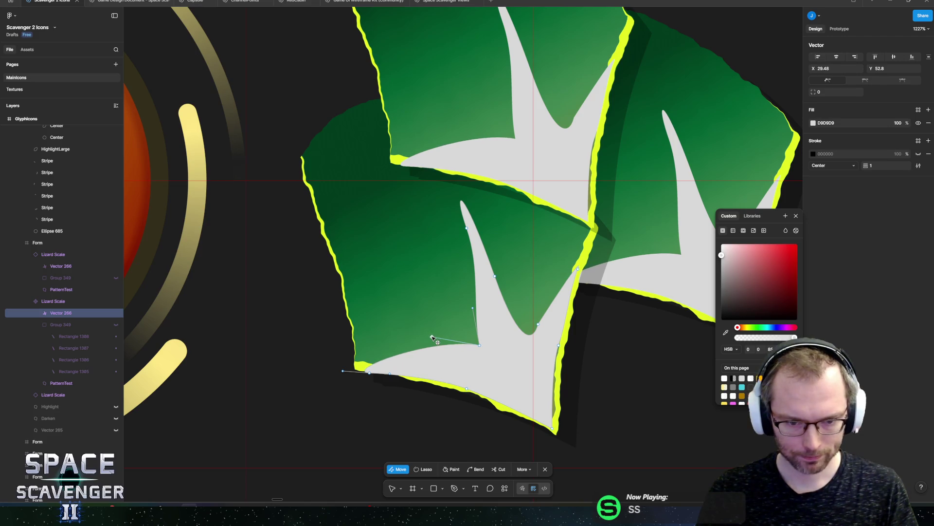
- Narrow the chevron's top tip, curve the spike's right edge, and move the tip up-left
click(369, 373)
drag(343, 371, 388, 345)
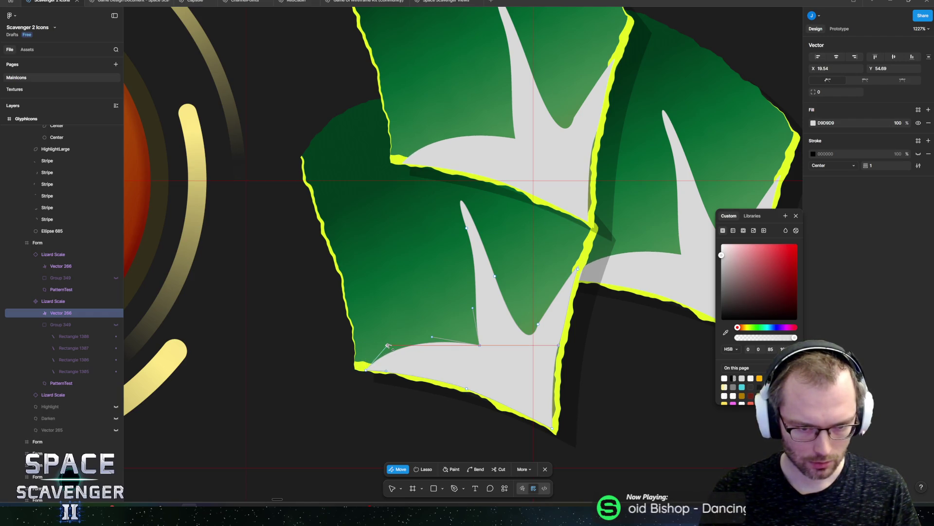
key(ctrl+z)
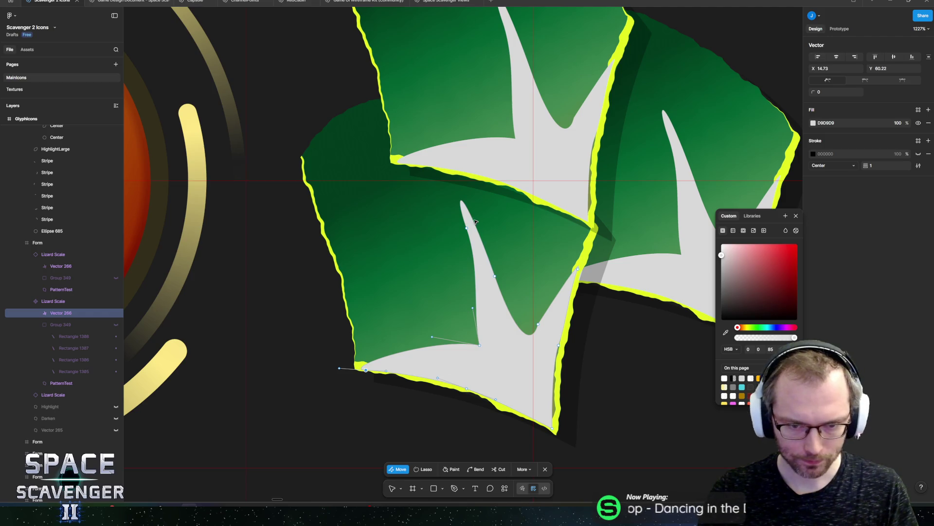
click(467, 227)
key(ctrl)
drag(473, 224, 472, 225)
key(ctrl)
mouse_move(494, 276)
mouse_down()
mouse_move(493, 259)
mouse_move(516, 347)
mouse_move(516, 331)
mouse_move(508, 338)
mouse_move(528, 338)
mouse_up()
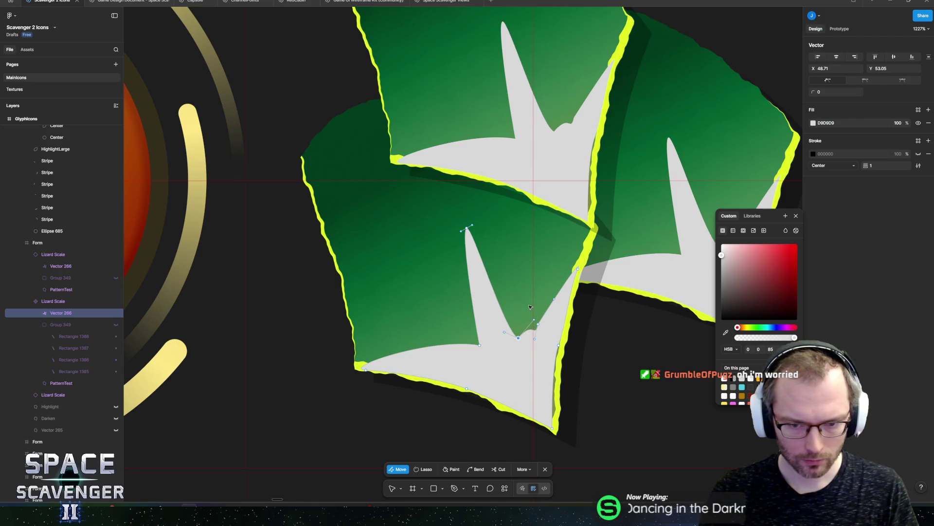
click(538, 324)
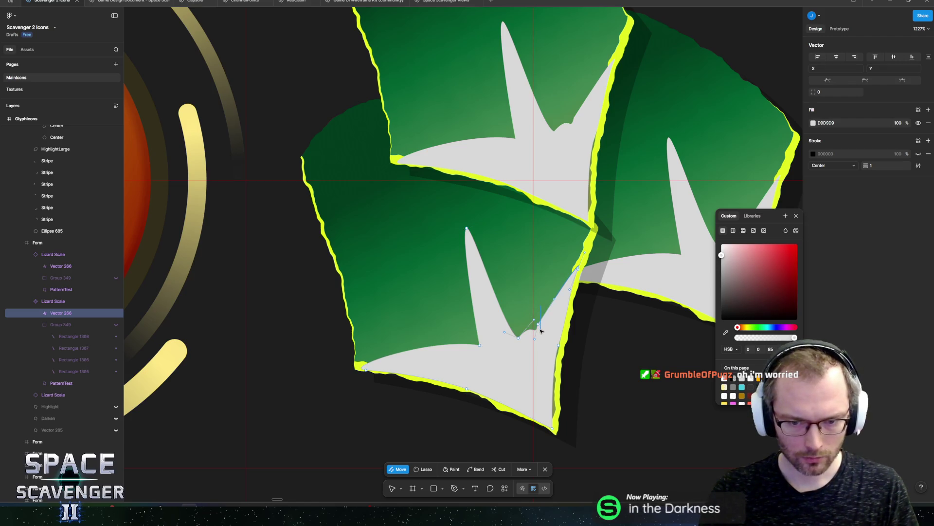
key(ctrl+z)
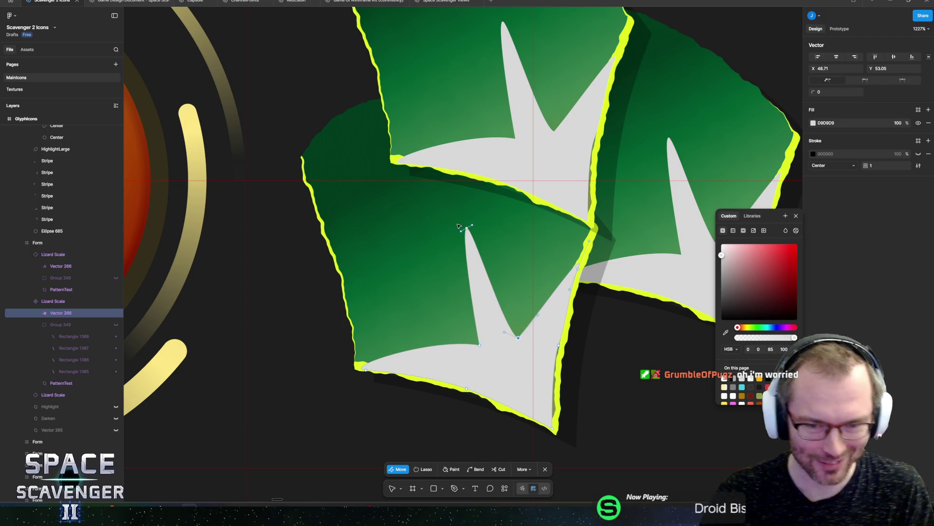
drag(466, 228, 461, 220)
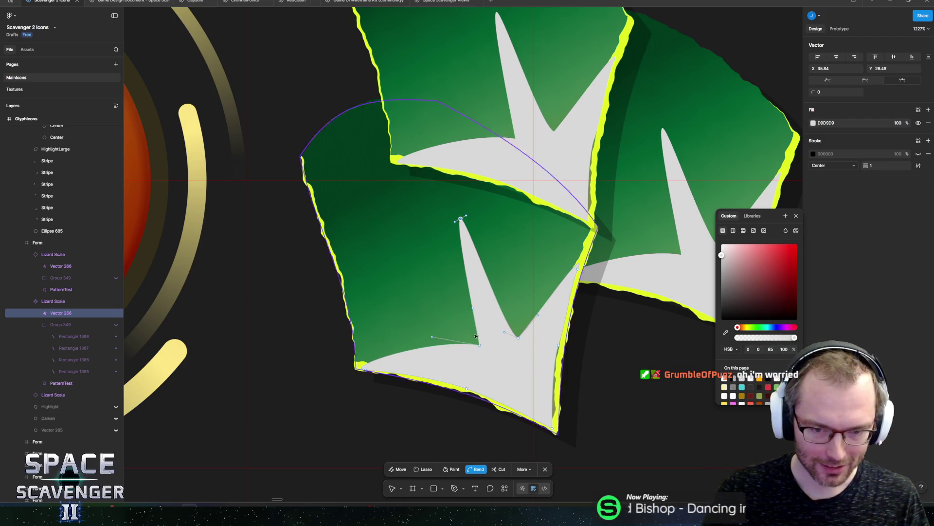
- Nudge the notch point up-right and bend the notch's left edge into a curve
scroll(518, 337, up, 3)
click(519, 337)
scroll(520, 338, down, 3)
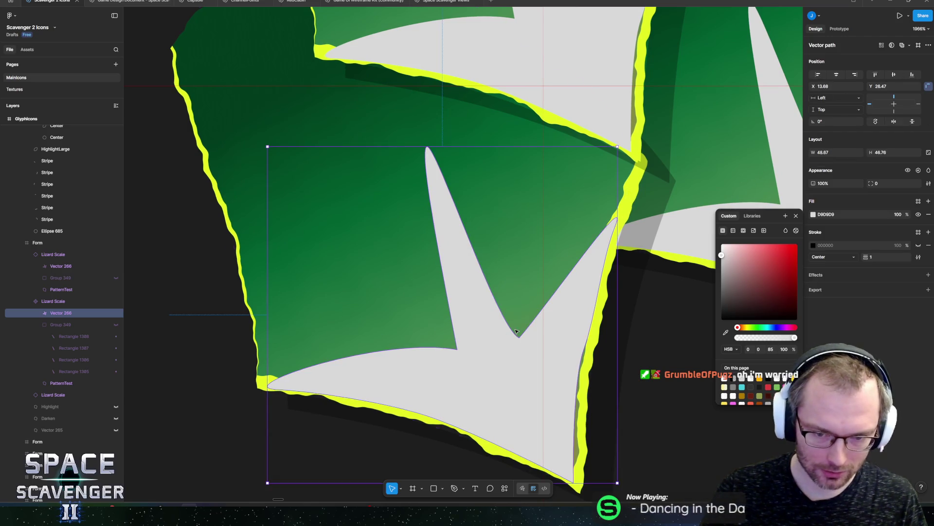
scroll(521, 336, up, 3)
mouse_move(521, 338)
mouse_down()
mouse_move(497, 298)
mouse_move(504, 287)
mouse_move(492, 303)
mouse_up()
click(457, 349)
drag(446, 292, 458, 278)
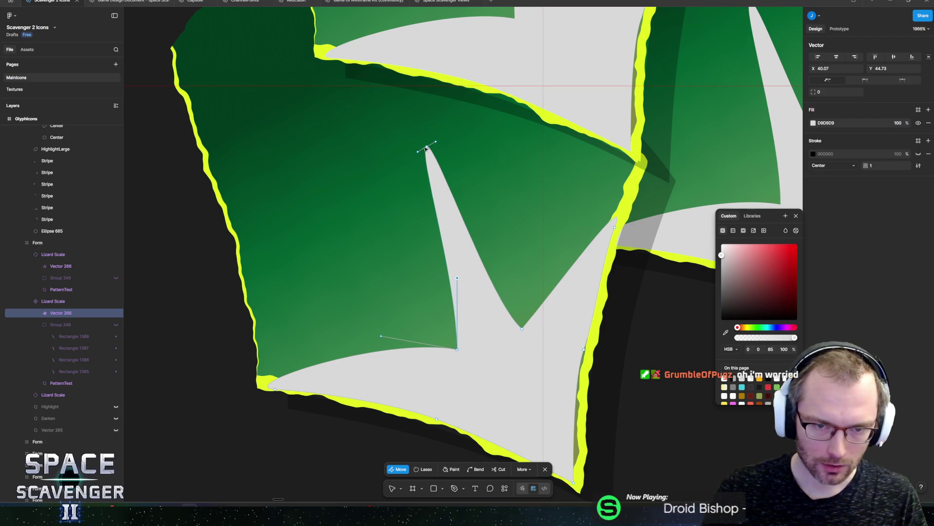
key(Escape)
scroll(486, 317, down, 5)
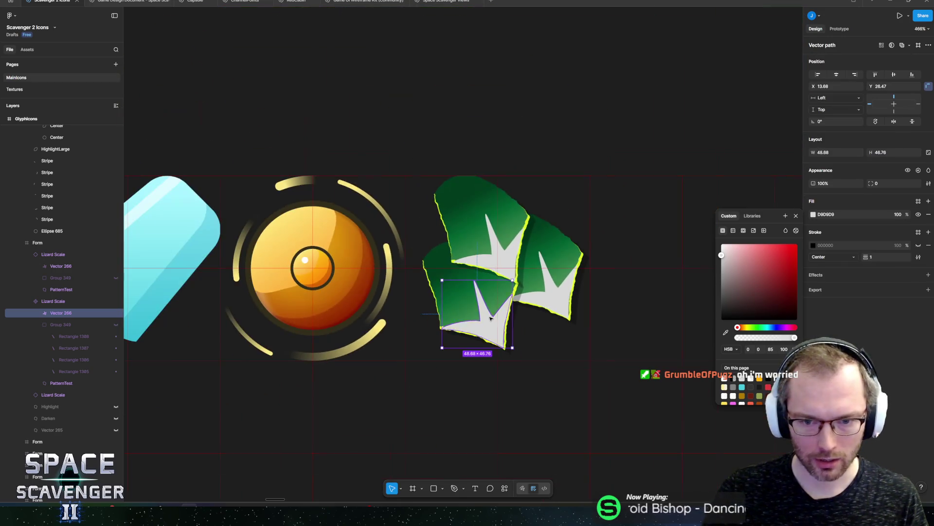
- Make the chevron fill a linear gradient from top tip to lower-right, first stop 0% opacity
scroll(493, 316, up, 5)
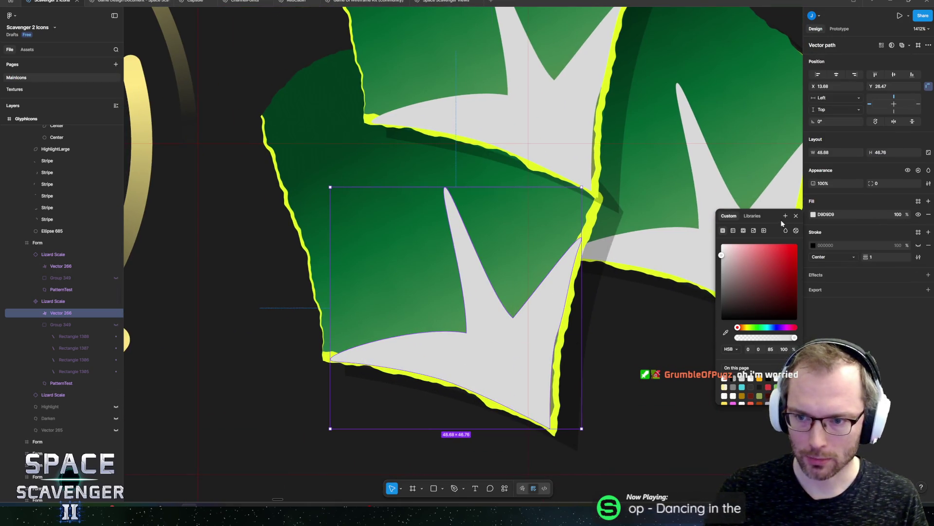
click(813, 216)
click(813, 215)
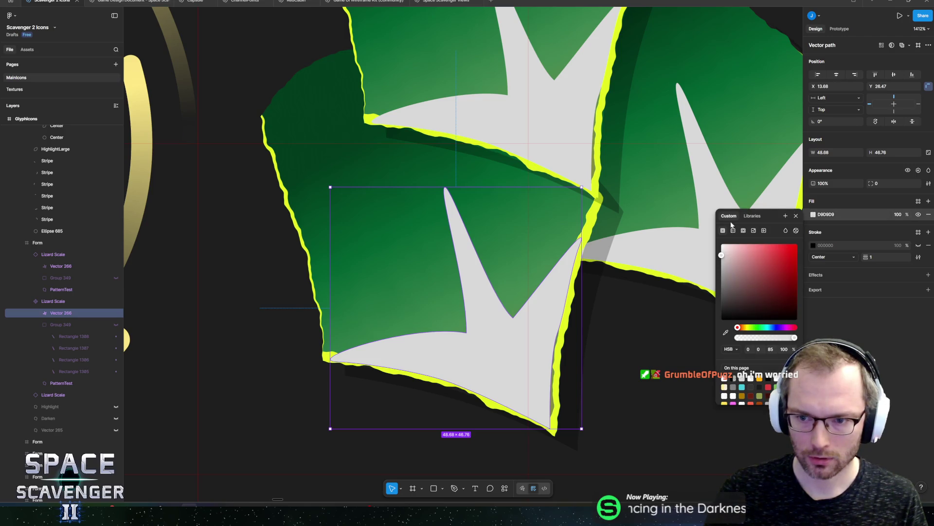
click(733, 231)
drag(453, 429, 550, 431)
drag(456, 189, 444, 185)
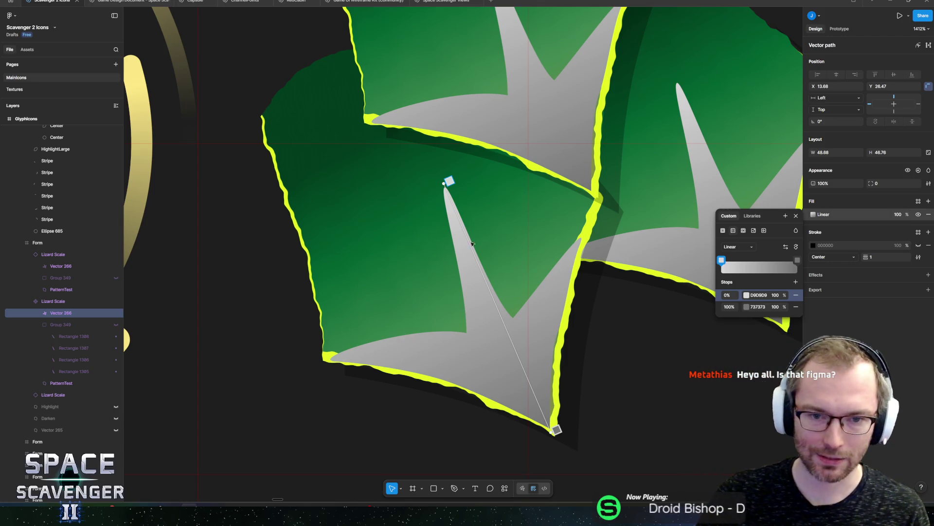
click(776, 295)
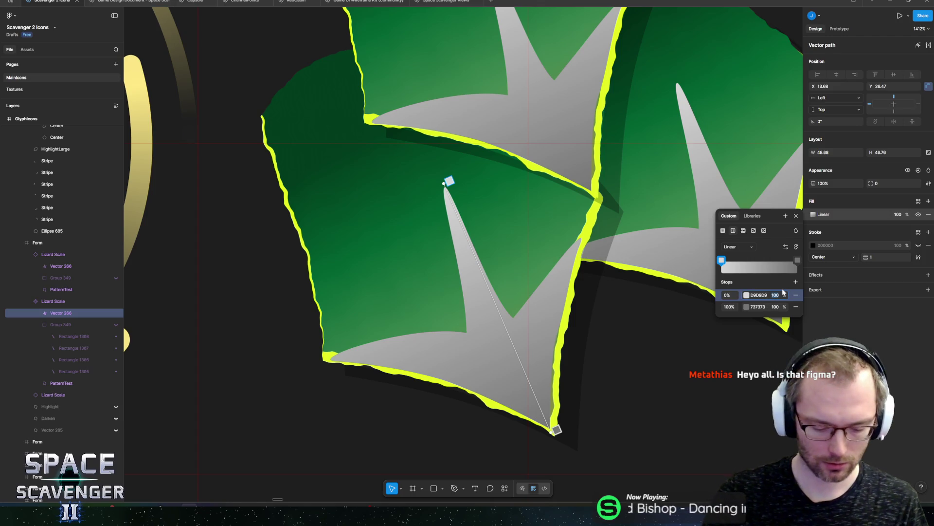
text(0)
key(Return)
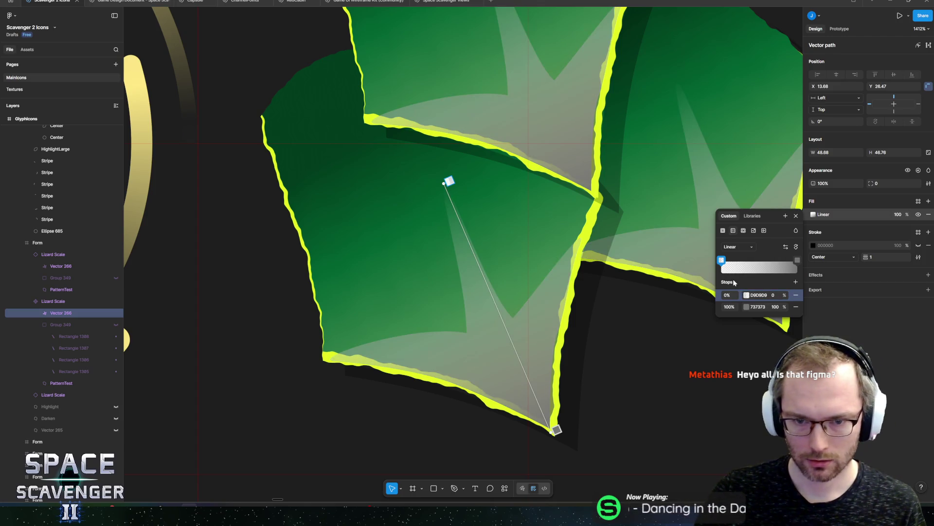
key(Escape)
- Check PatternTest's inner shadow colour, then set the chevron gradient's first stop to E1FF21
click(592, 224)
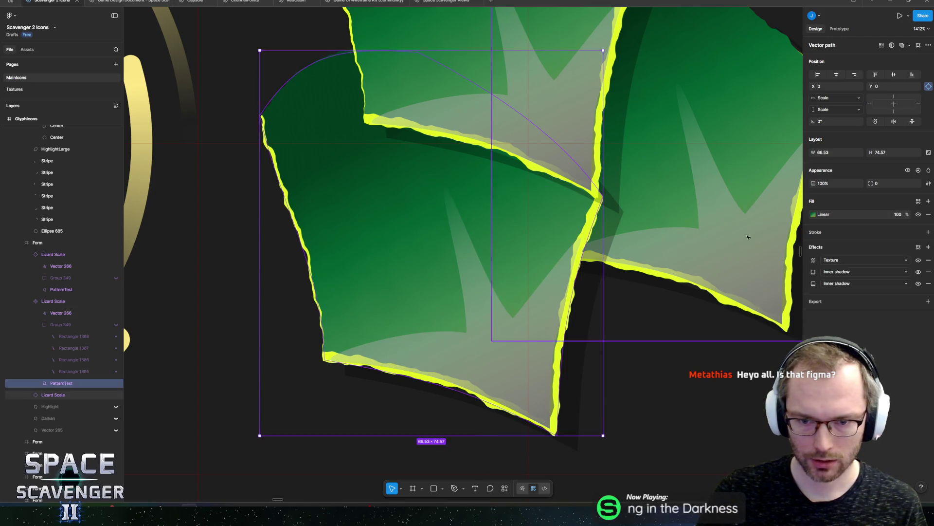
click(814, 275)
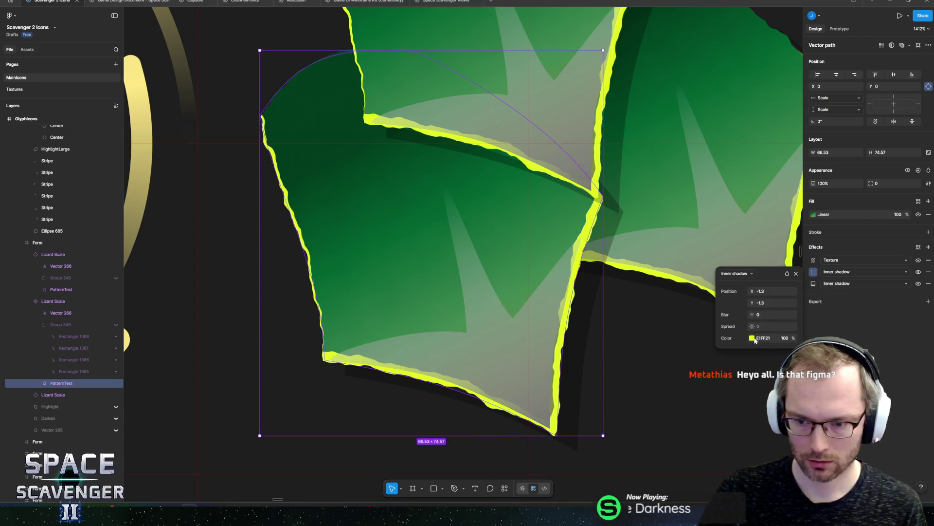
key(Escape)
click(505, 352)
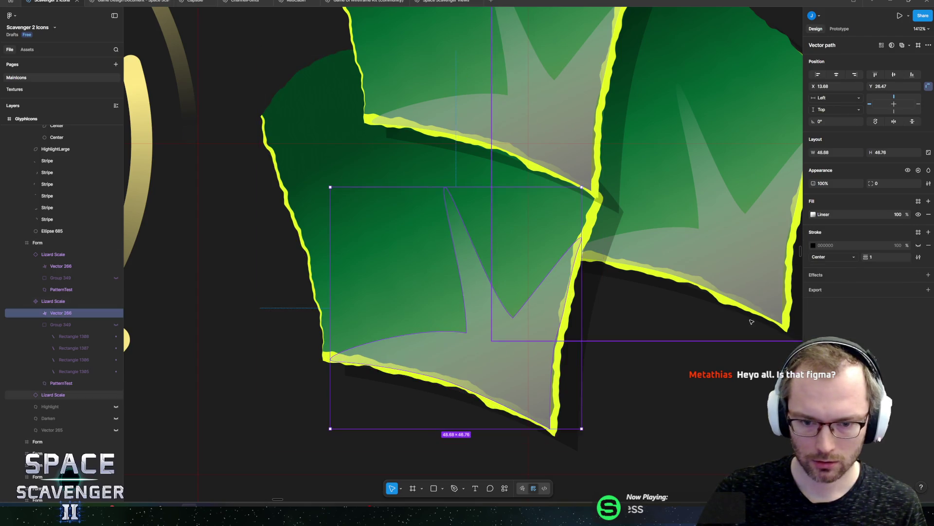
click(825, 214)
click(759, 295)
text(E1FF21)
key(Return)
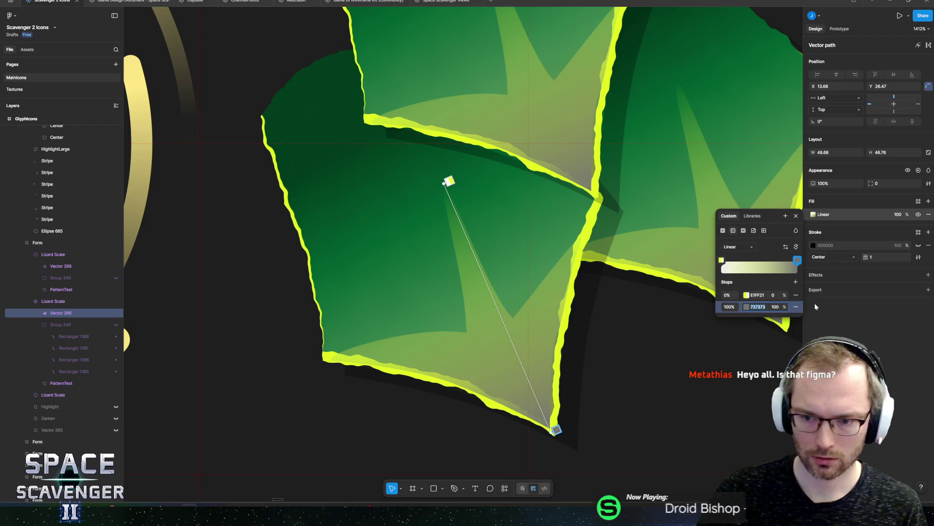
key(Escape)
scroll(440, 289, down, 3)
scroll(439, 289, down, 10)
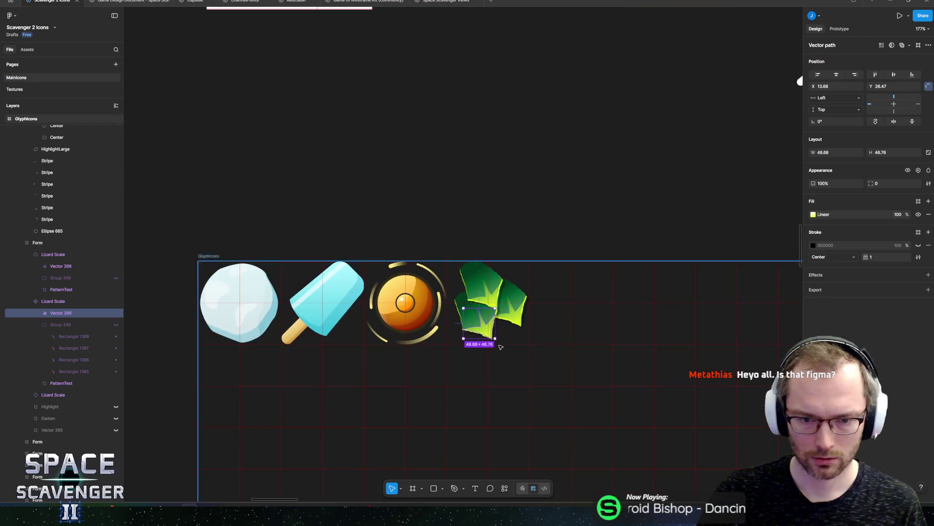
click(430, 130)
scroll(430, 131, down, 5)
scroll(476, 141, left, 2)
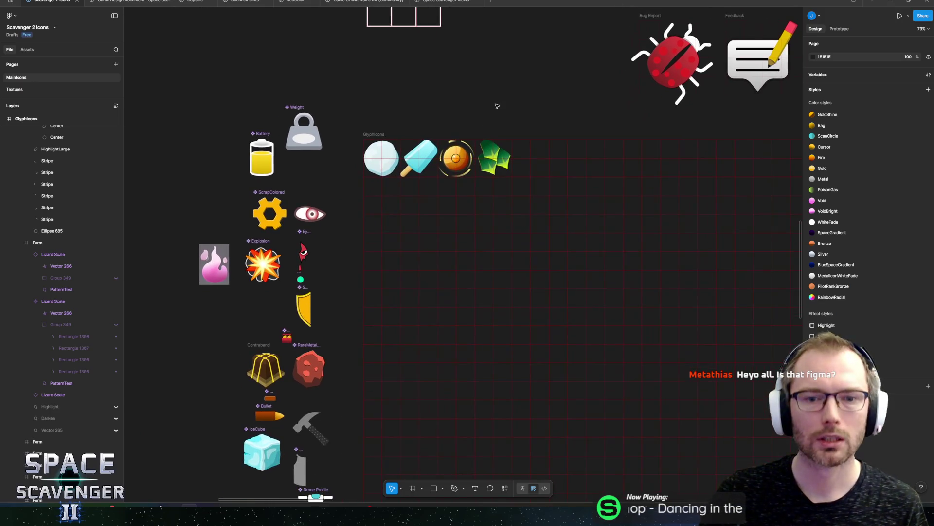
scroll(507, 135, down, 5)
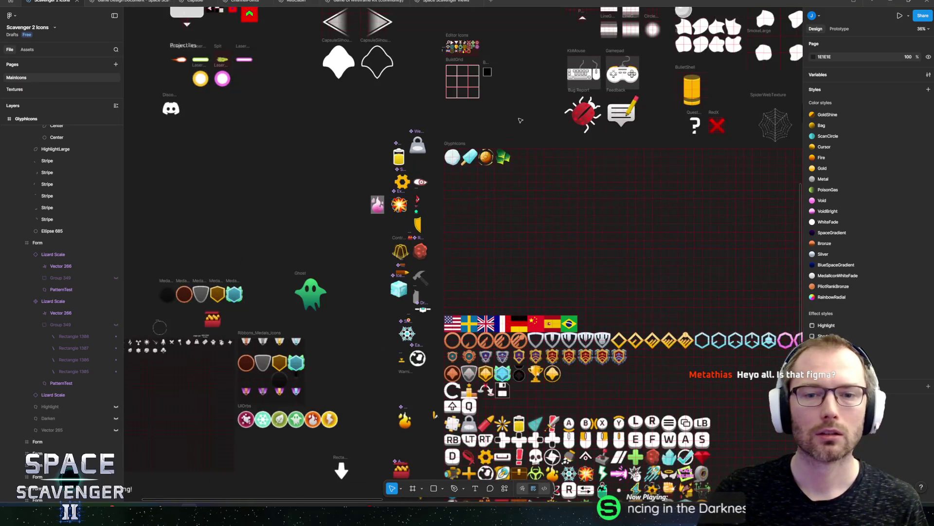
scroll(516, 139, up, 1)
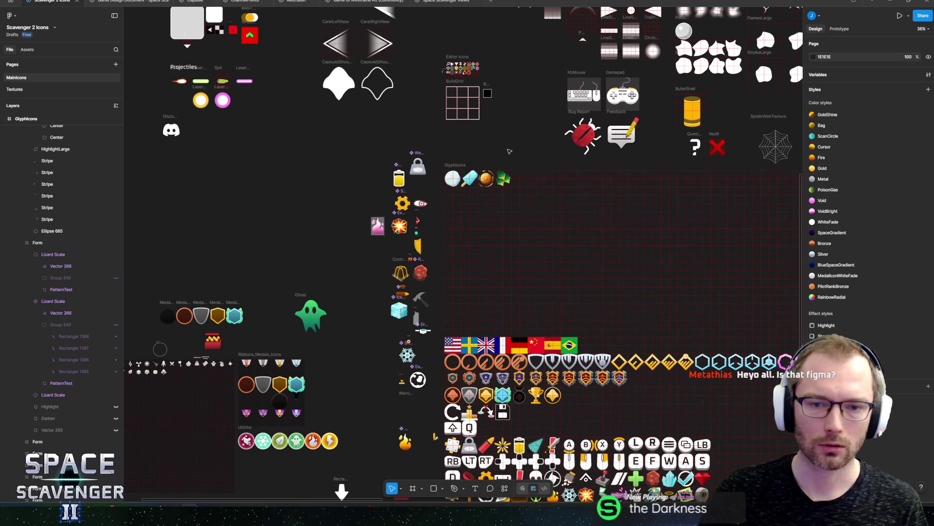
scroll(501, 165, up, 5)
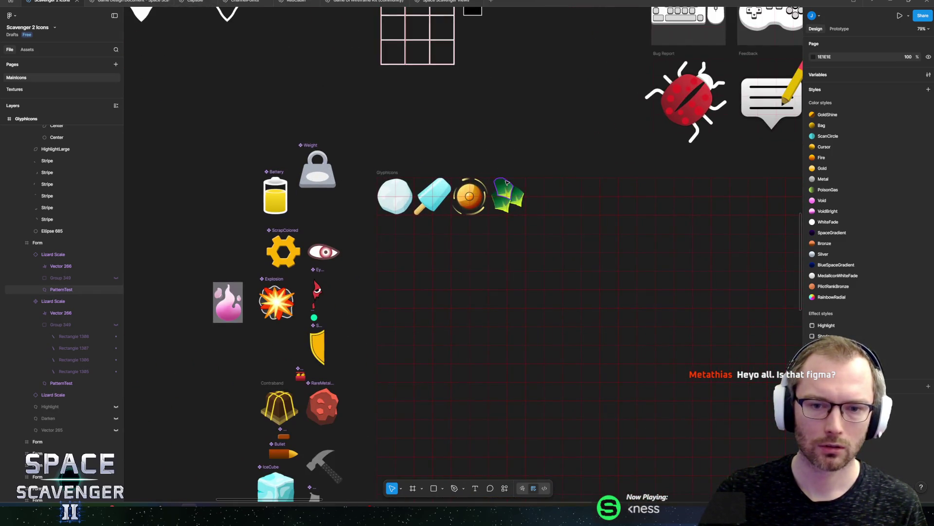
scroll(506, 183, up, 10)
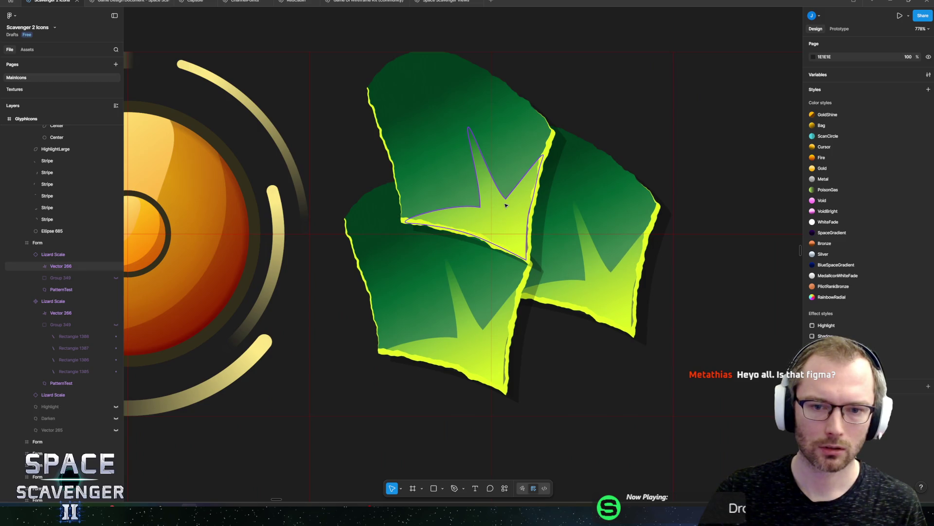
click(444, 340)
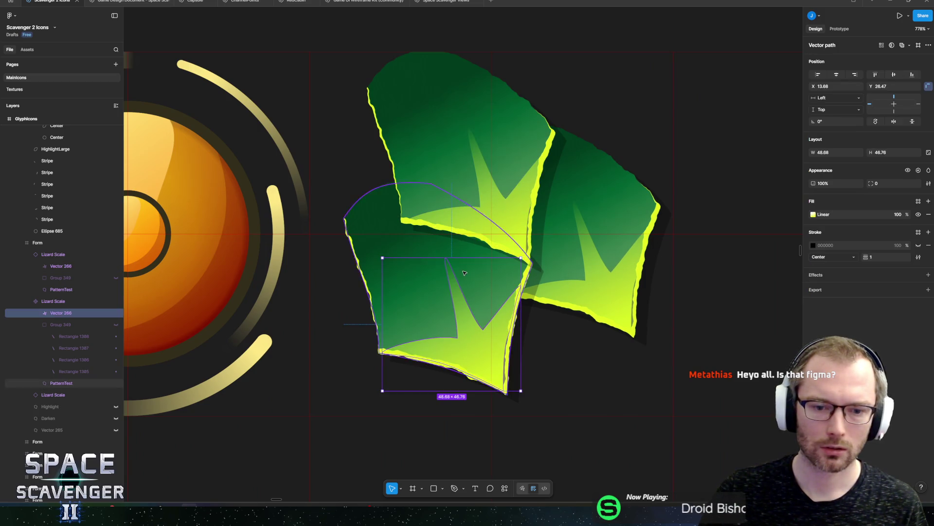
drag(464, 272, 480, 264)
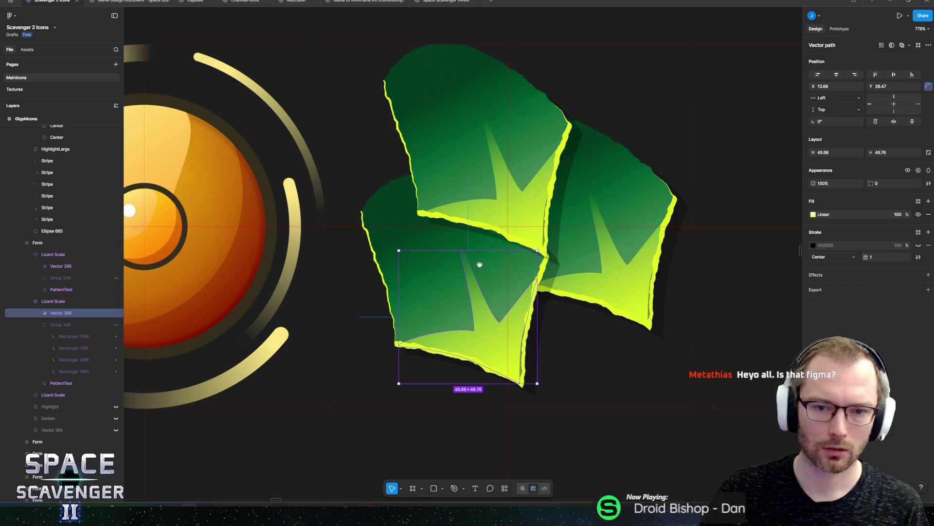
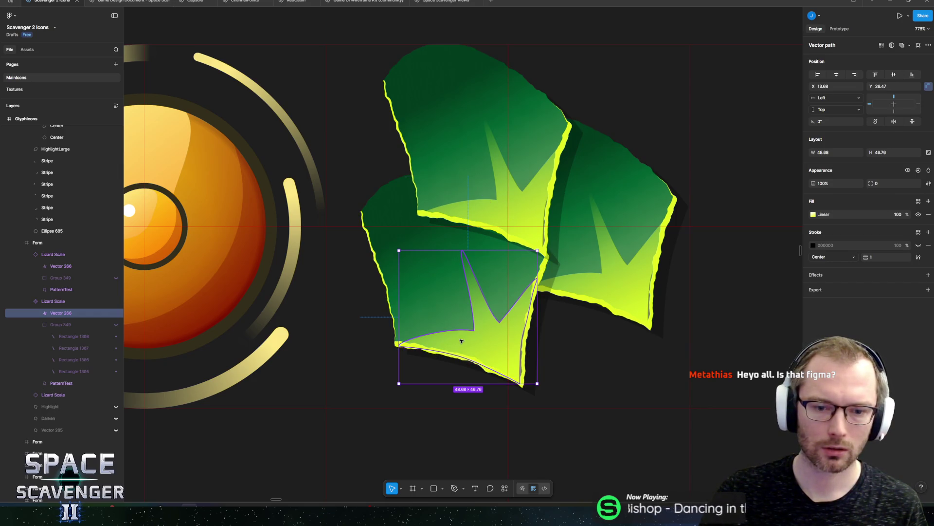
- Add an anchor on Vector 266's lower curve and pull it up into a new sharp spike
double_click(465, 342)
scroll(453, 334, up, 5)
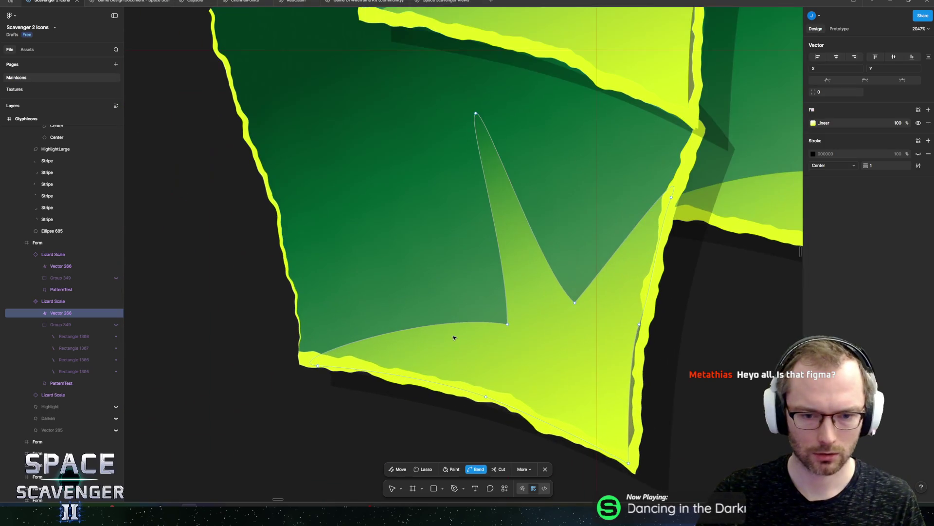
key(p)
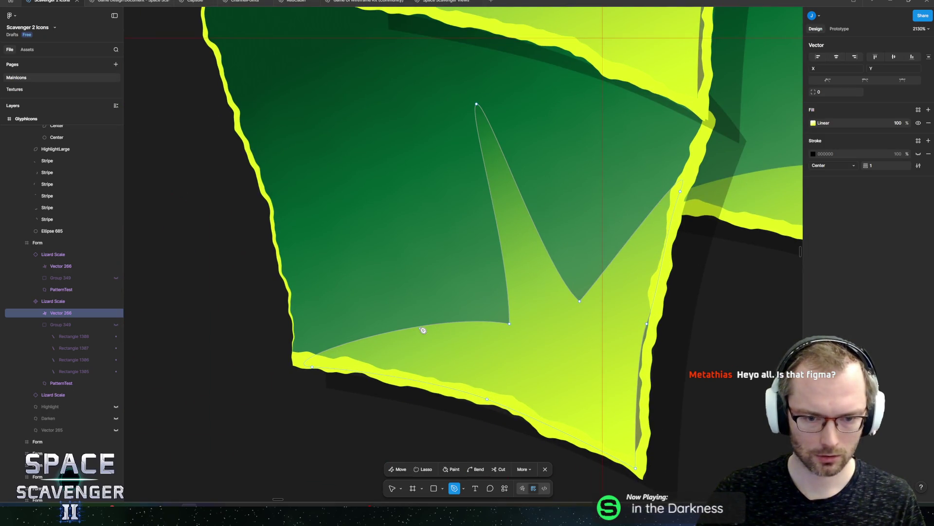
key(Escape)
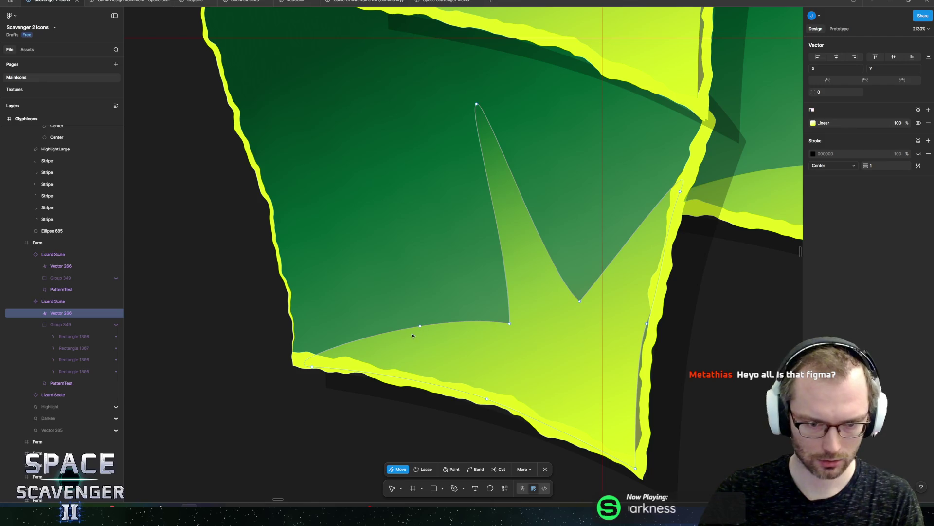
click(396, 330)
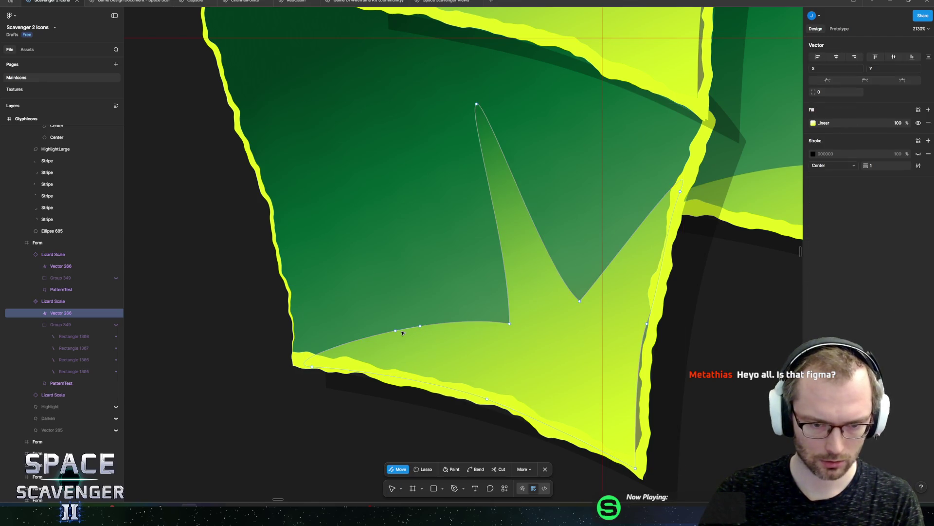
mouse_move(408, 330)
mouse_down()
mouse_move(378, 212)
mouse_move(381, 250)
mouse_move(358, 233)
mouse_move(400, 278)
mouse_move(379, 287)
mouse_move(385, 295)
mouse_up()
click(353, 239)
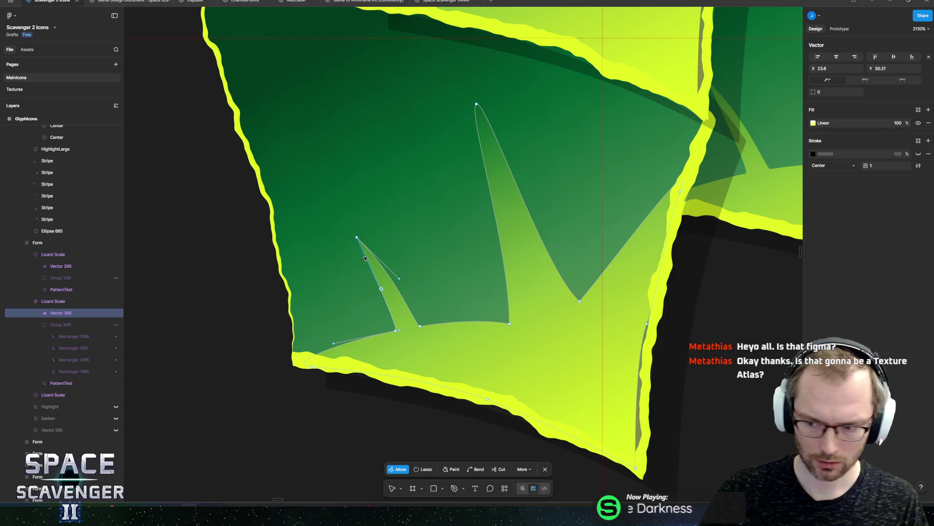
key(Escape)
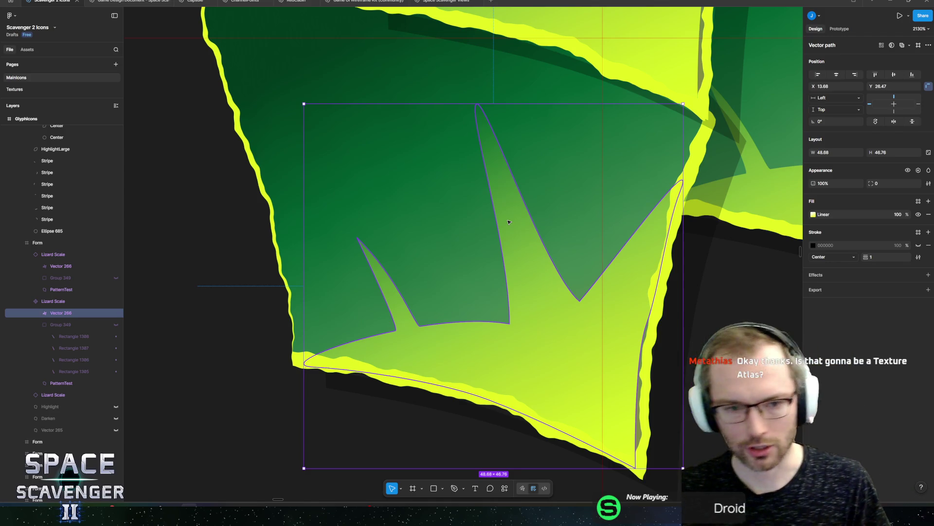
scroll(509, 222, down, 10)
scroll(366, 221, down, 10)
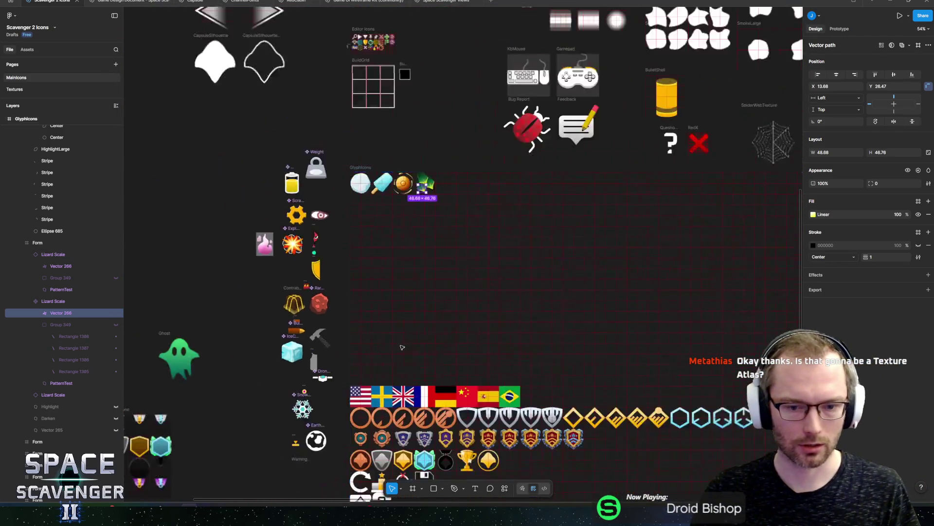
scroll(484, 299, up, 5)
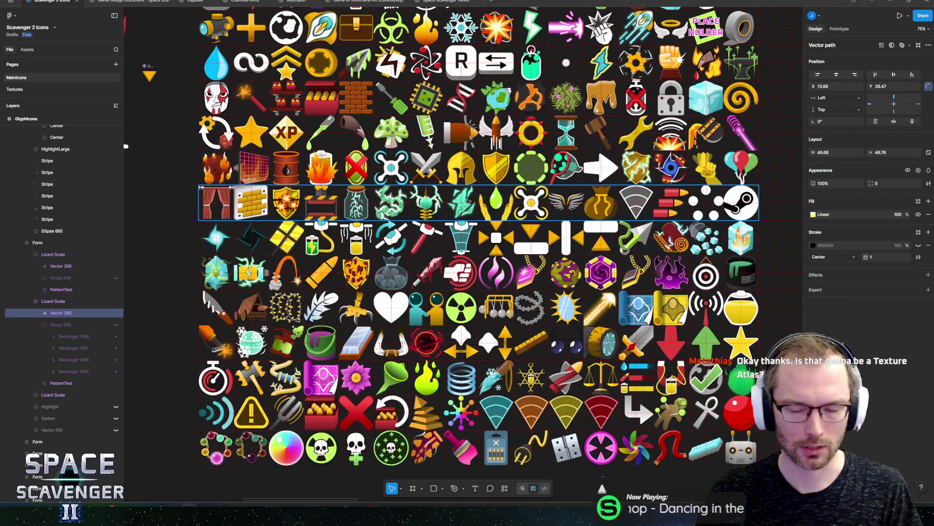
scroll(300, 221, up, 15)
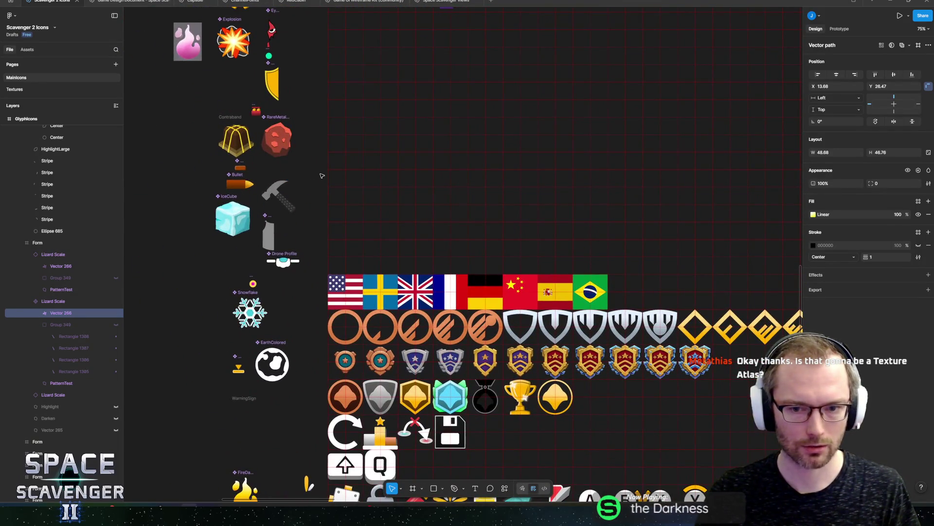
scroll(316, 177, up, 12)
scroll(316, 176, right, 2)
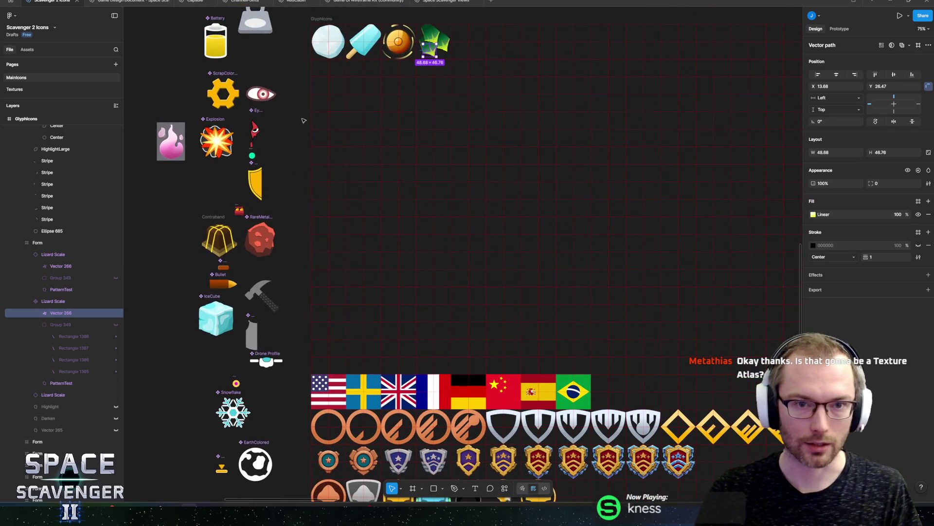
ctrl+scroll(406, 193, up, 5)
scroll(365, 271, up, 5)
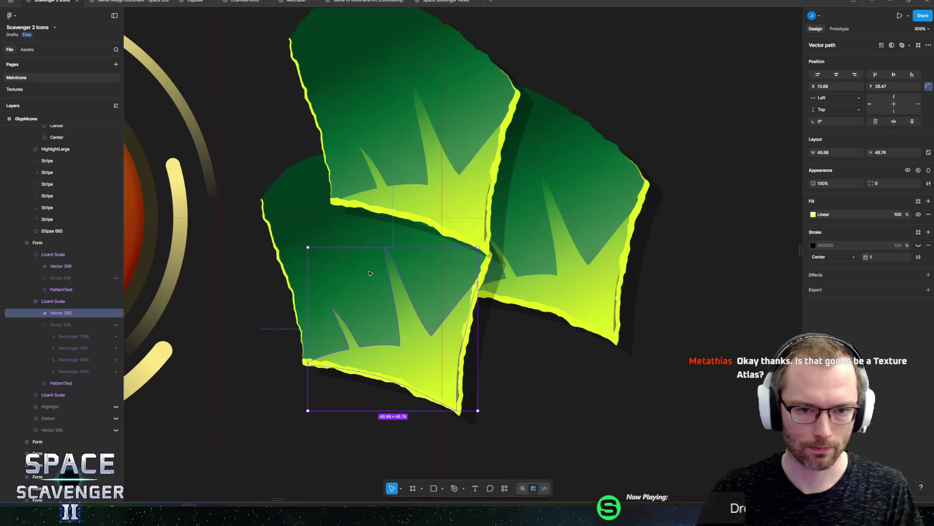
scroll(389, 272, up, 5)
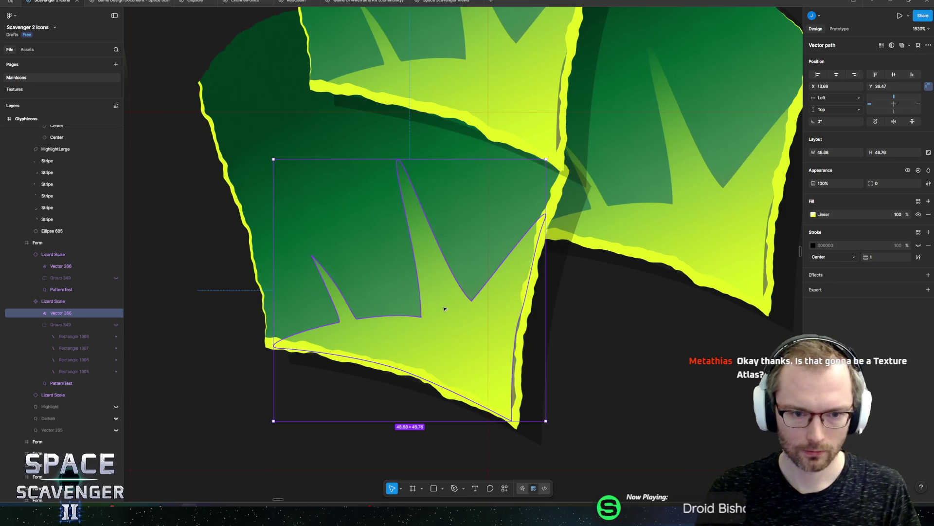
double_click(452, 317)
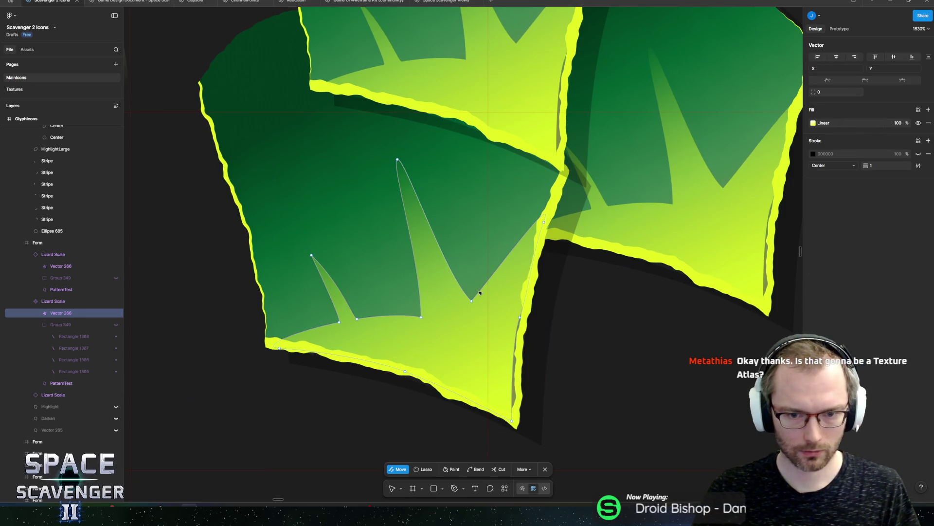
scroll(512, 257, up, 5)
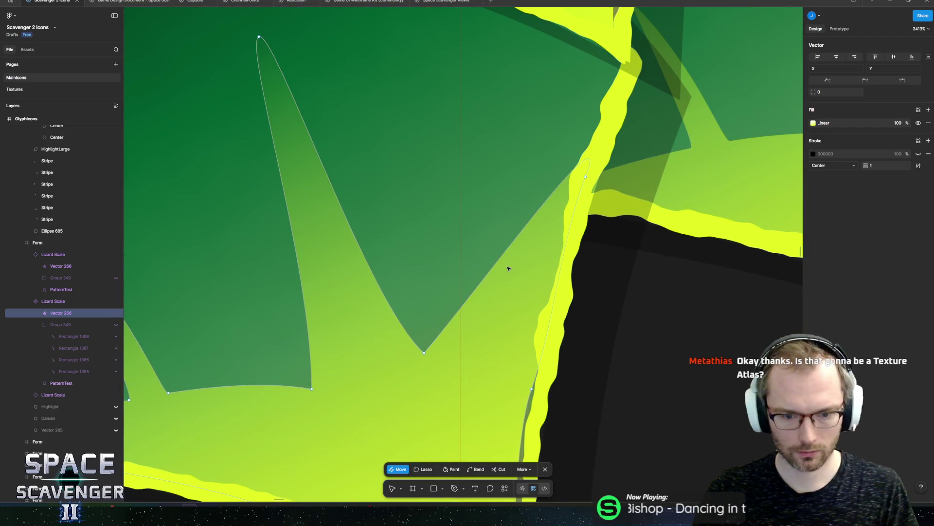
click(542, 388)
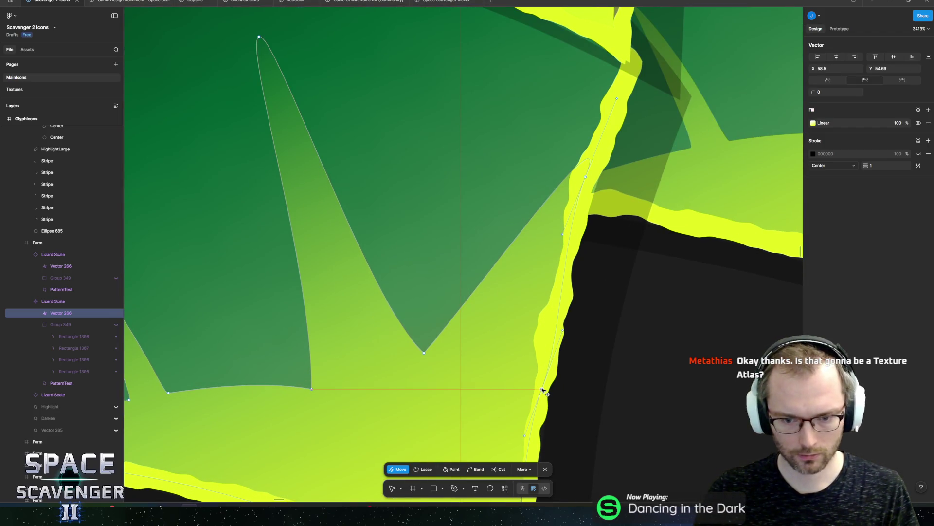
scroll(530, 375, down, 5)
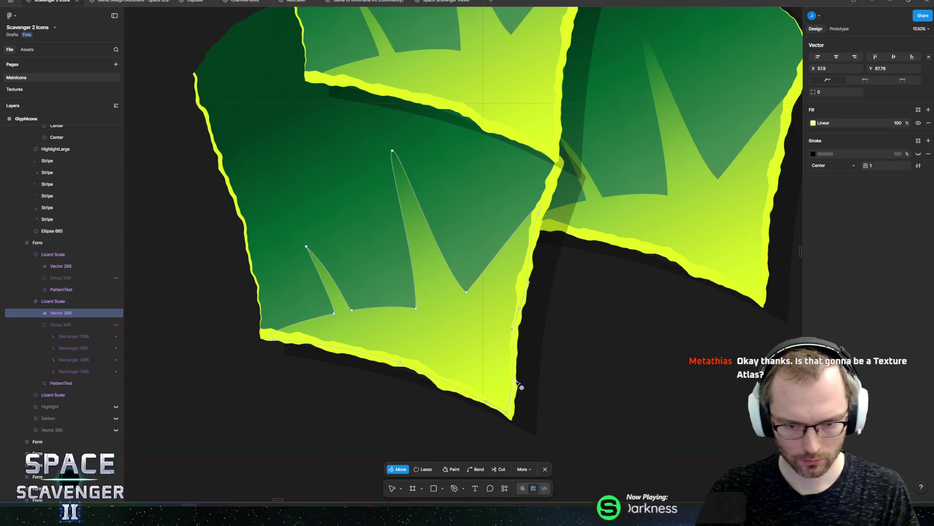
key(Escape)
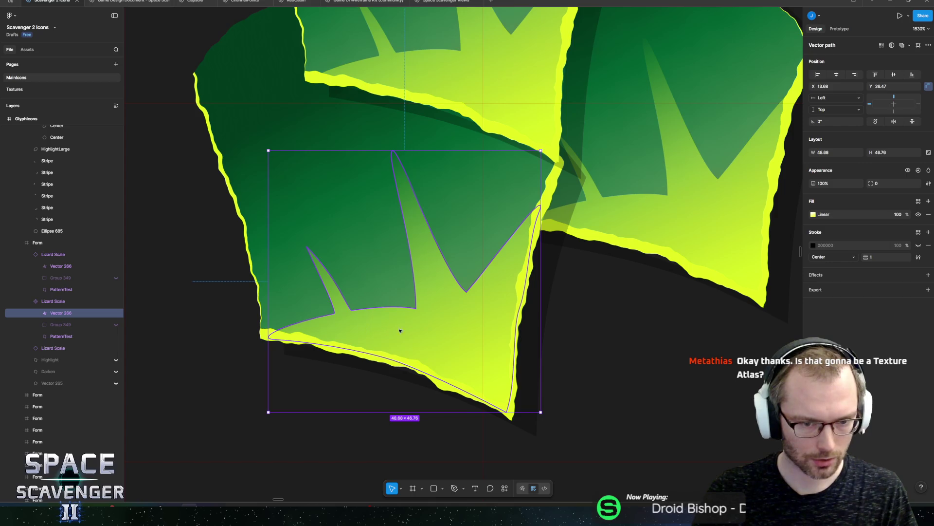
- Add a new effect to the pattern shape and change it from Drop shadow to Texture
click(929, 275)
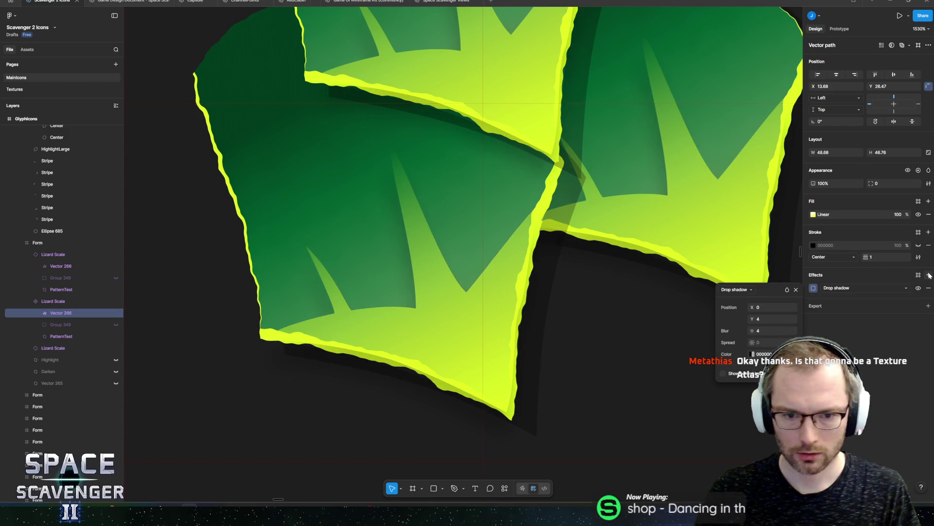
click(837, 287)
click(836, 324)
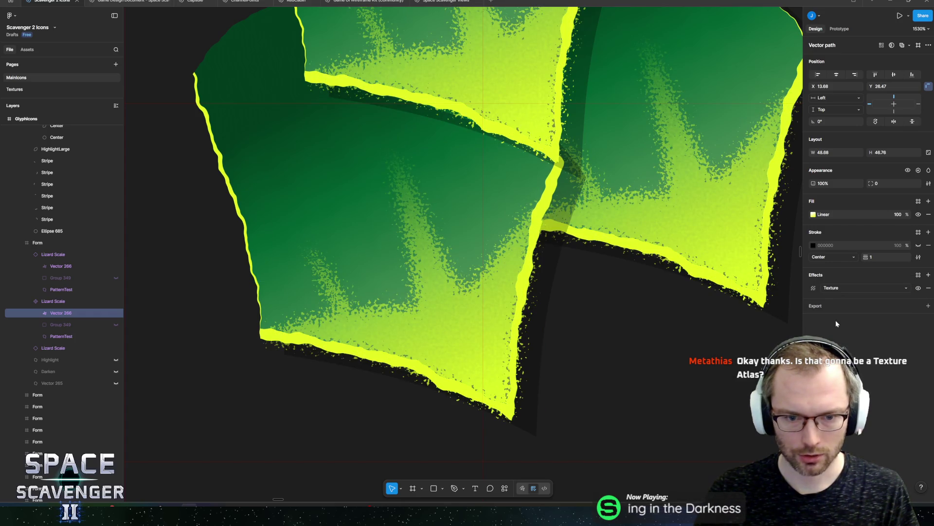
scroll(443, 227, down, 5)
scroll(443, 227, up, 5)
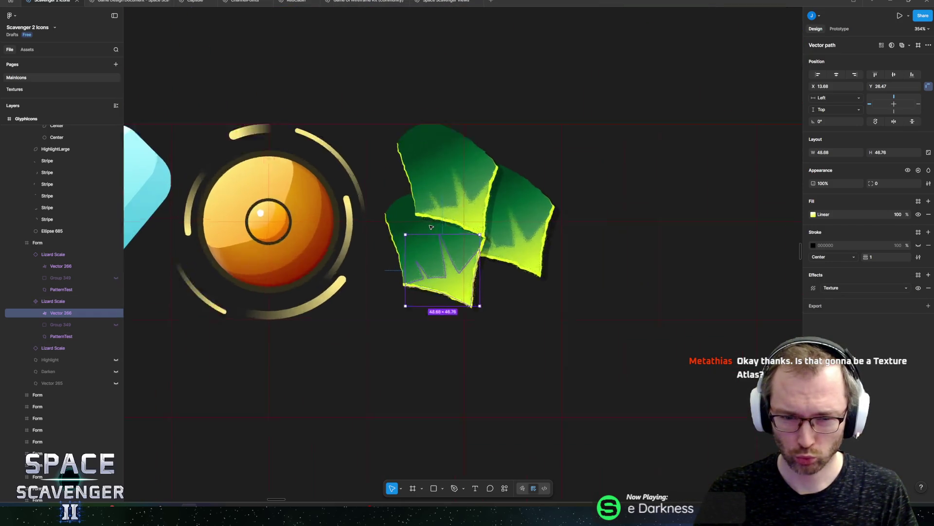
- Set the Texture effect to size 4 and radius 3
click(813, 288)
drag(756, 307, 778, 313)
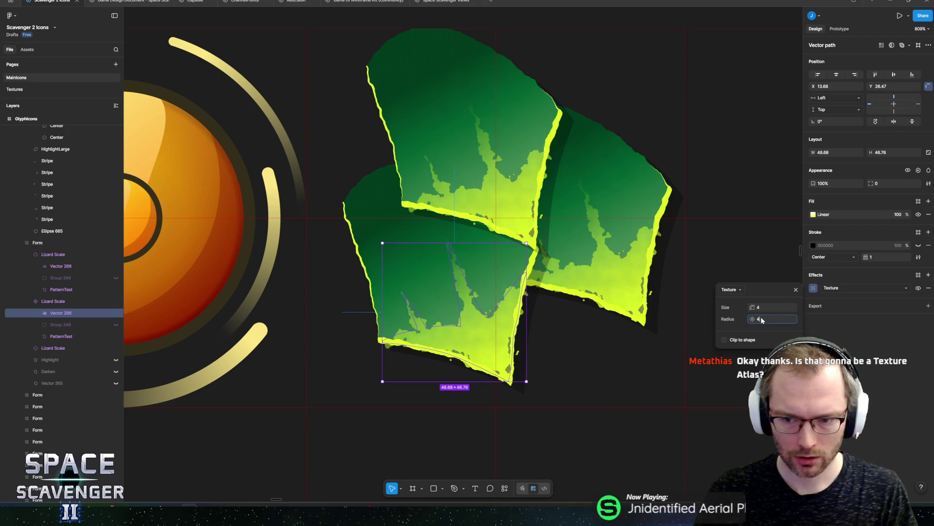
text(3)
key(Return)
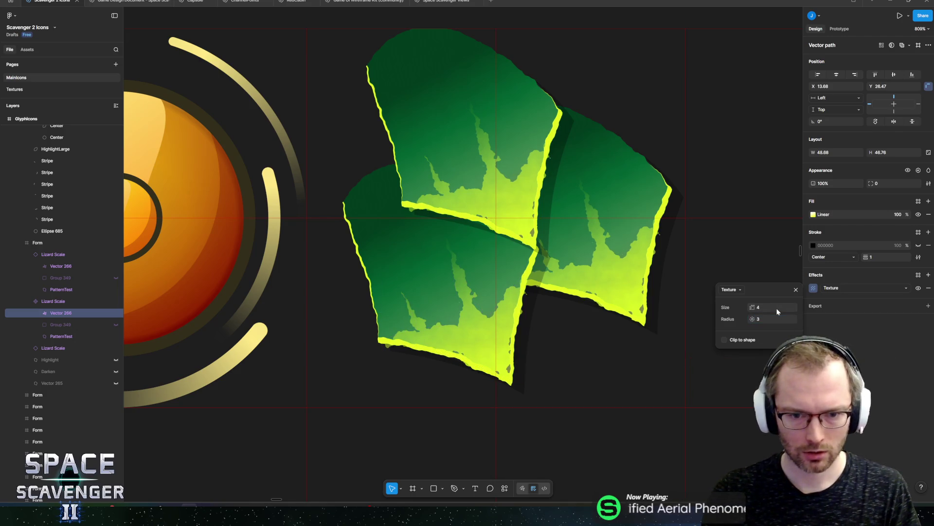
click(826, 321)
scroll(592, 214, down, 8)
key(Escape)
key(Escape)
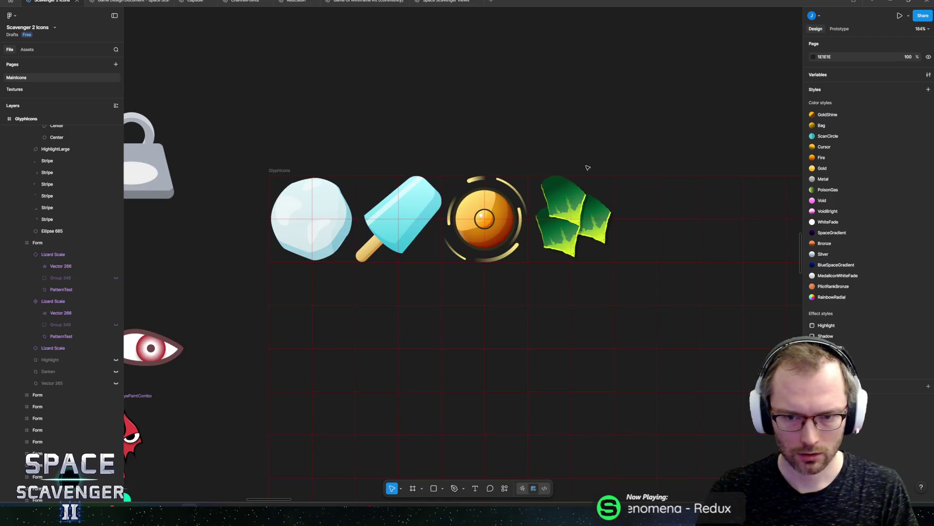
- Select the lower leaf's pattern shape, trying and undoing a taller stretch
drag(588, 168, 558, 172)
scroll(540, 228, up, 5)
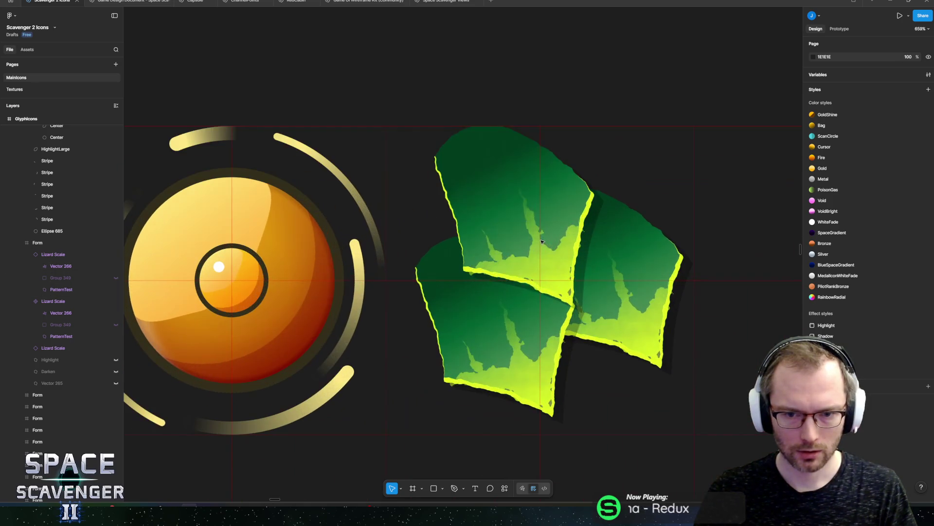
ctrl+click(540, 250)
scroll(540, 250, up, 2)
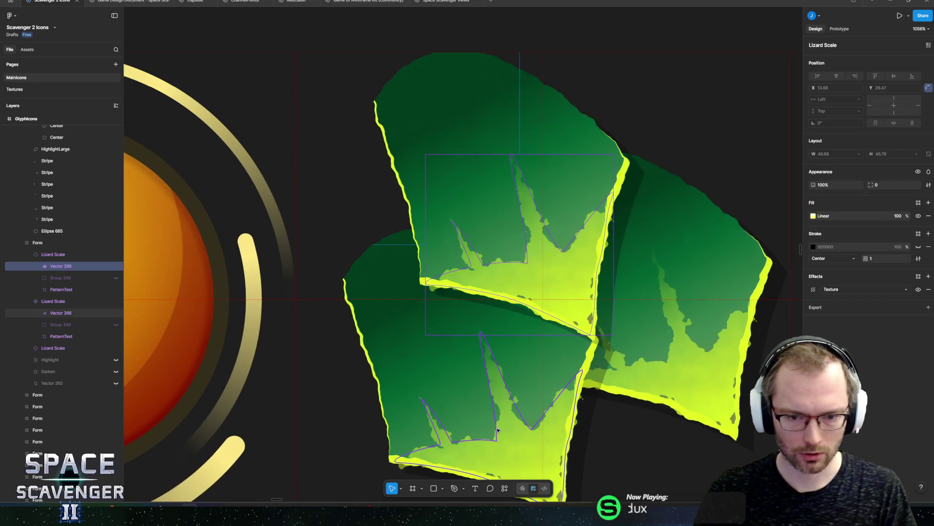
ctrl+click(545, 287)
scroll(550, 282, up, 4)
drag(469, 208, 469, 185)
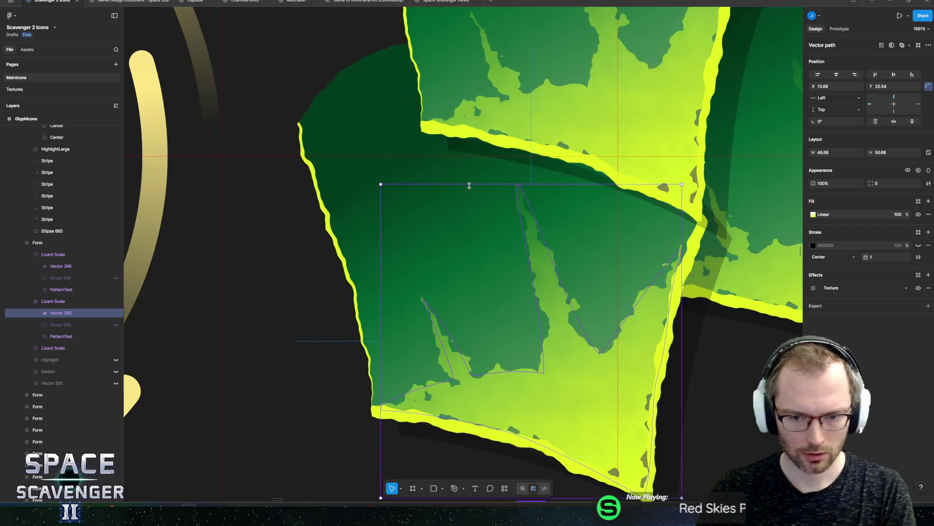
key(ctrl+z)
- Pull the shading's two lower points upward so its lower edge sits higher
key(Return)
scroll(471, 188, down, 2)
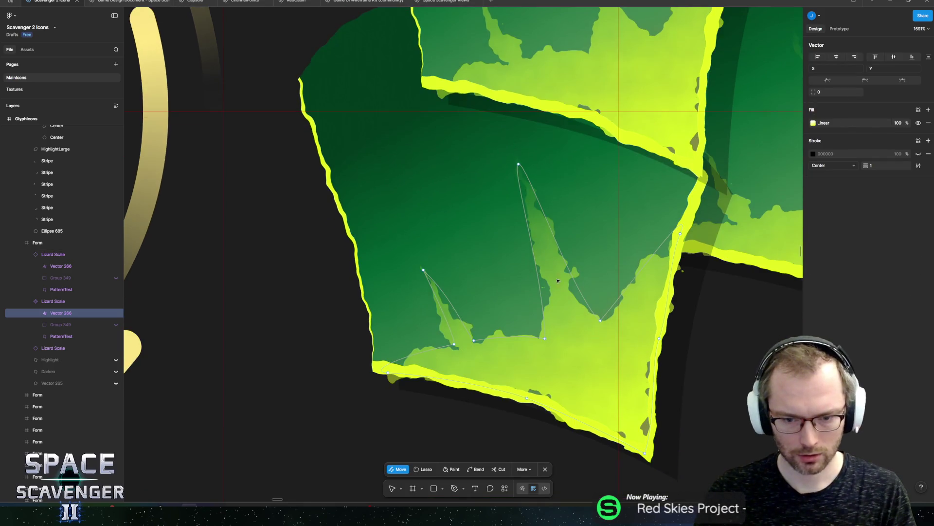
mouse_move(359, 129)
mouse_down()
mouse_move(607, 316)
mouse_move(603, 347)
mouse_up()
drag(567, 314, 530, 216)
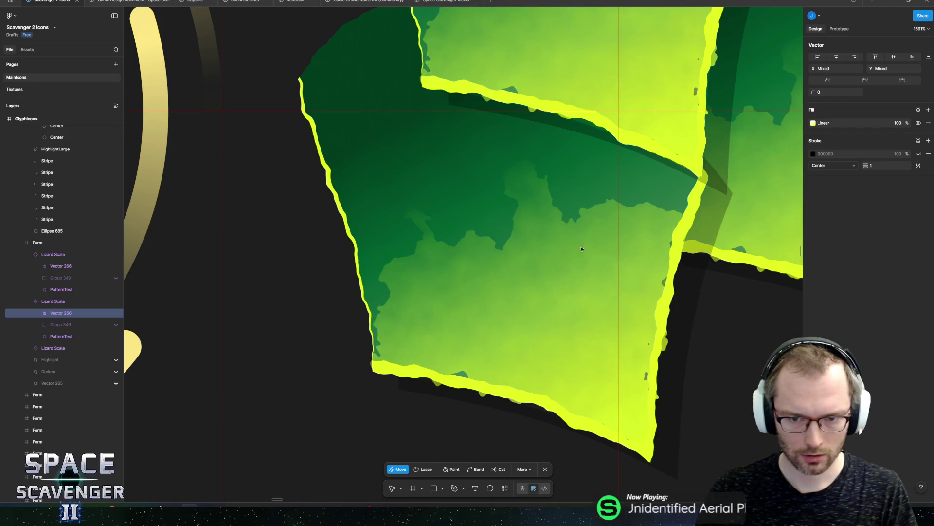
ctrl+scroll(553, 314, down, 3)
scroll(553, 314, up, 1)
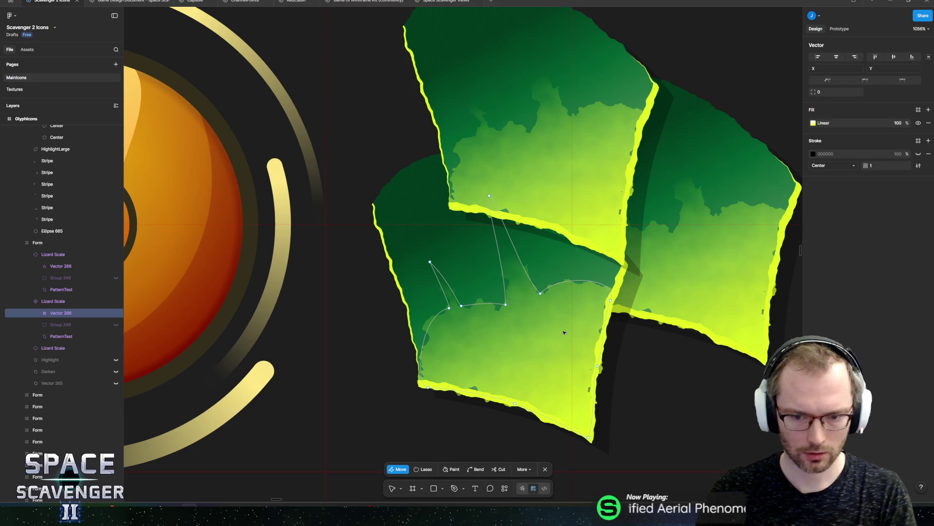
key(Escape)
- Check individual points on the shading's left and right sides before finishing the point edit
double_click(601, 333)
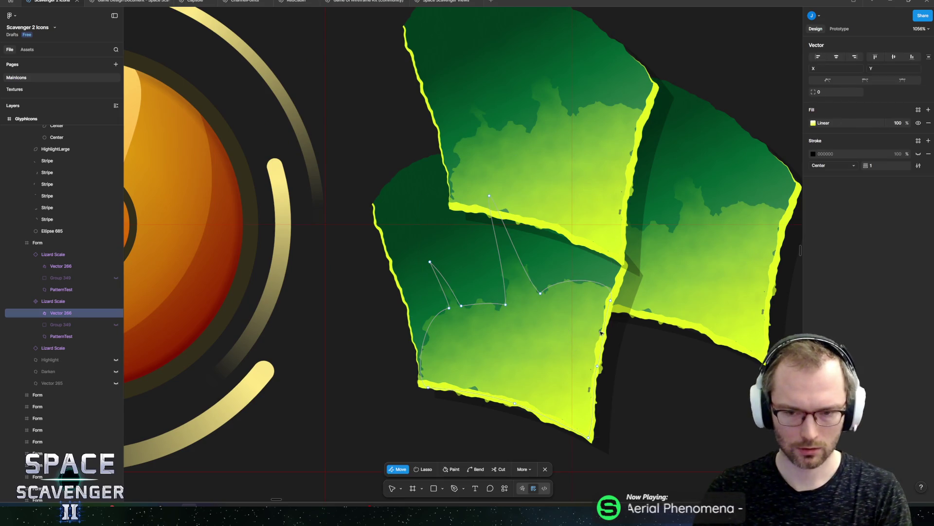
click(613, 302)
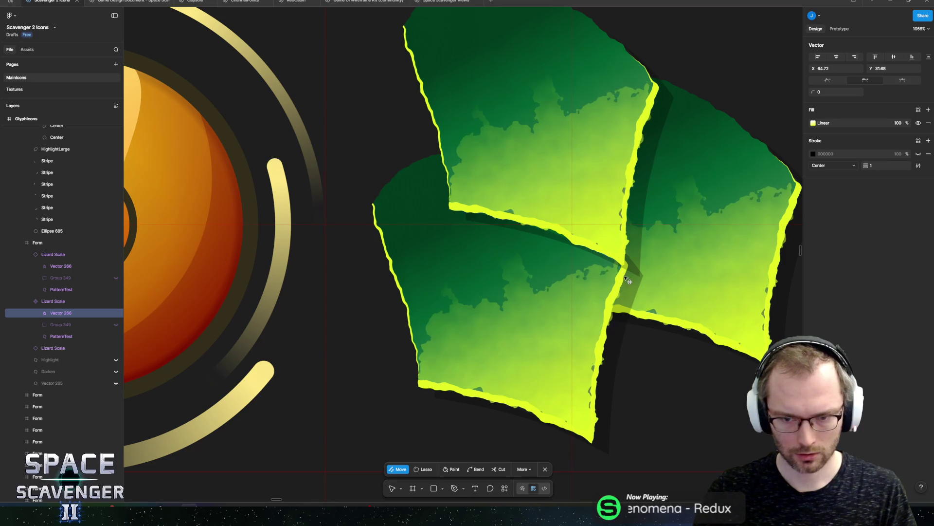
click(453, 350)
scroll(434, 363, up, 3)
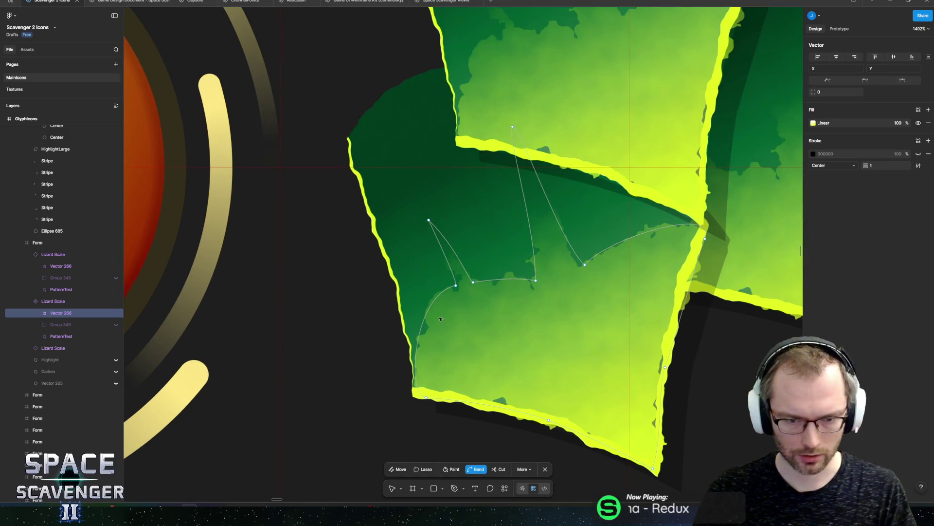
click(456, 286)
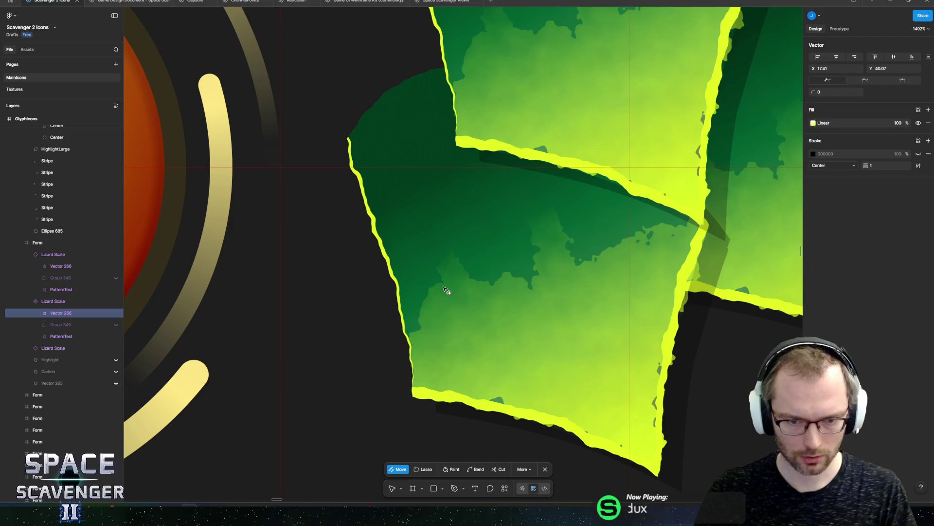
click(639, 275)
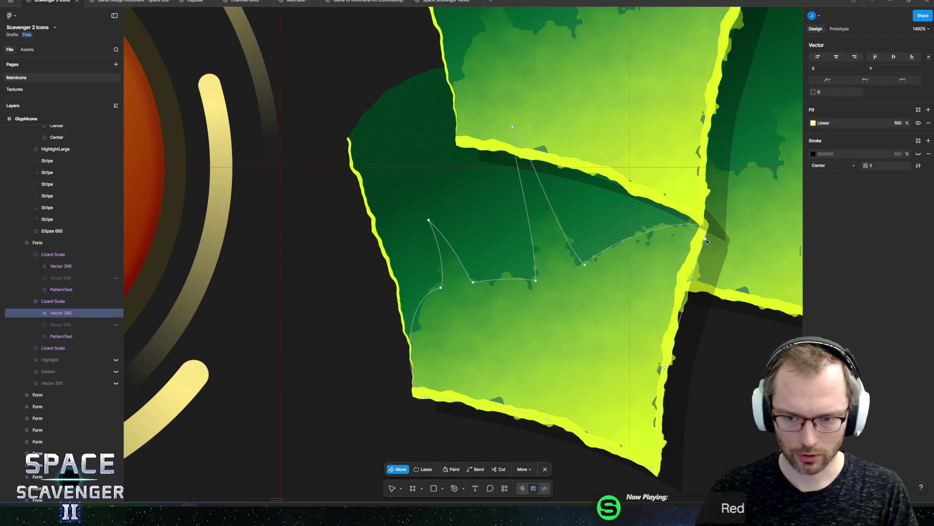
click(706, 240)
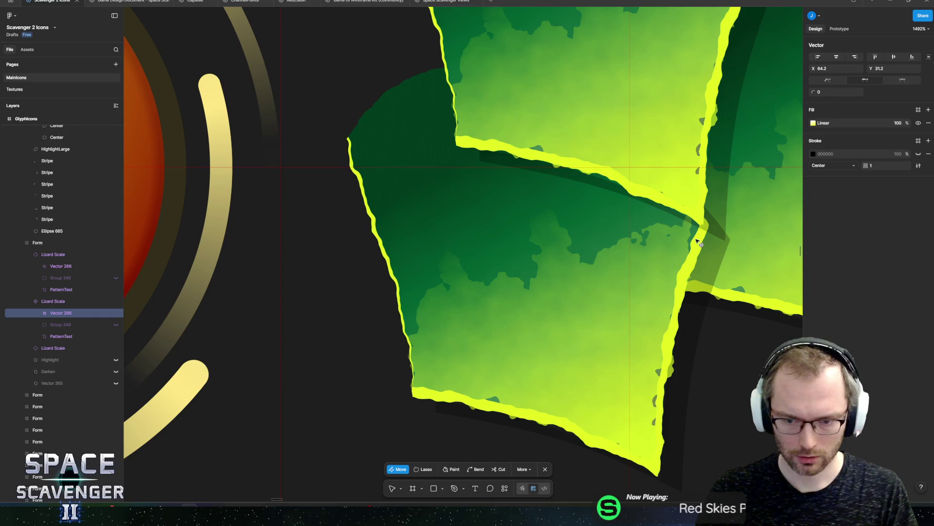
key(Escape)
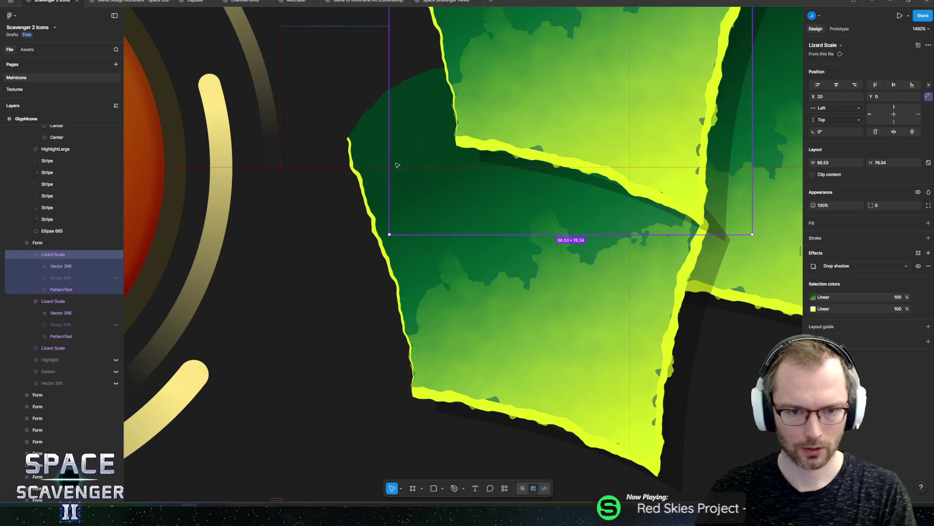
- Select the PatternTest shape and toggle both Inner shadow effects off and back on
click(375, 158)
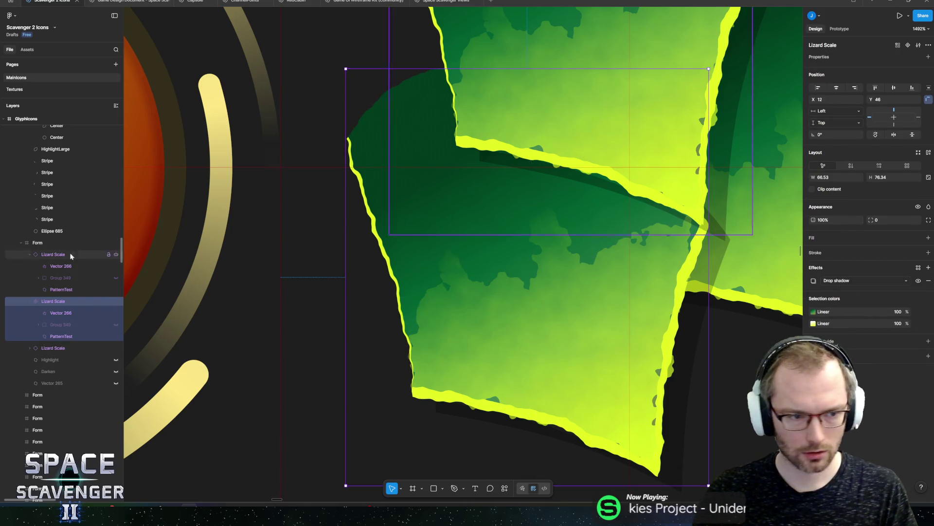
click(60, 336)
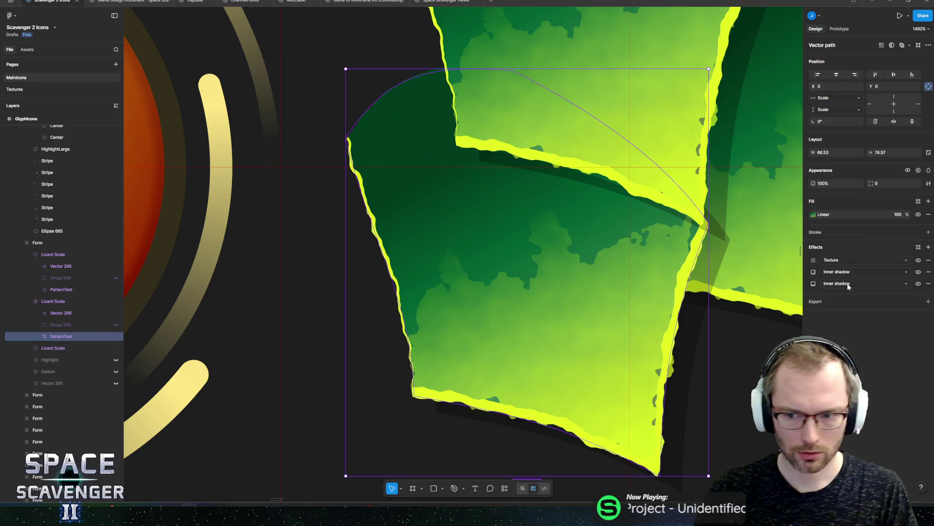
click(919, 283)
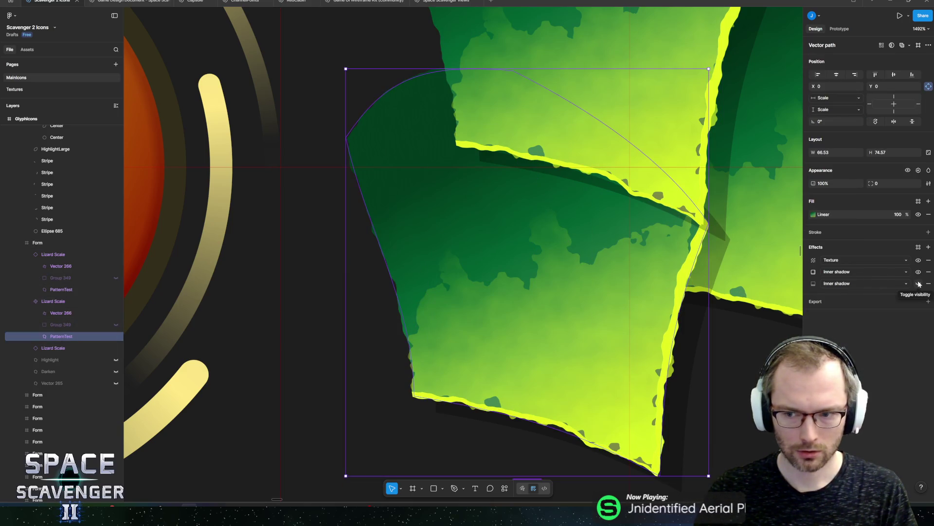
click(918, 272)
scroll(589, 275, down, 10)
scroll(599, 275, up, 5)
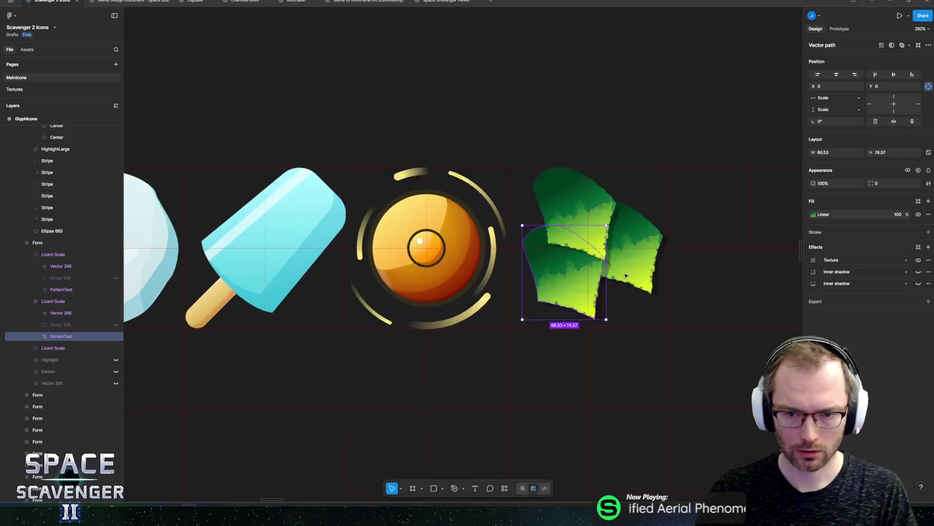
click(918, 272)
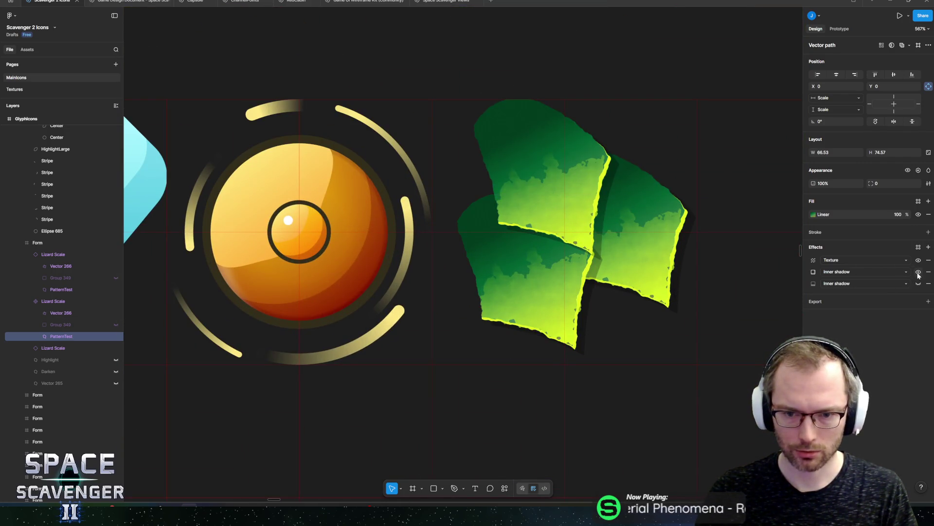
click(918, 283)
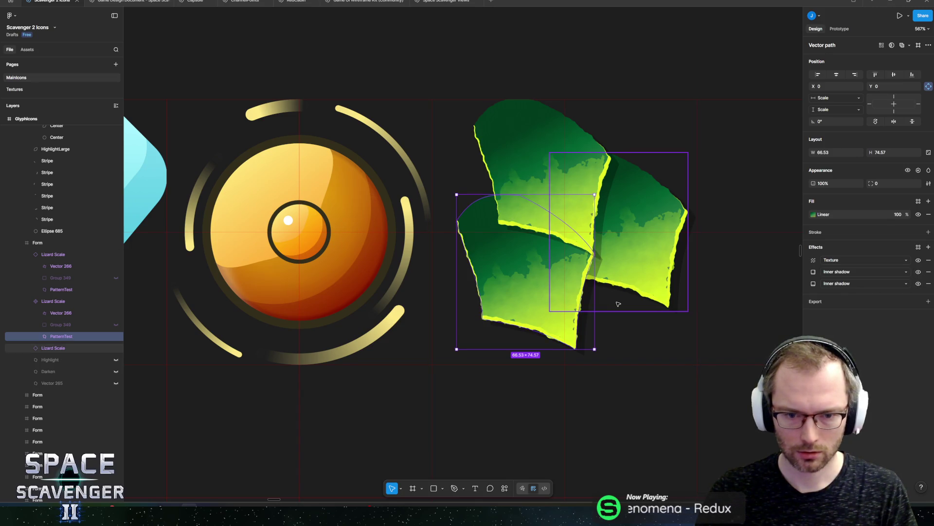
scroll(622, 302, right, 3)
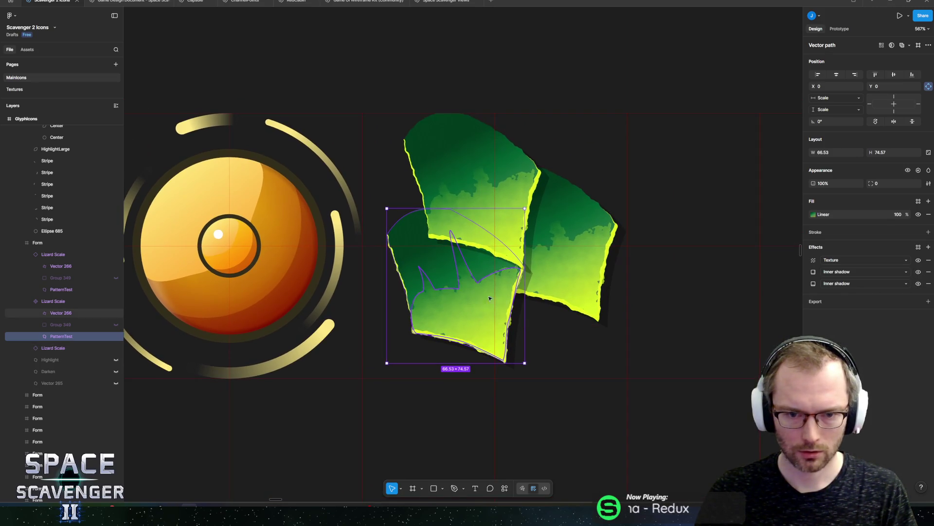
scroll(440, 267, up, 5)
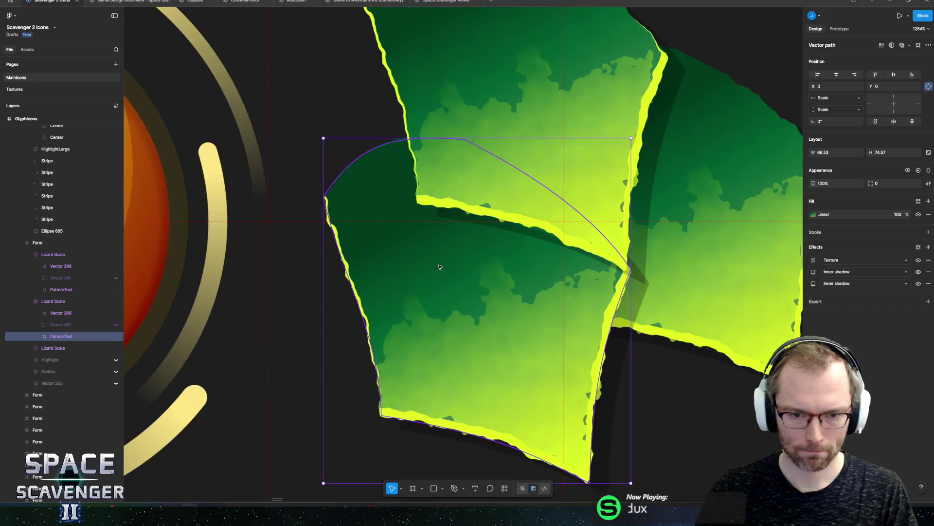
- Duplicate PatternTest in each scale and hide the copy's Texture and first inner shadow
key(ctrl+d)
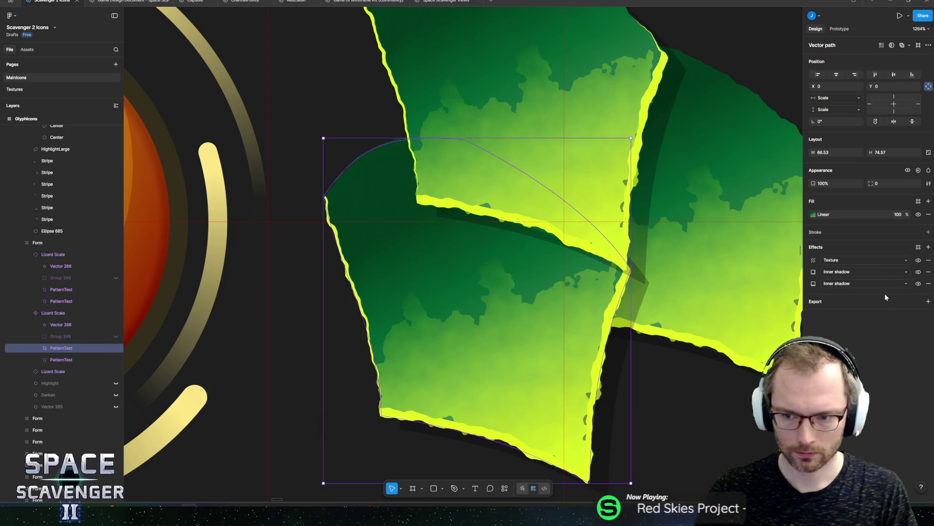
click(919, 283)
click(919, 271)
- Remove the copy's inner shadows, set fill opacity to 50% and texture size to 0
click(918, 260)
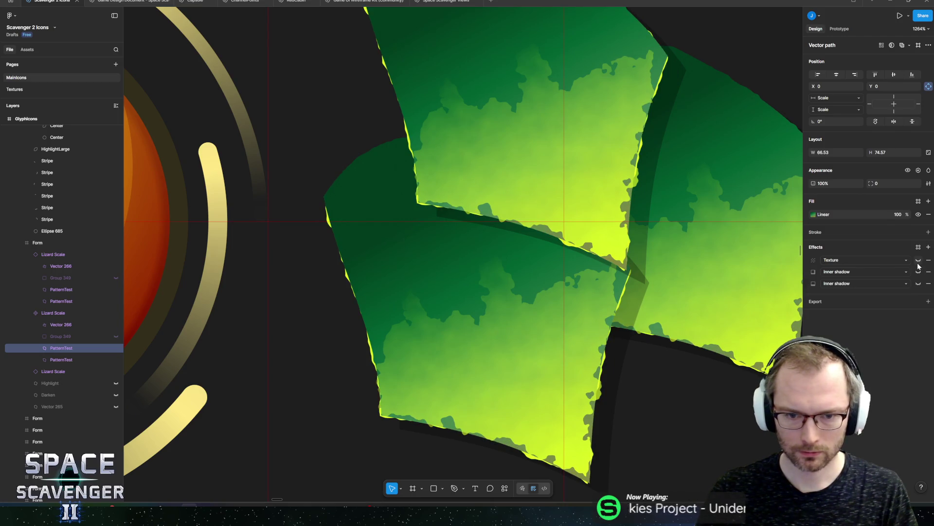
click(919, 260)
click(918, 271)
click(929, 271)
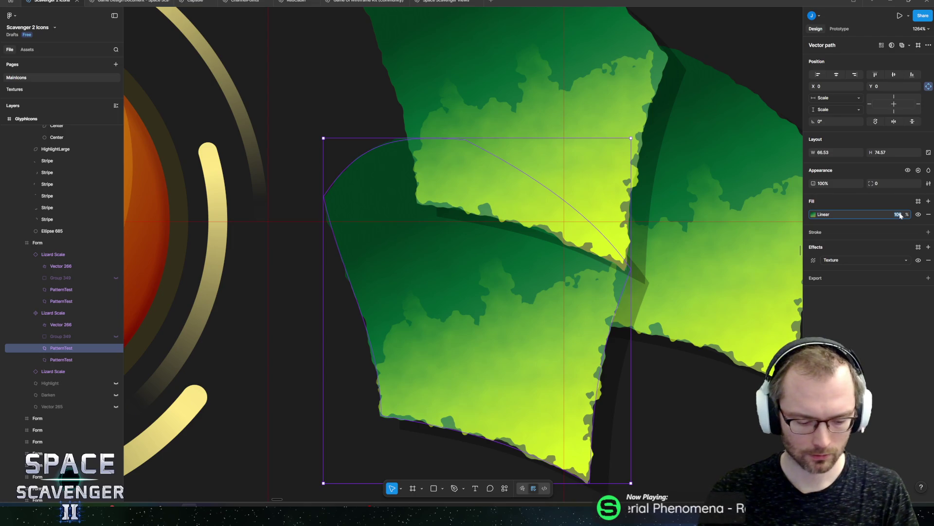
text(50)
key(Return)
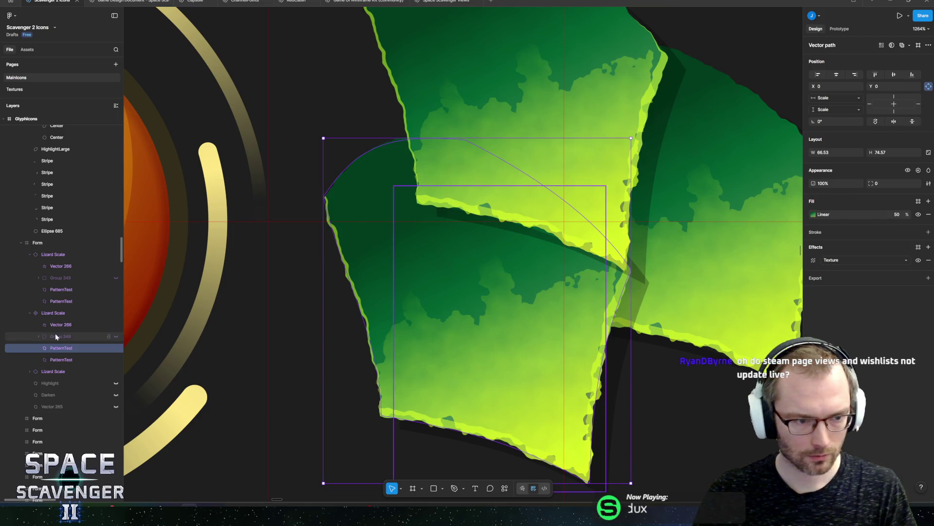
click(813, 259)
drag(752, 279, 719, 282)
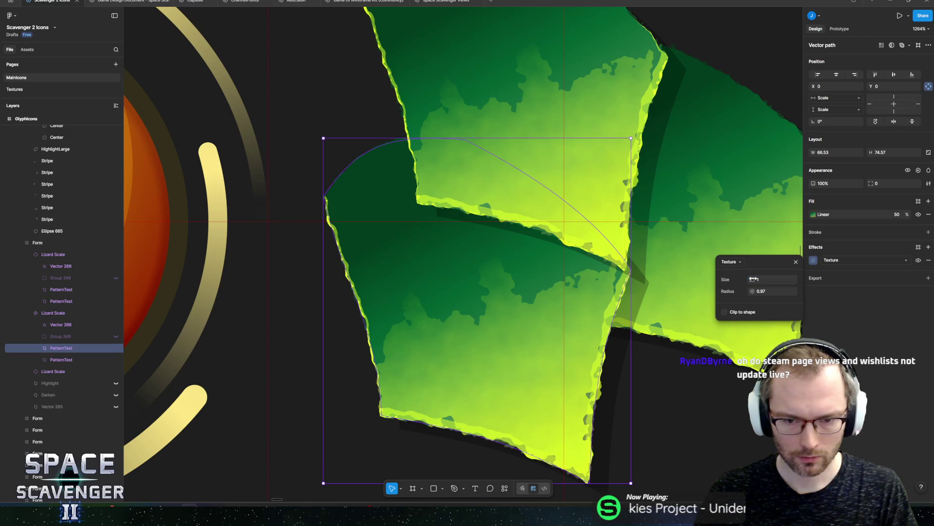
- Turn the copy's gradient fill into a 48% grid-tiled pattern, then delete that layer
click(812, 215)
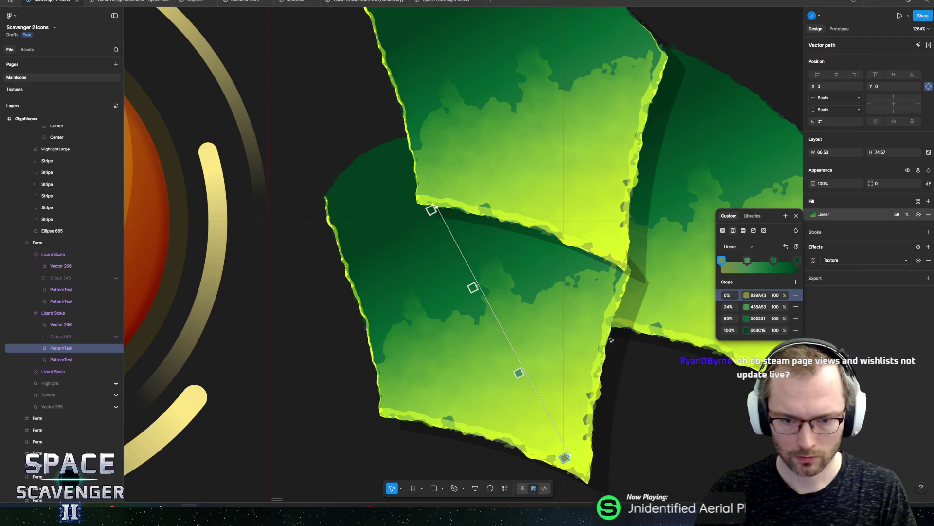
mouse_move(565, 458)
mouse_down()
mouse_move(495, 330)
mouse_move(504, 341)
mouse_up()
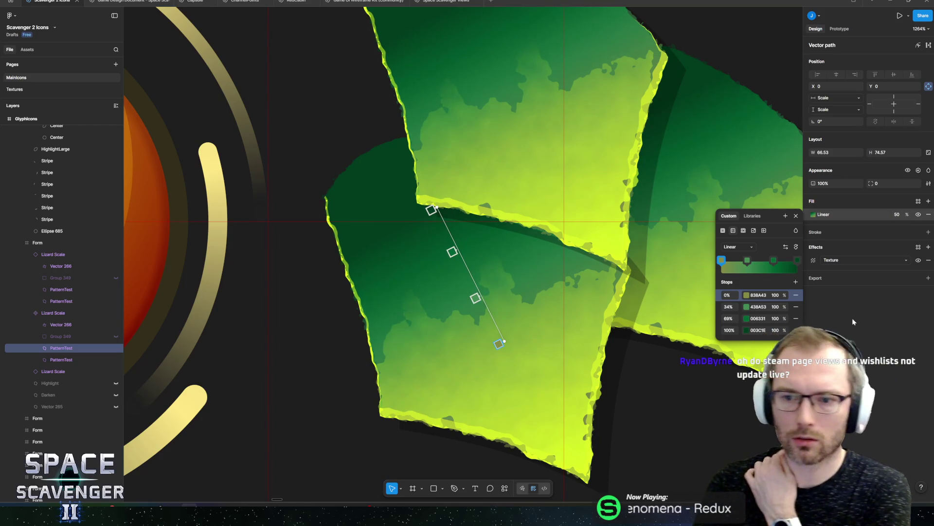
click(743, 231)
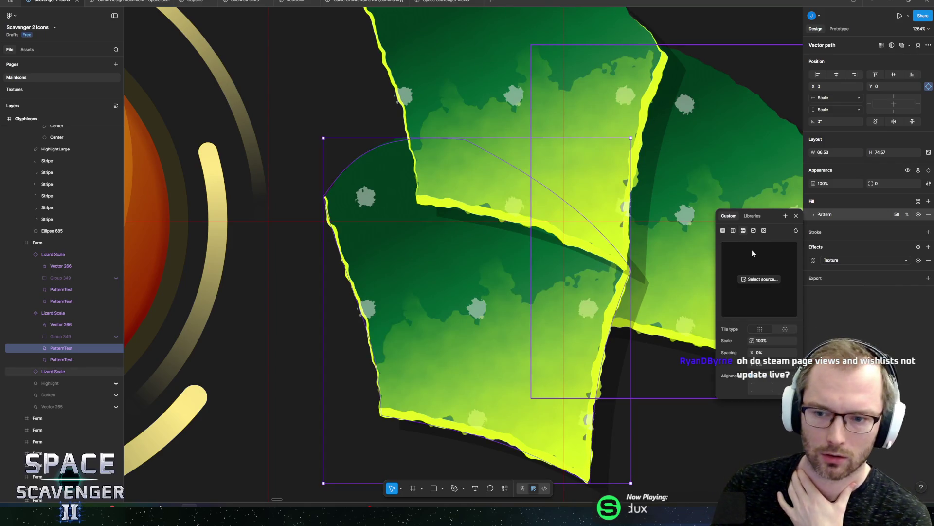
click(785, 330)
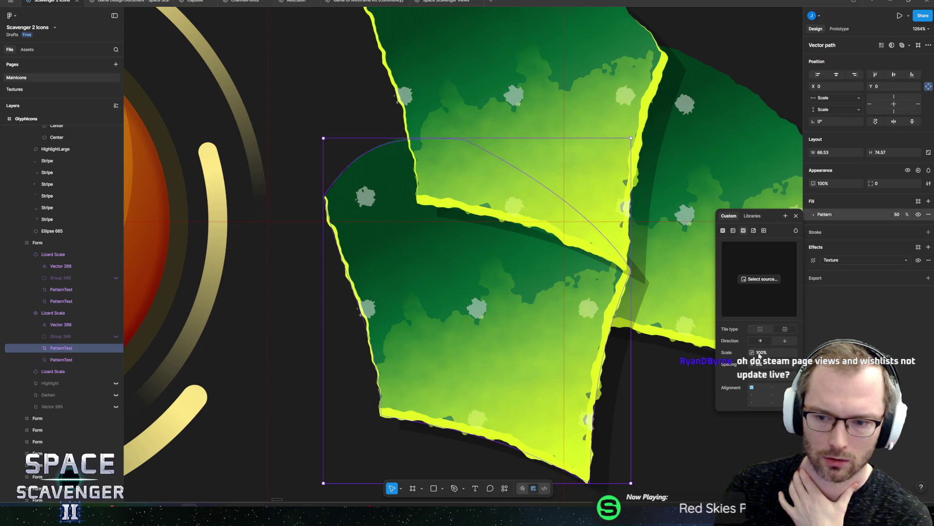
drag(750, 352, 699, 359)
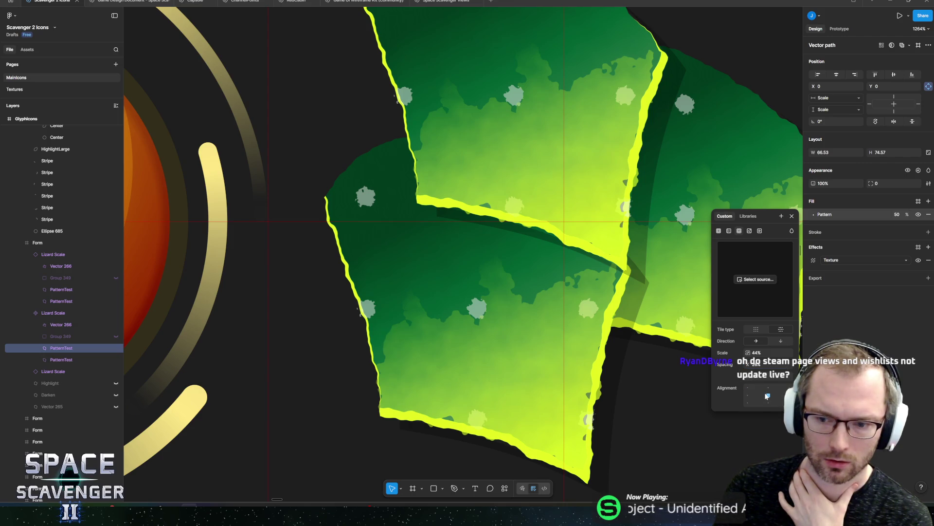
click(762, 330)
click(782, 329)
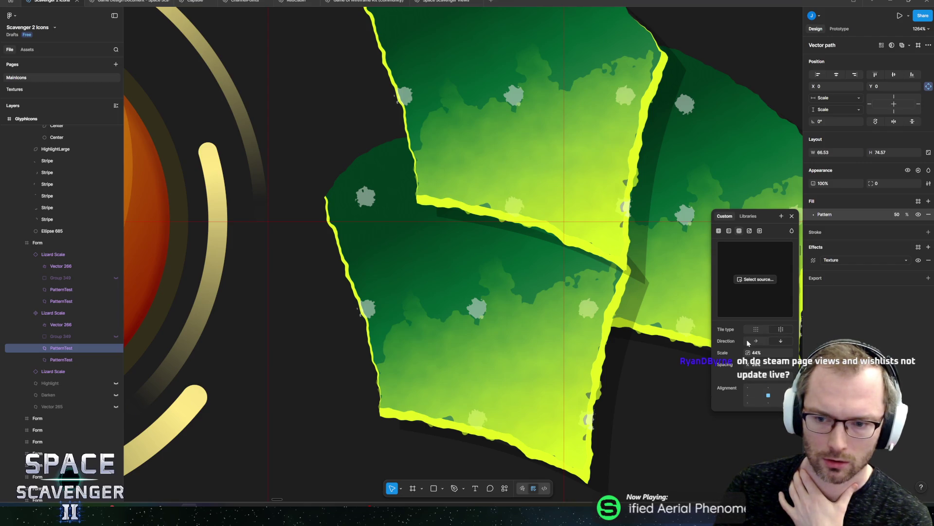
click(757, 331)
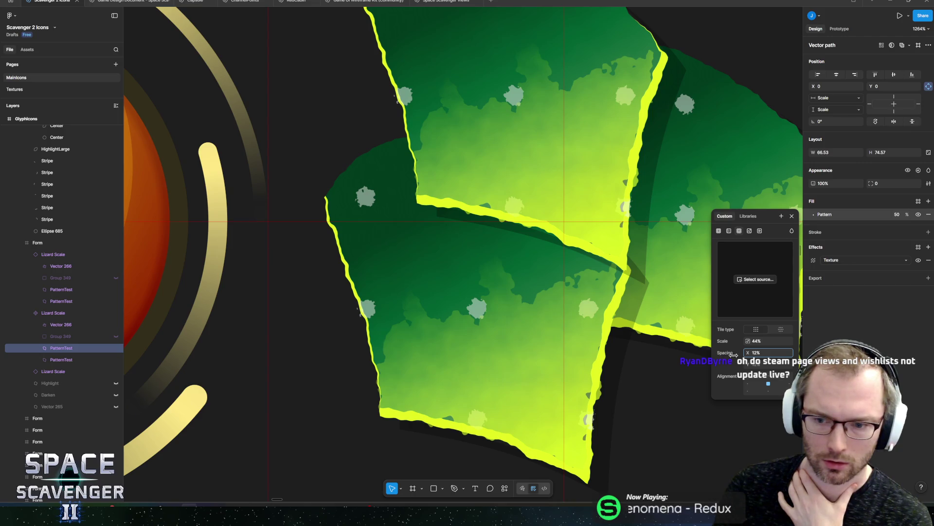
key(Escape)
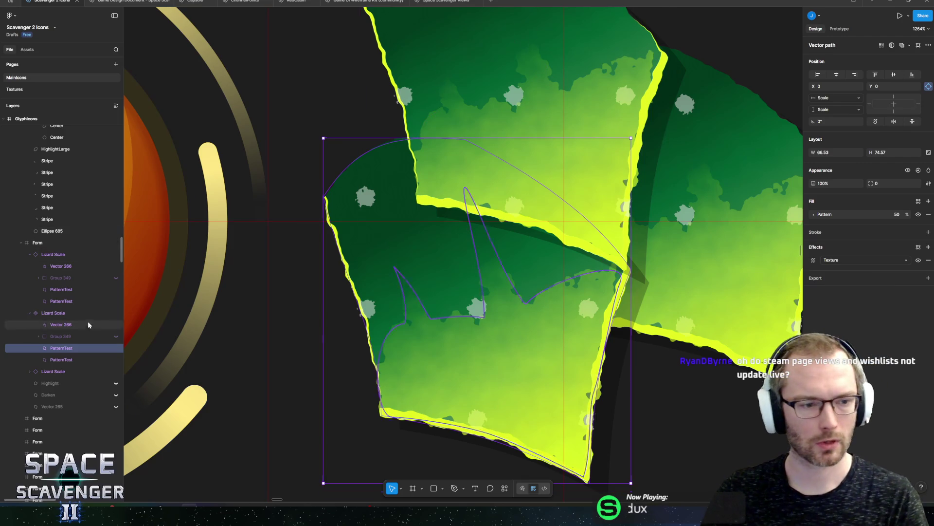
key(Delete)
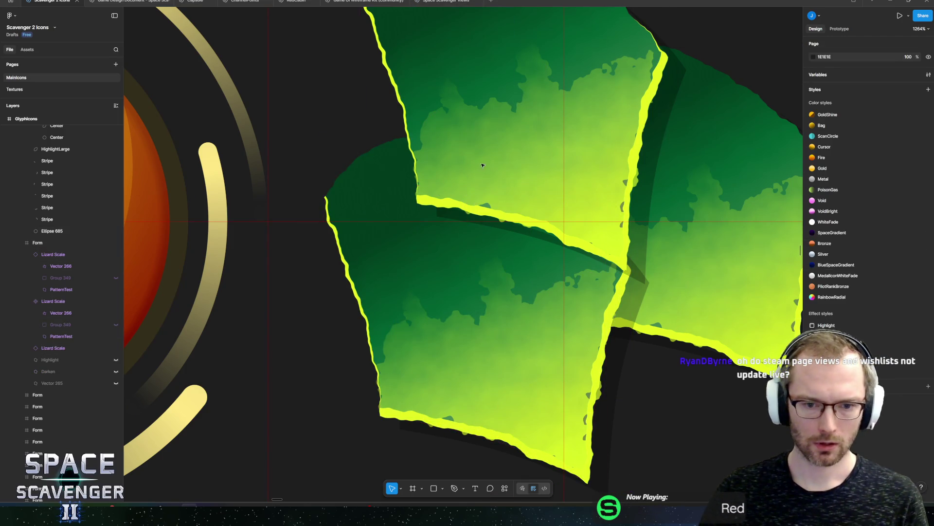
- Duplicate Vector 266 and move the copy higher on the scale
scroll(418, 374, right, 2)
click(417, 373)
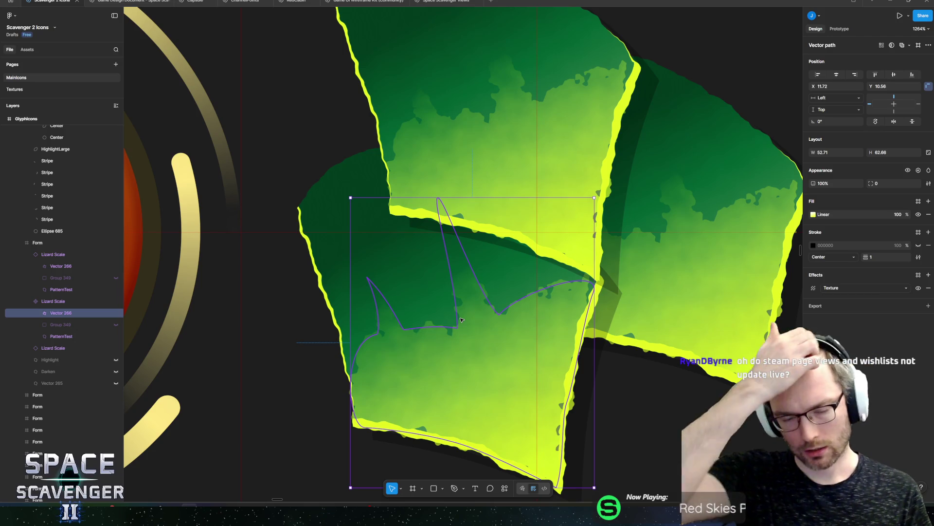
key(ctrl+d)
scroll(424, 307, down, 10)
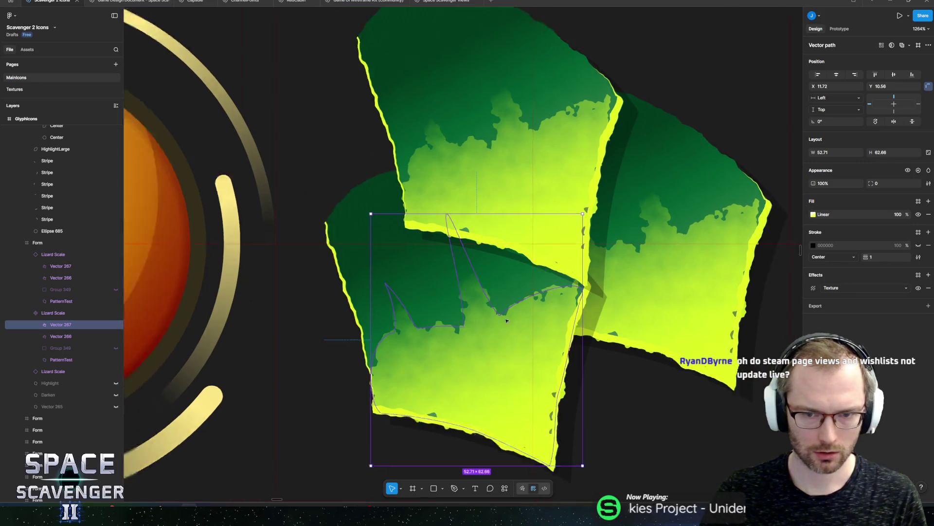
scroll(489, 297, up, 6)
scroll(490, 297, up, 5)
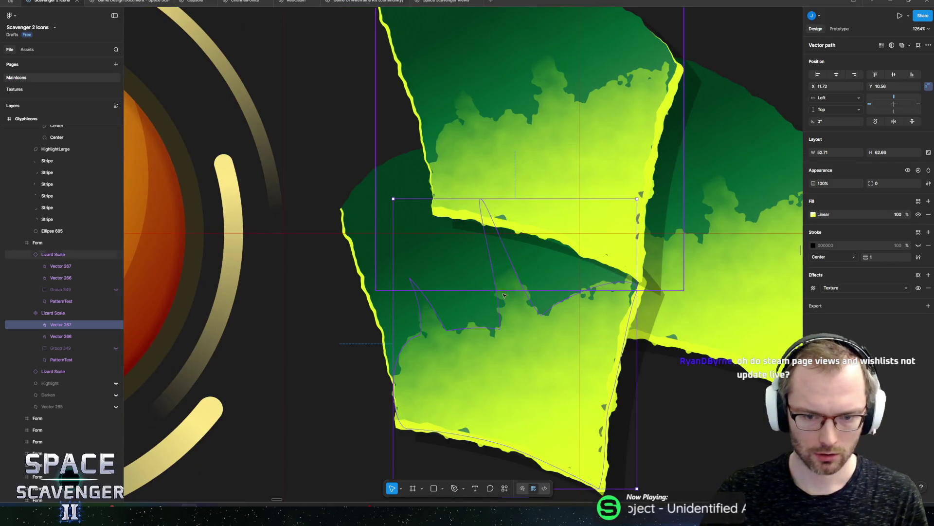
mouse_move(523, 362)
mouse_down()
mouse_move(508, 318)
mouse_move(464, 266)
mouse_up()
scroll(368, 261, up, 12)
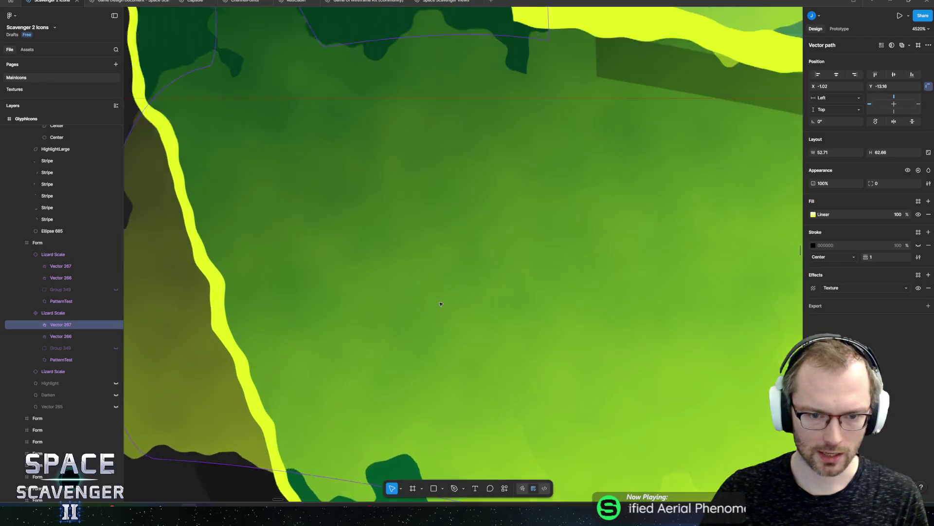
scroll(460, 248, down, 15)
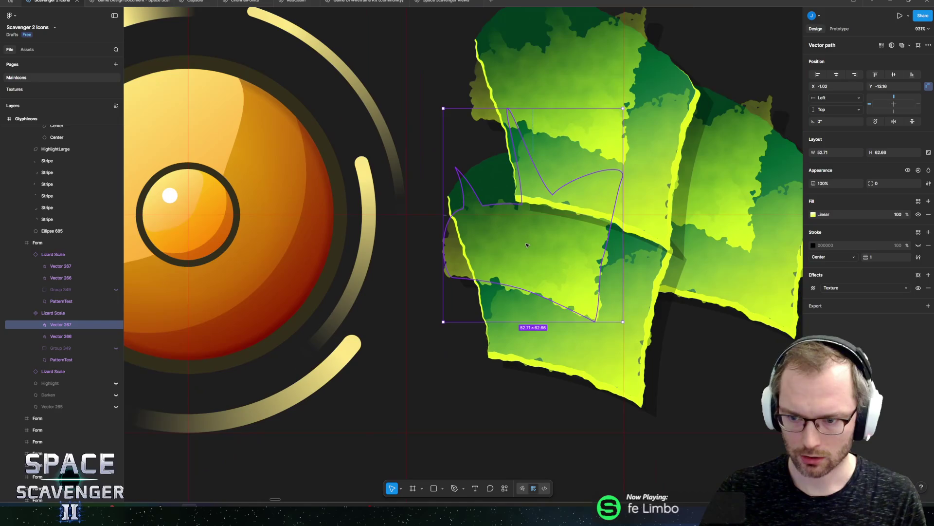
scroll(473, 253, up, 6)
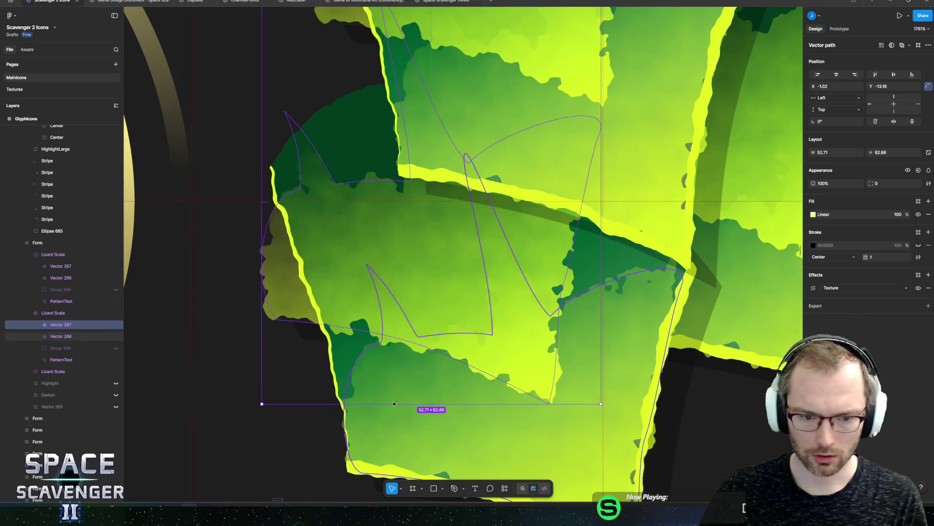
- Delete the duplicated Vector 267 and open PatternTest's Texture effect settings
click(343, 366)
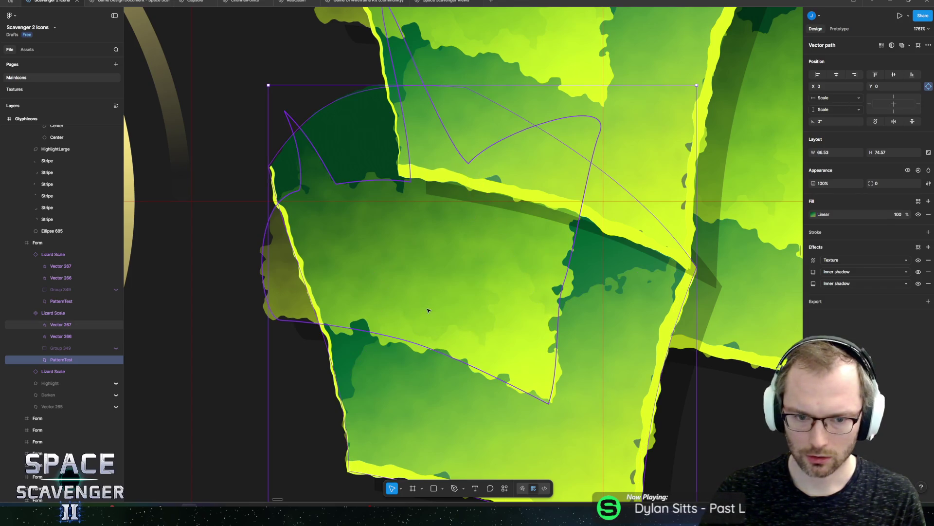
click(427, 276)
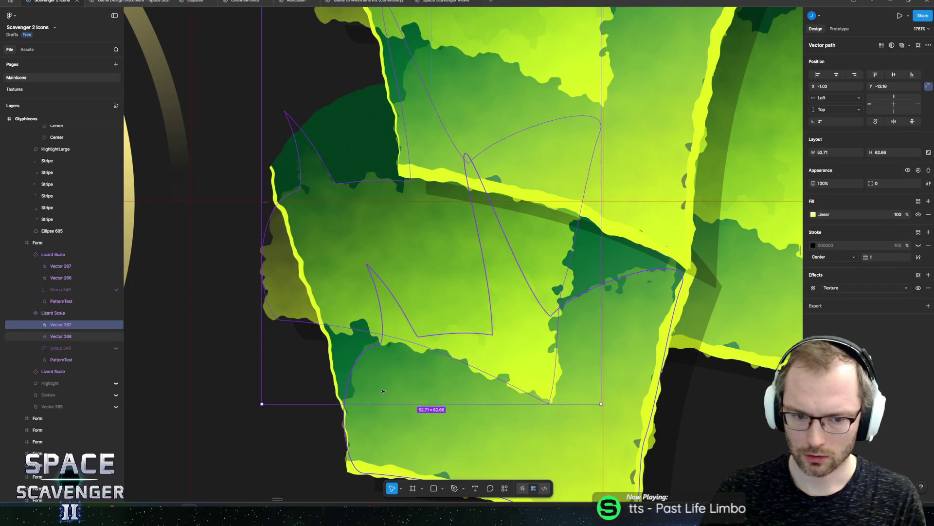
click(353, 353)
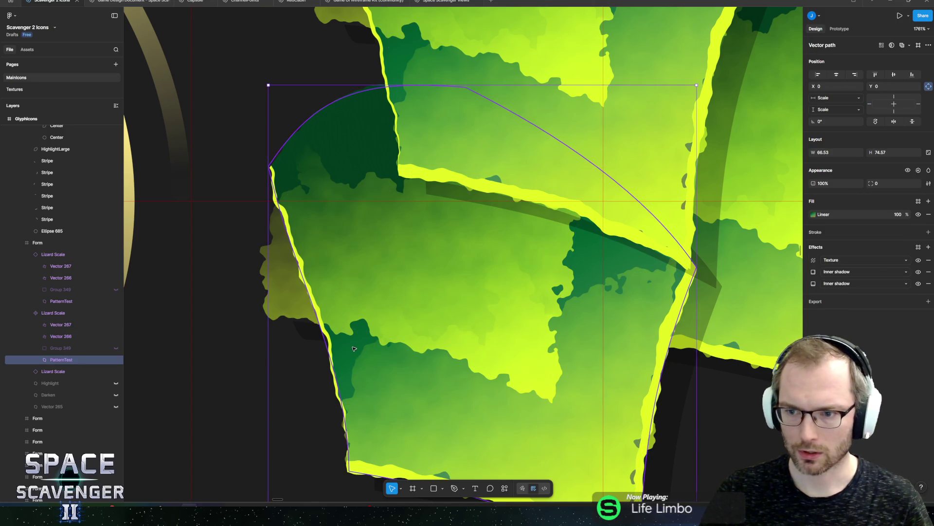
click(393, 298)
click(393, 298)
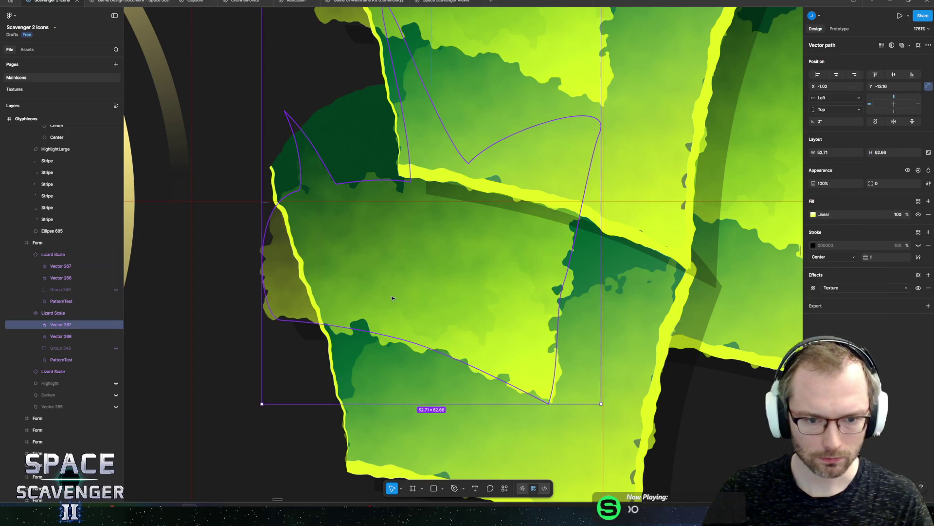
key(Delete)
click(467, 294)
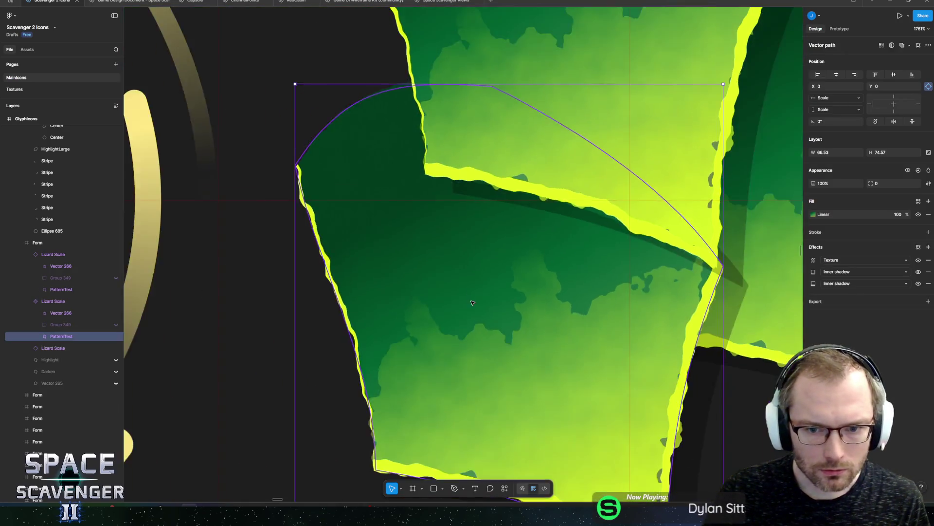
scroll(472, 303, down, 5)
click(813, 260)
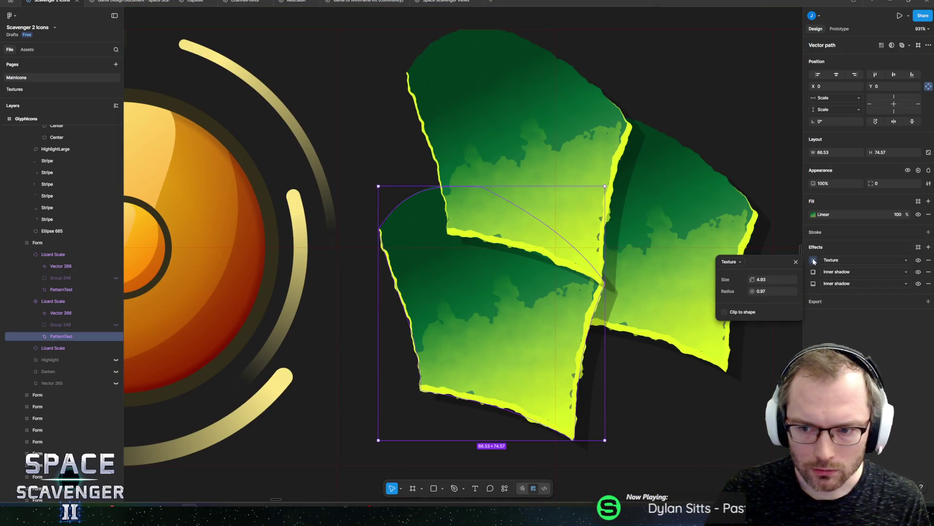
- Try and undo a rougher Texture radius, then duplicate the PatternTest layer
mouse_move(760, 291)
mouse_down()
mouse_move(912, 290)
mouse_move(903, 290)
mouse_up()
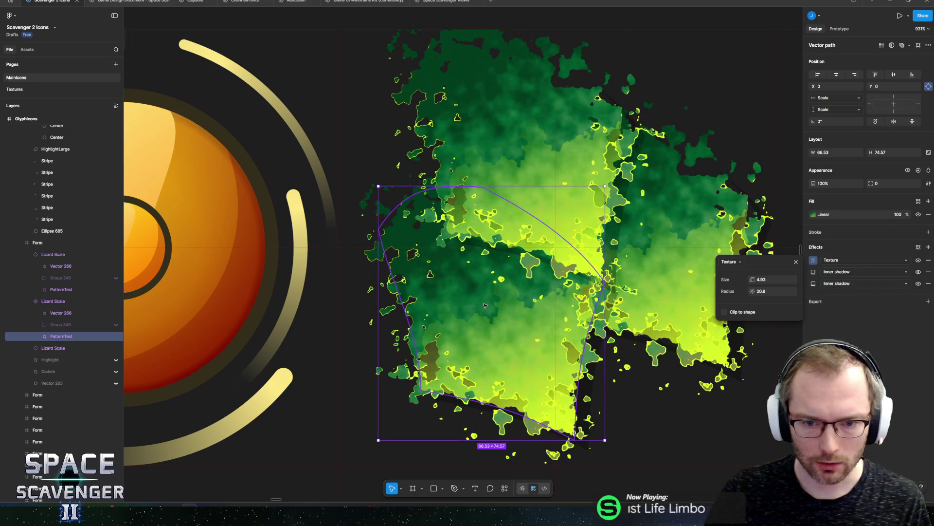
key(ctrl+z)
scroll(489, 295, up, 5)
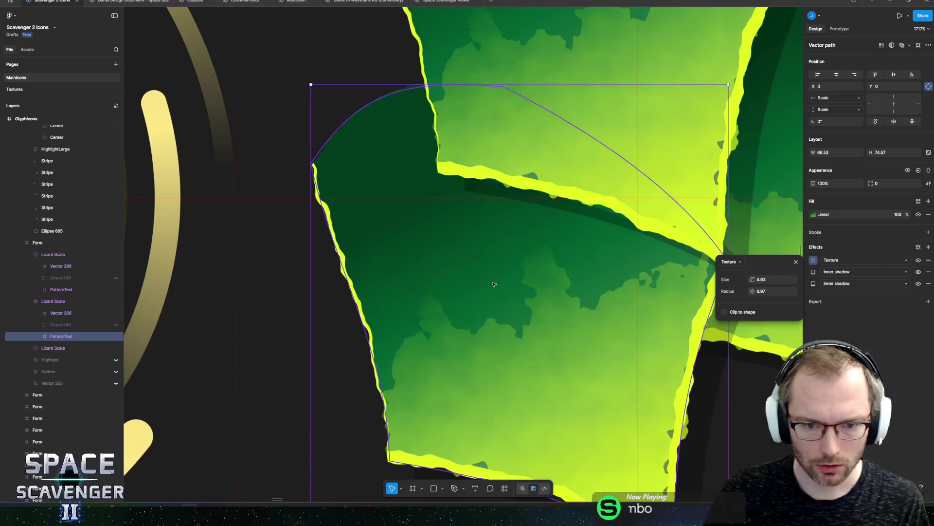
click(65, 336)
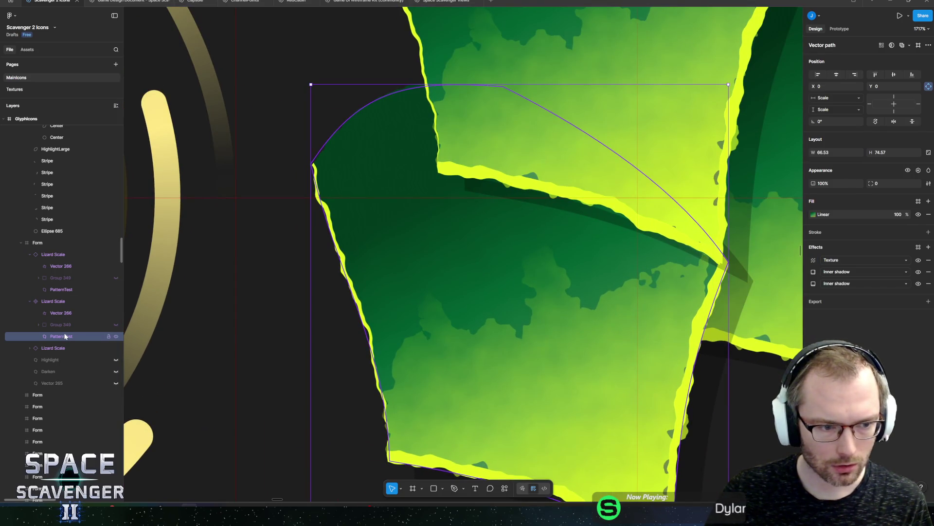
key(ctrl+d)
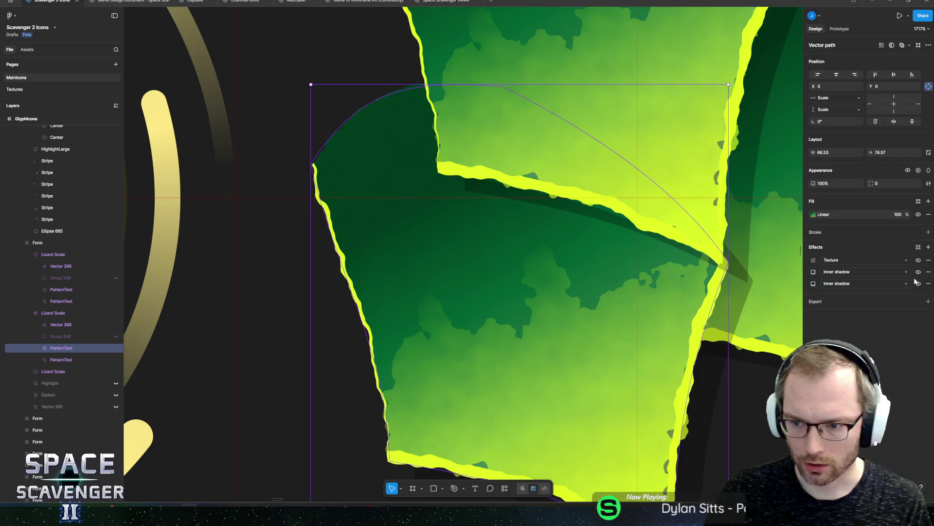
- Remove the copy's inner shadows and set its Texture radius to 4.4
click(928, 273)
click(928, 273)
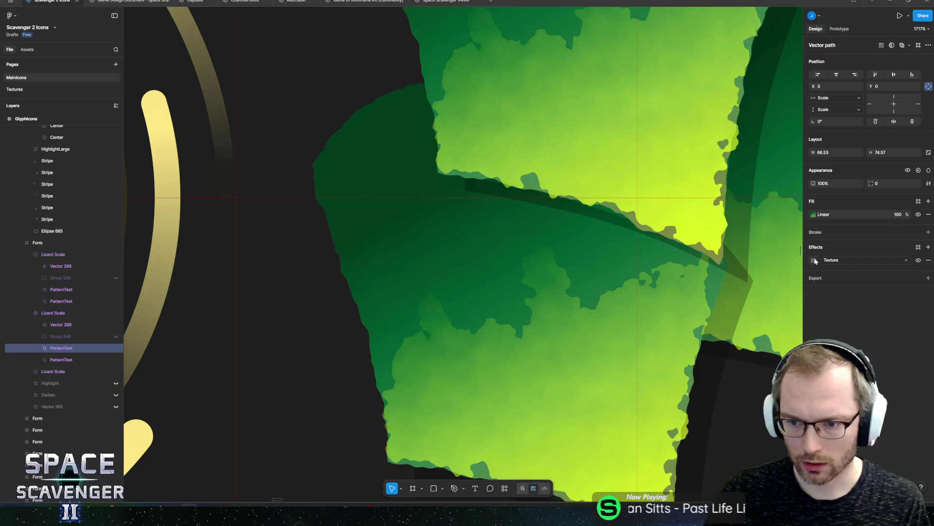
click(813, 260)
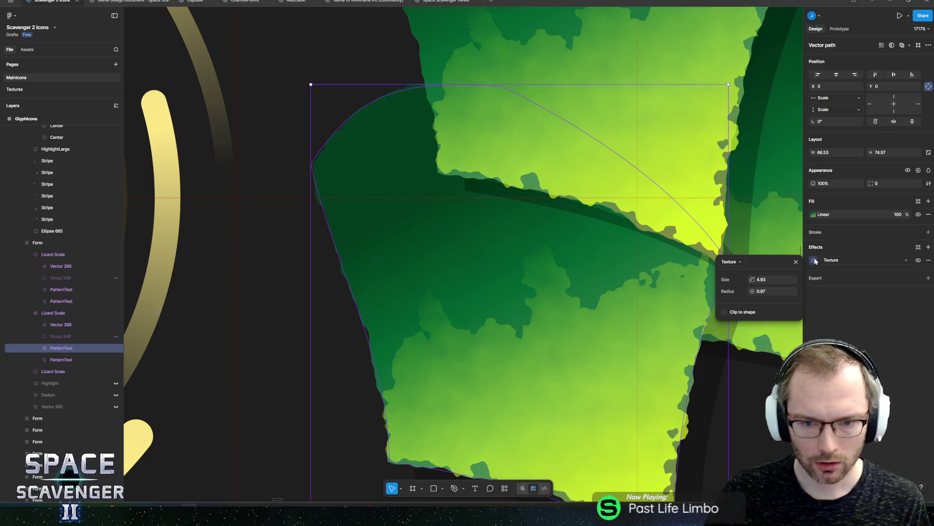
click(761, 291)
text(4.4)
key(Return)
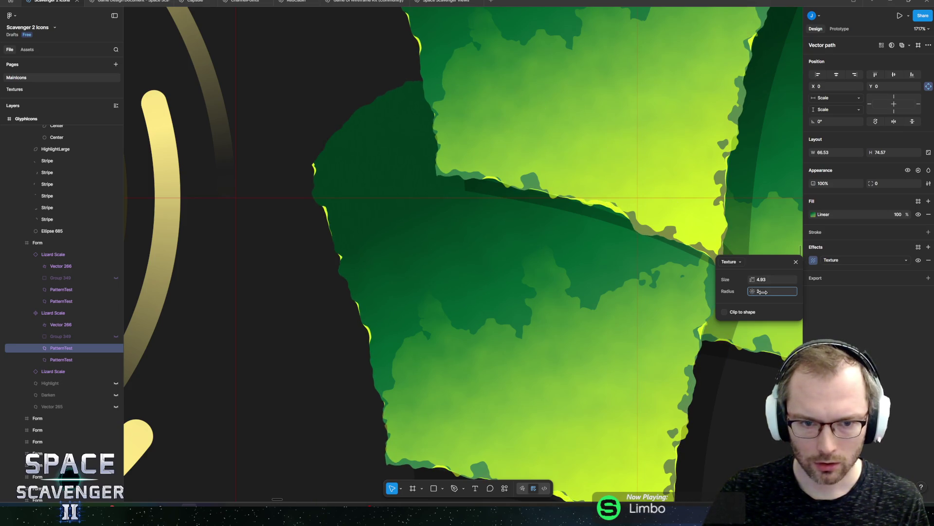
scroll(596, 360, down, 3)
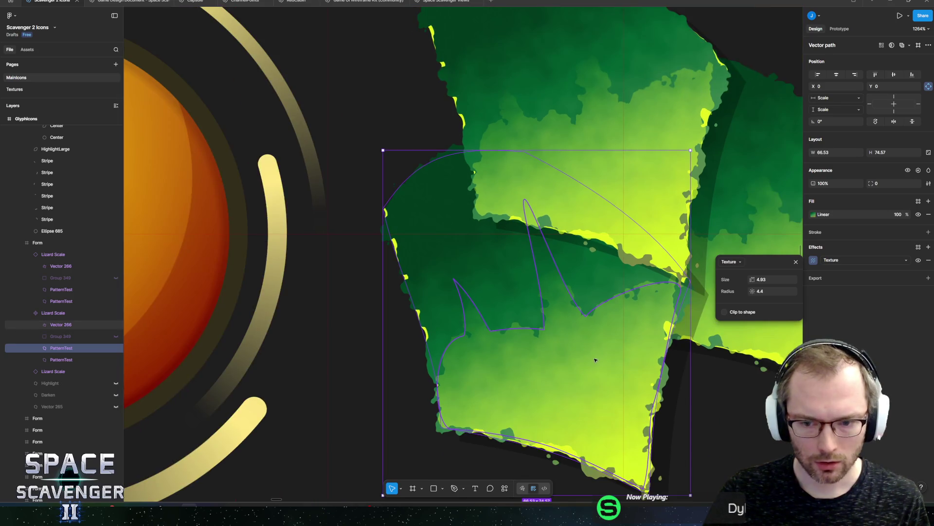
key(k)
scroll(657, 386, down, 2)
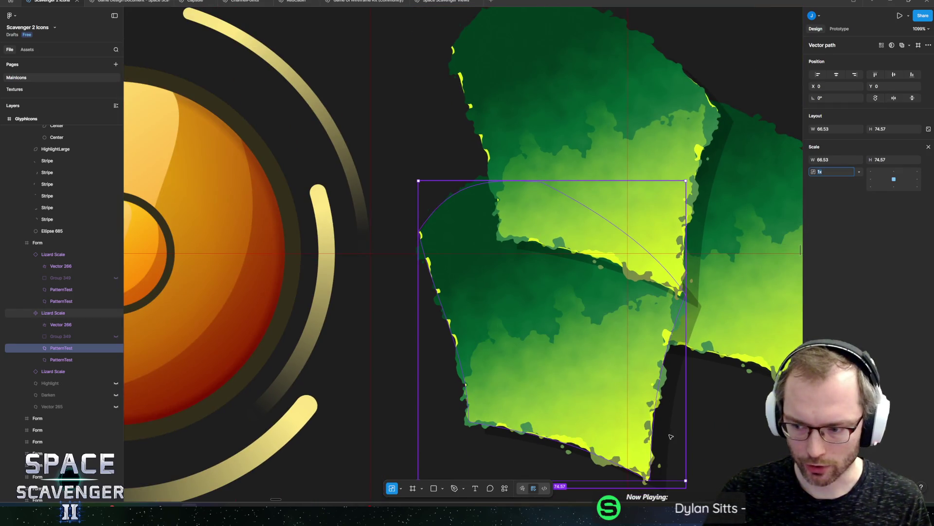
- Scale the PatternTest copy to about 0.92 and move it up flush with the leaf top
scroll(658, 386, down, 2)
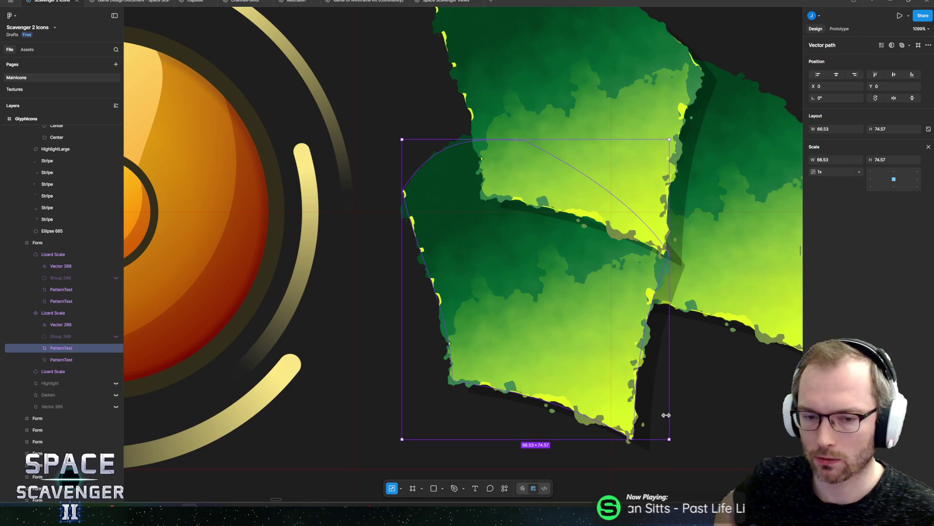
key(k)
drag(670, 438, 643, 416)
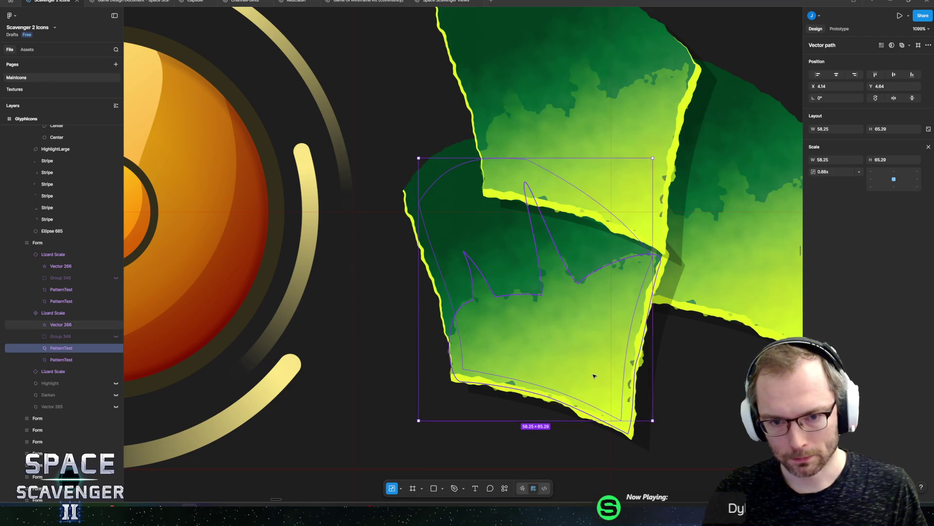
drag(584, 362, 585, 356)
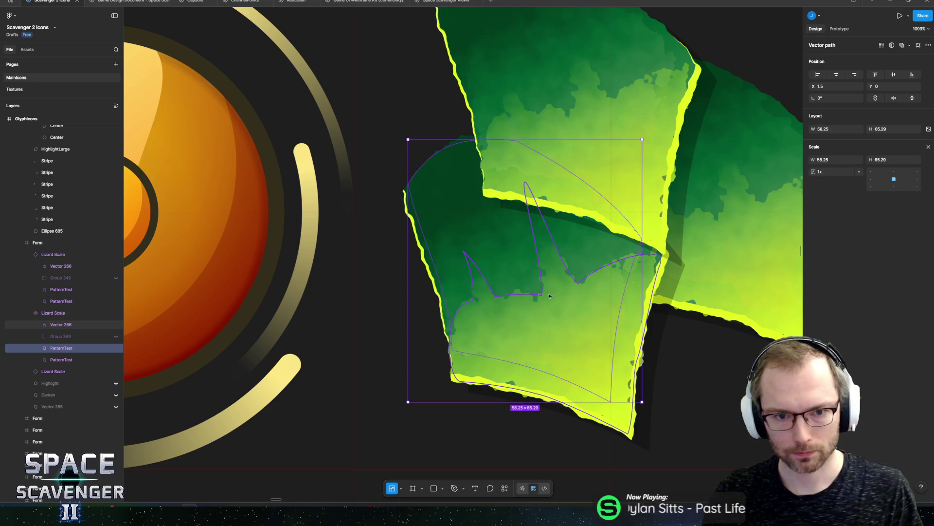
- Set the first PatternTest gradient's 100%, 69% and 34% stops to hue 120
double_click(62, 349)
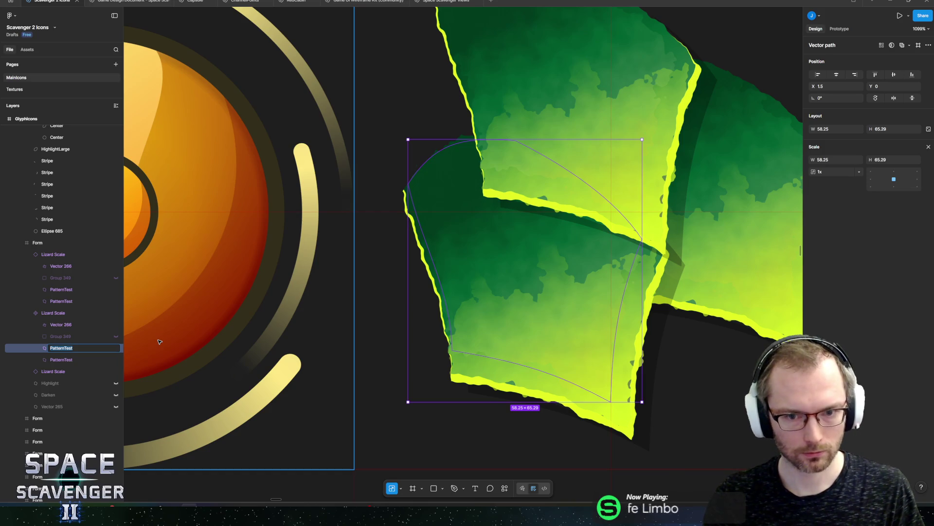
key(Escape)
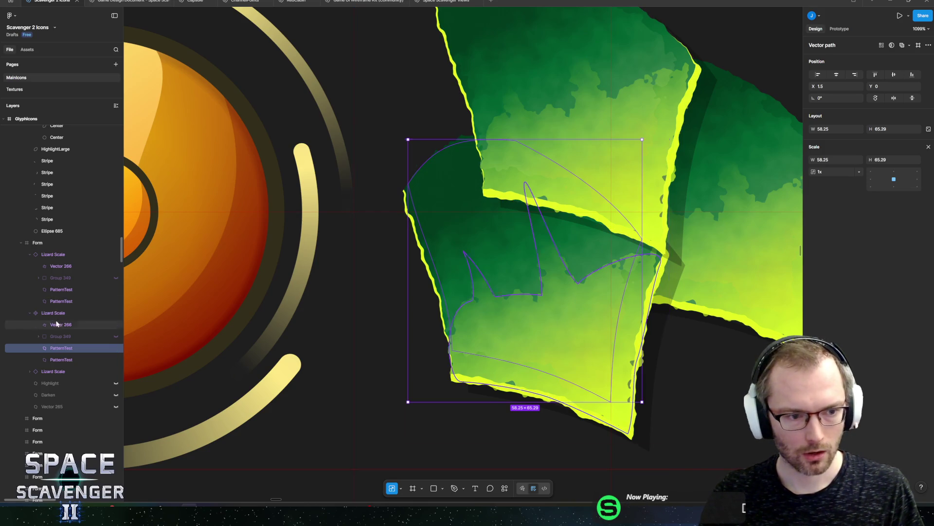
click(61, 324)
click(60, 348)
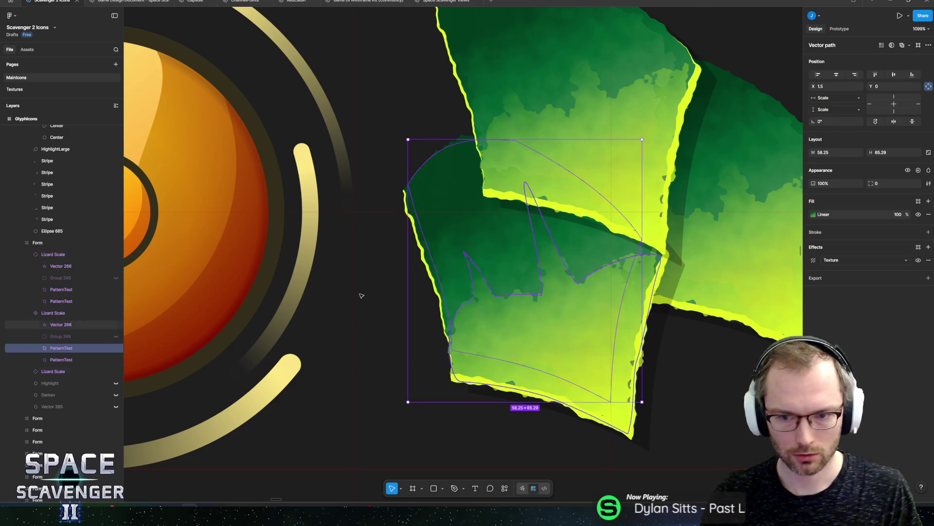
click(60, 359)
click(813, 214)
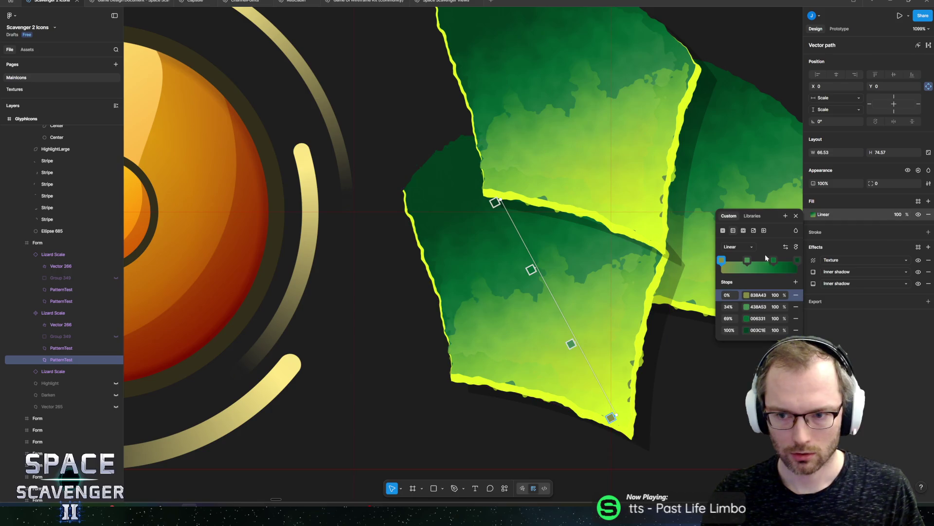
click(797, 261)
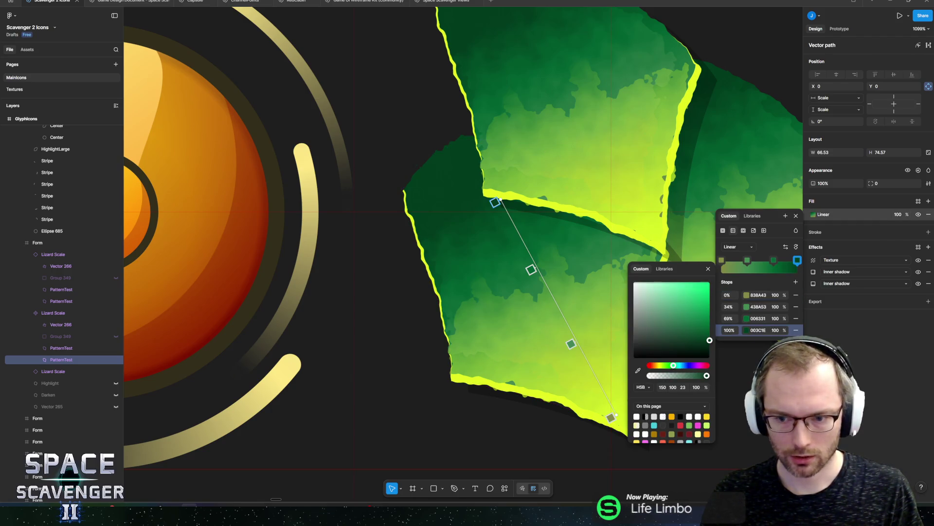
key(Escape)
click(746, 330)
click(661, 440)
text(120)
key(Return)
click(663, 440)
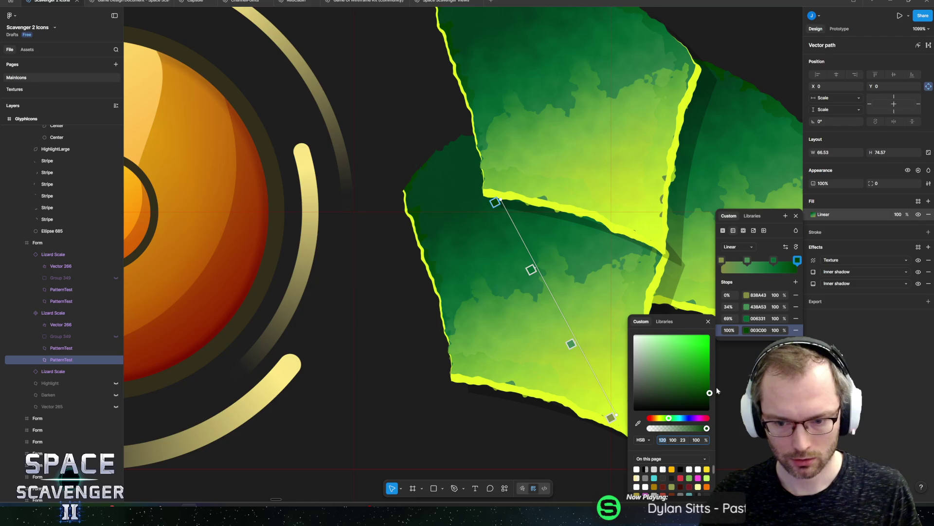
click(749, 319)
click(664, 440)
text(120)
key(Return)
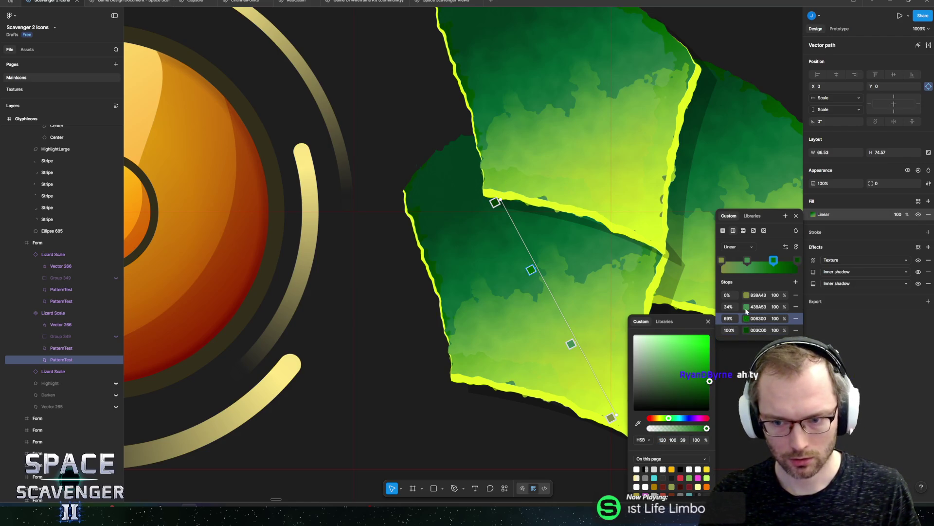
click(747, 310)
click(662, 440)
text(120)
key(Return)
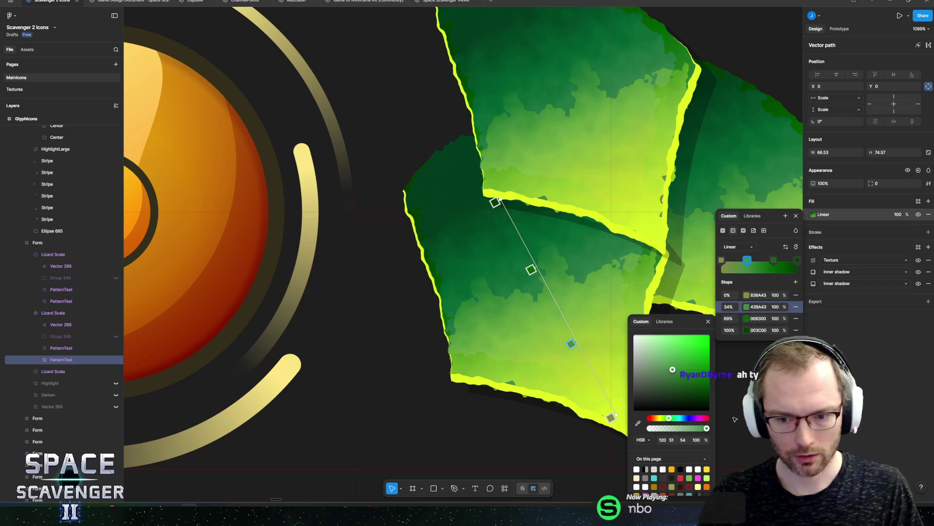
- Shift the other PatternTest gradient to green: 100% and 69% stops hue 120, 34% stop hue 100
click(60, 347)
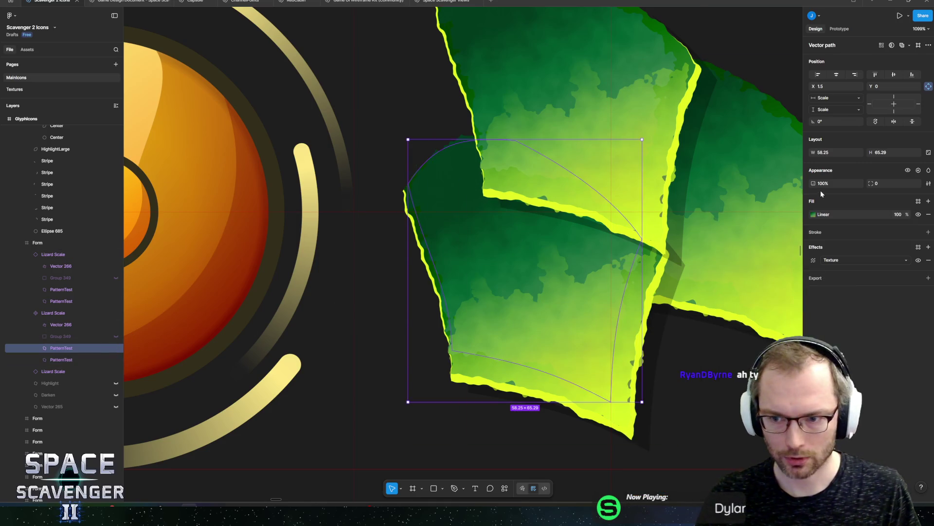
click(813, 215)
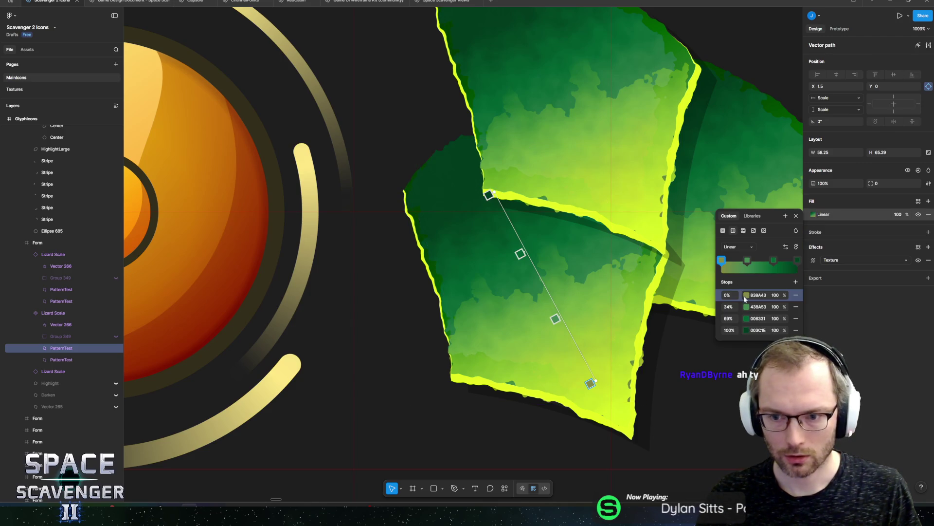
click(746, 330)
click(663, 440)
text(360)
key(Return)
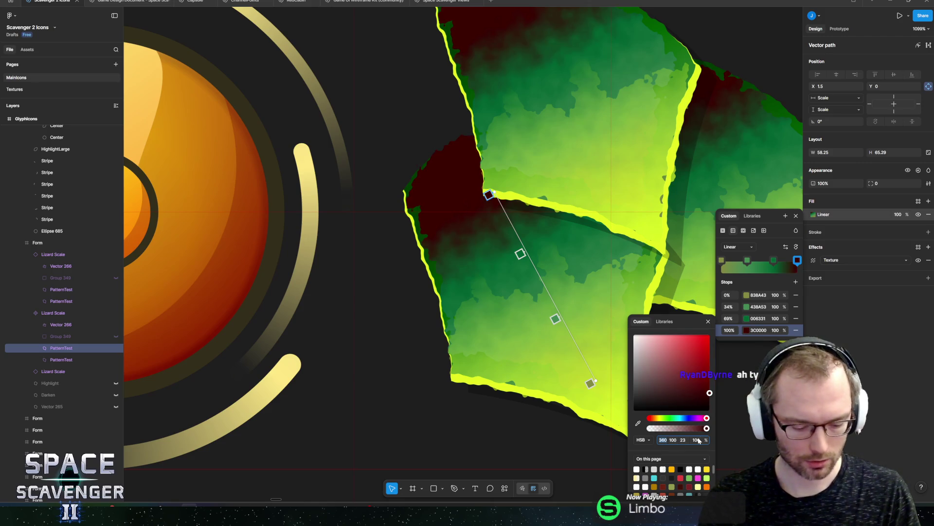
text(120)
key(Return)
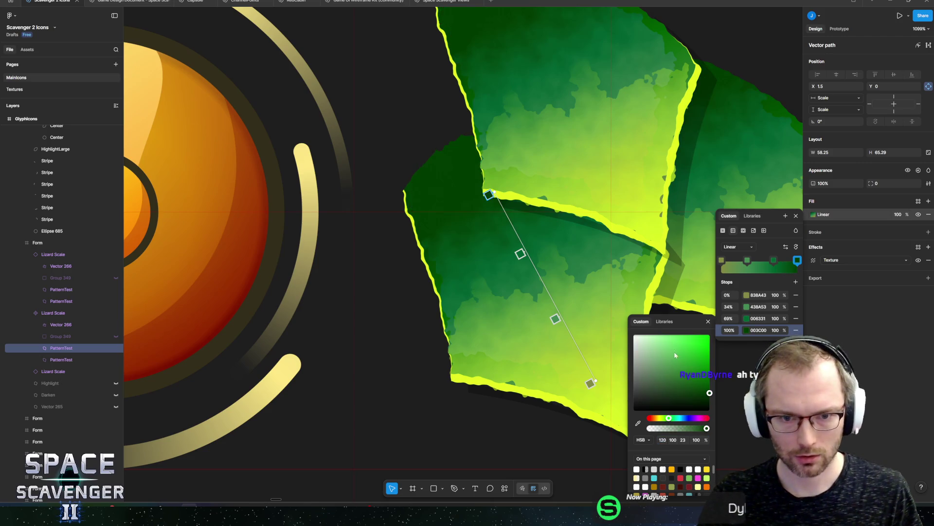
click(774, 261)
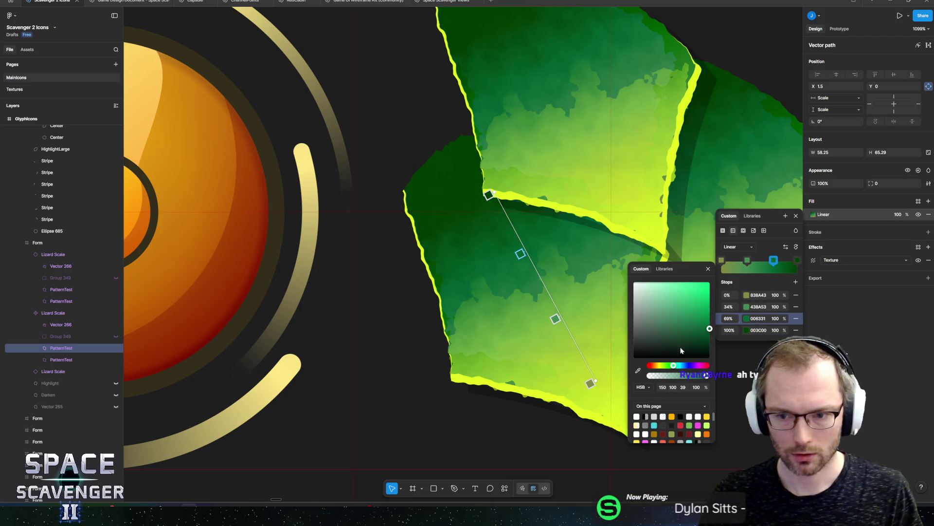
click(662, 388)
text(120)
key(Return)
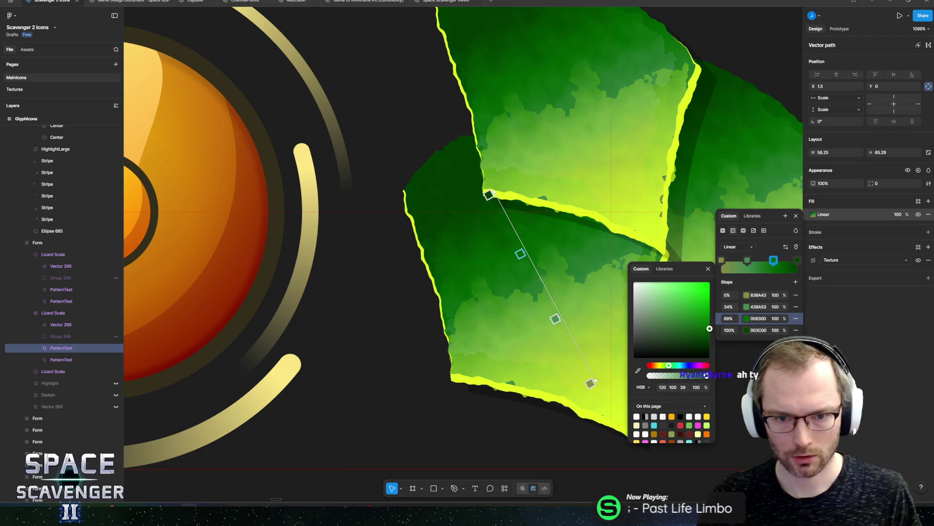
click(748, 261)
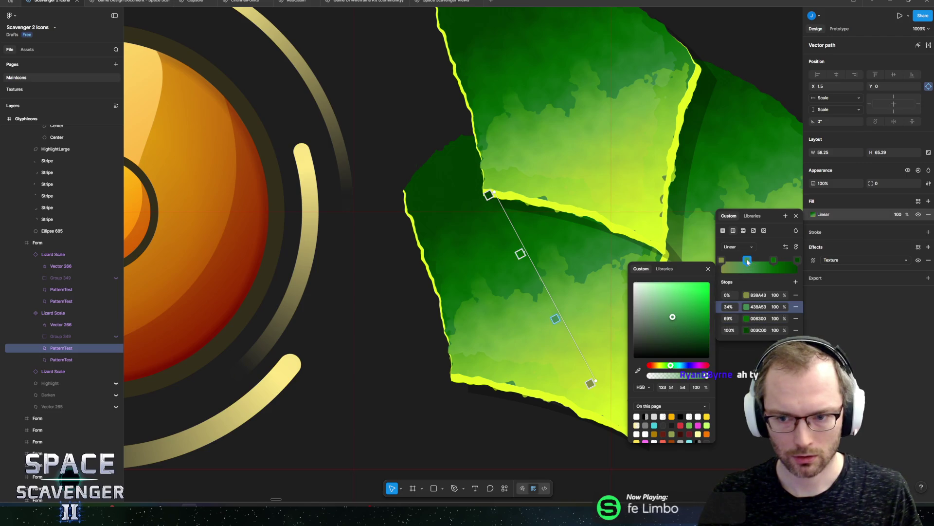
click(660, 388)
text(110)
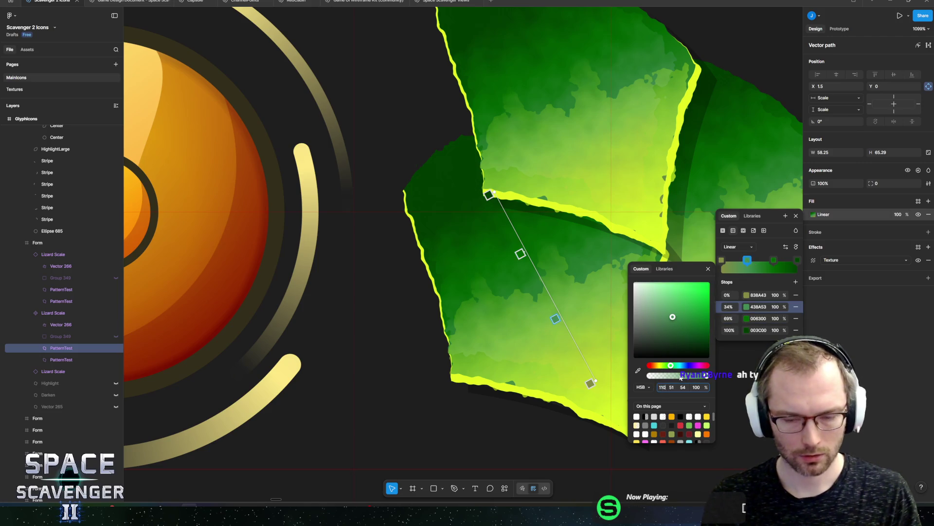
key(Return)
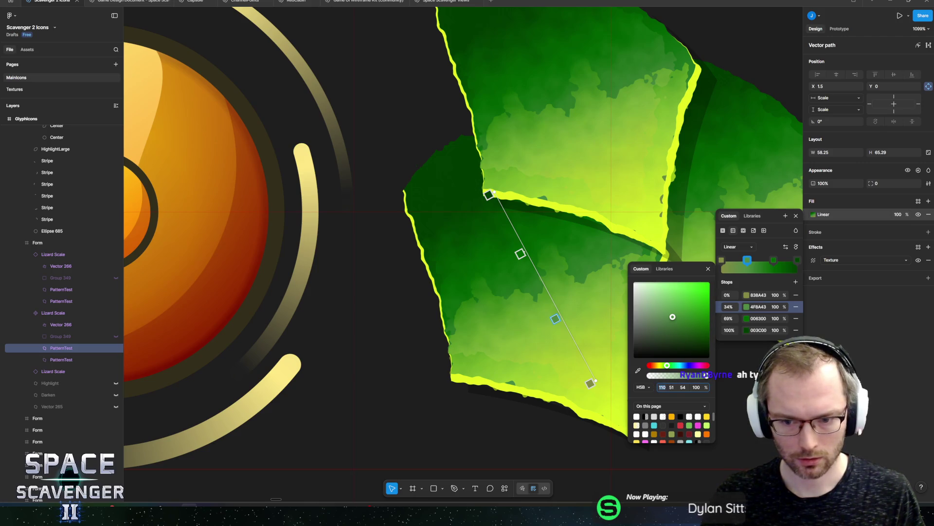
text(100)
key(Return)
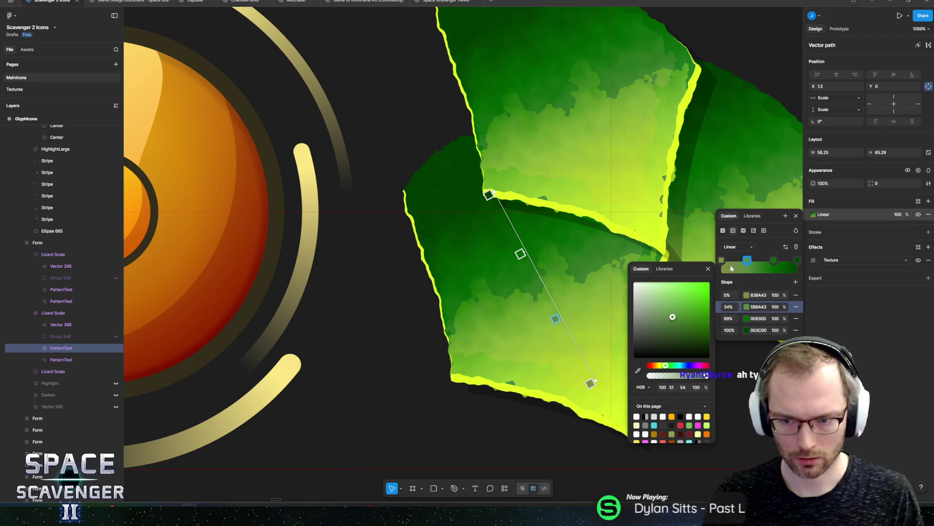
click(721, 261)
click(661, 387)
text(80)
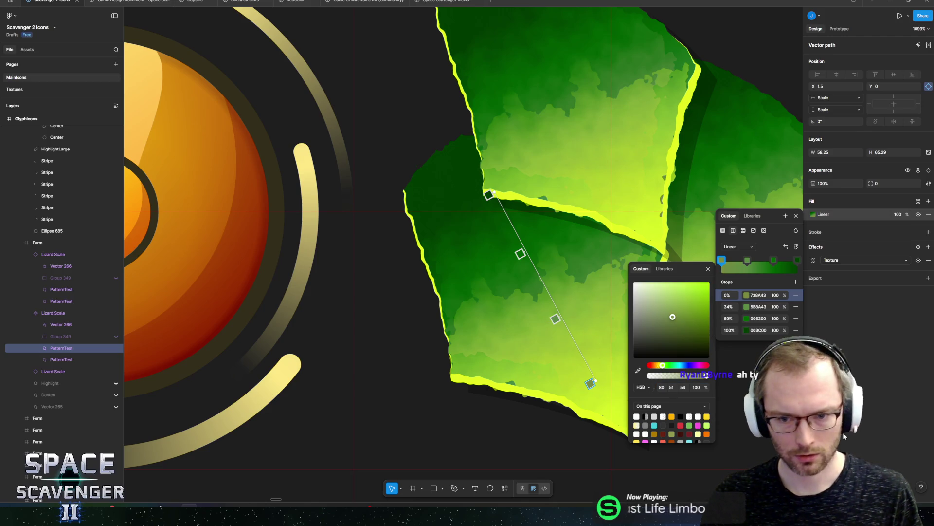
key(Escape)
scroll(610, 302, down, 10)
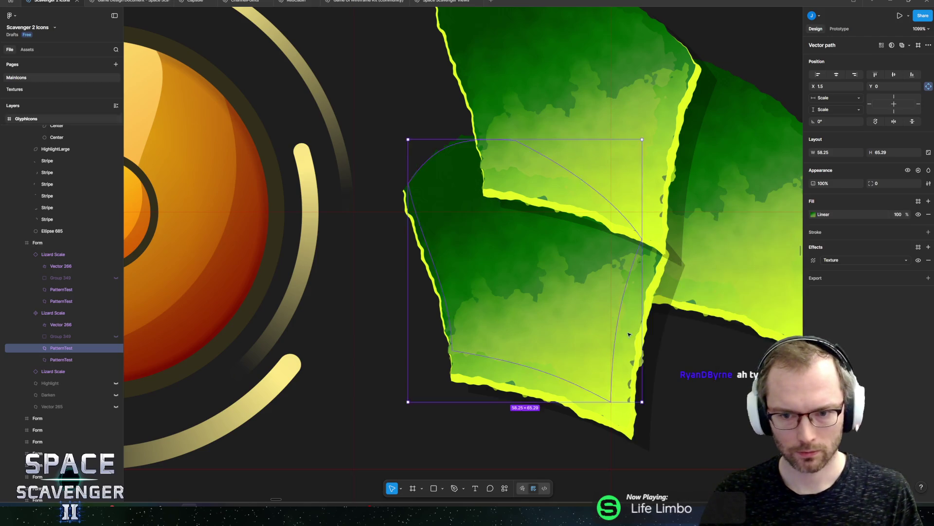
- Set the lower-left leaf's PatternTest Texture size to 9, then deselect and view the icon sheet
click(586, 236)
scroll(586, 235, up, 3)
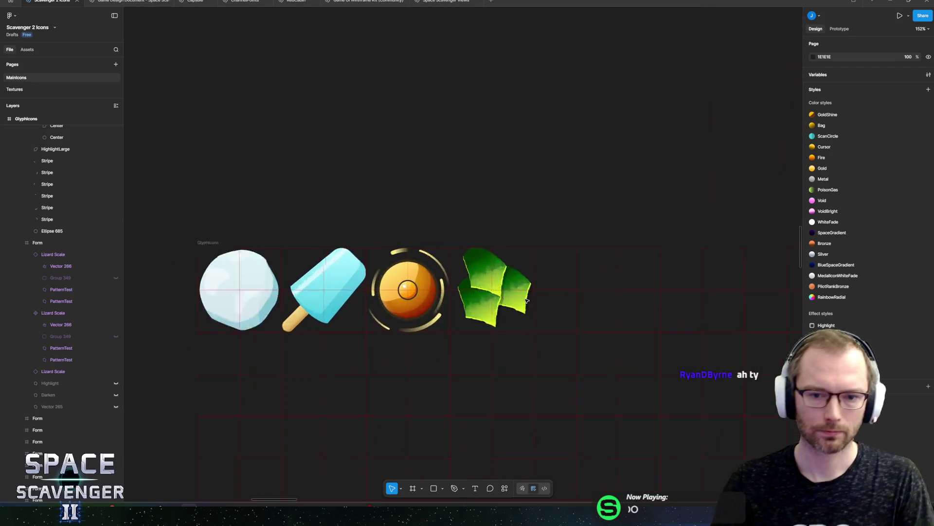
scroll(453, 215, up, 5)
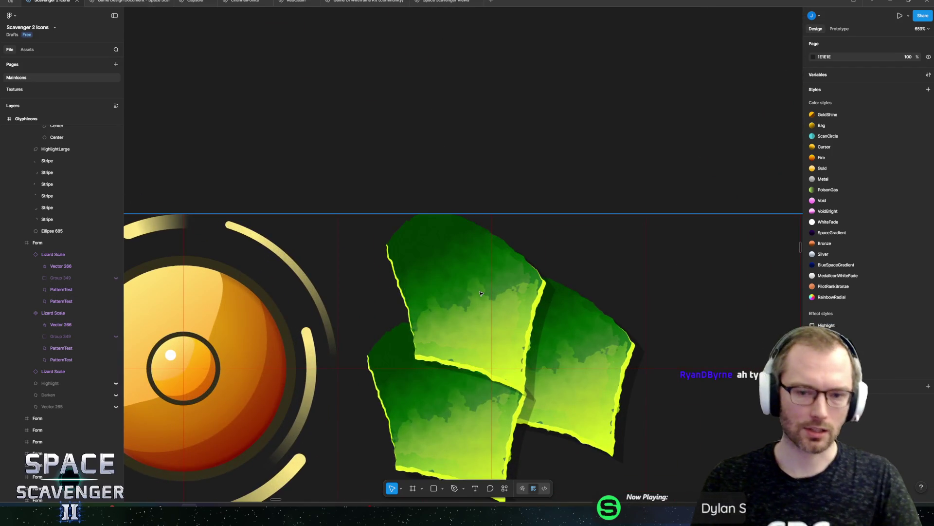
scroll(463, 410, up, 4)
ctrl+click(341, 350)
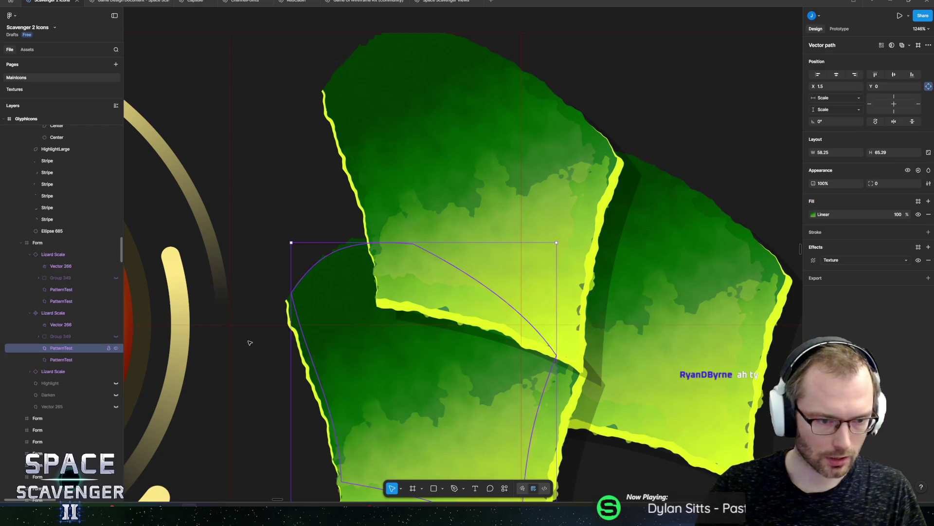
click(814, 260)
drag(737, 283, 816, 287)
scroll(507, 294, down, 2)
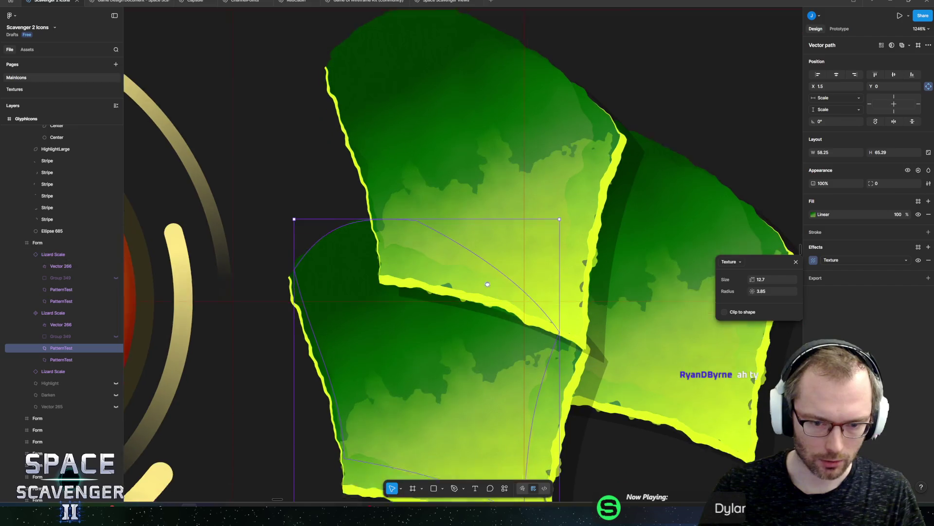
scroll(506, 294, up, 1)
mouse_move(728, 282)
mouse_down()
mouse_move(717, 287)
mouse_move(806, 291)
mouse_move(773, 296)
mouse_up()
click(753, 291)
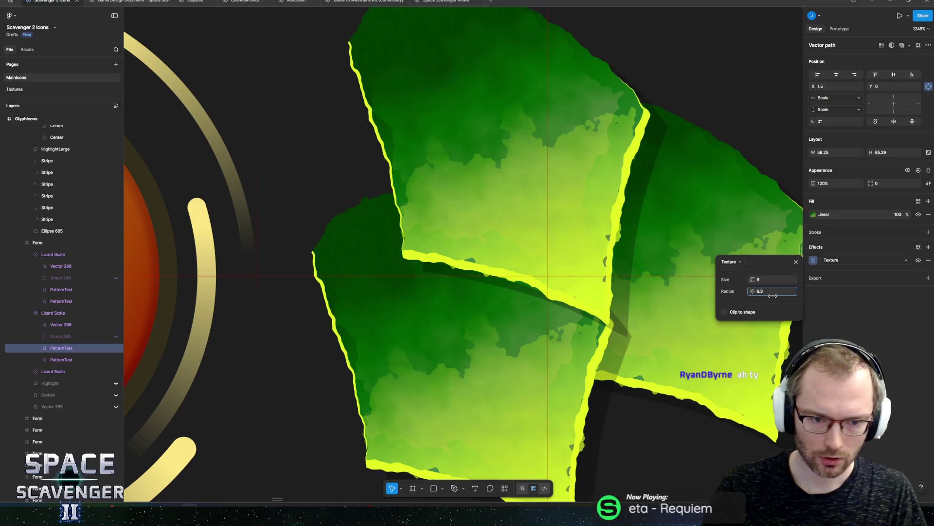
scroll(506, 335, down, 6)
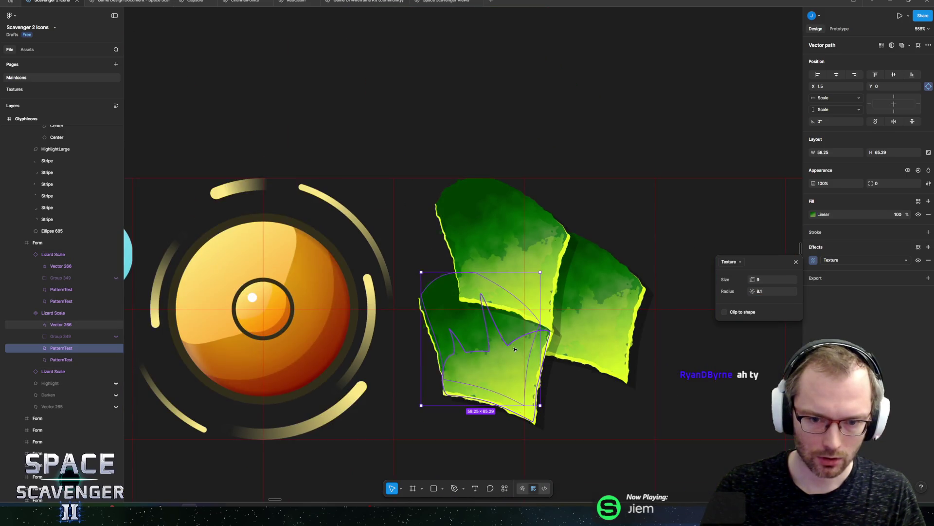
click(506, 335)
scroll(557, 162, down, 5)
click(529, 131)
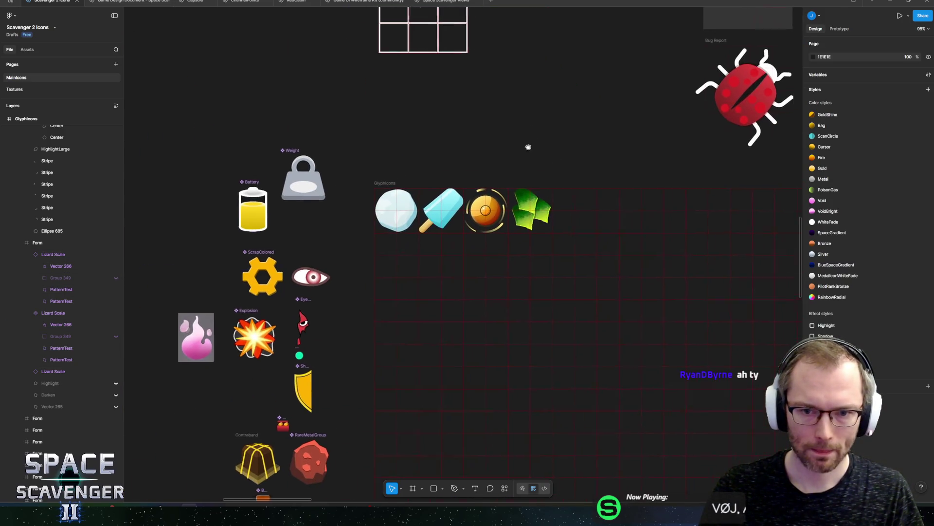
scroll(526, 204, up, 4)
scroll(526, 223, up, 3)
click(30, 312)
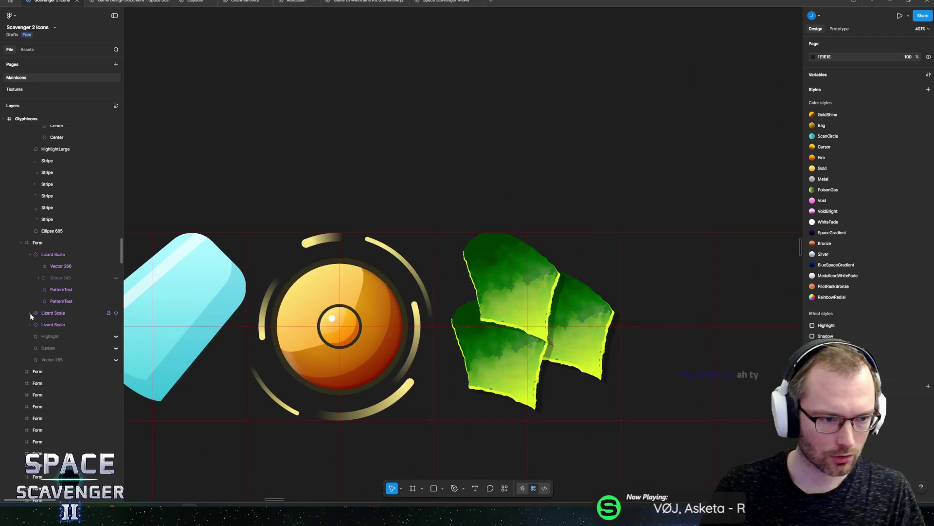
click(116, 254)
click(115, 324)
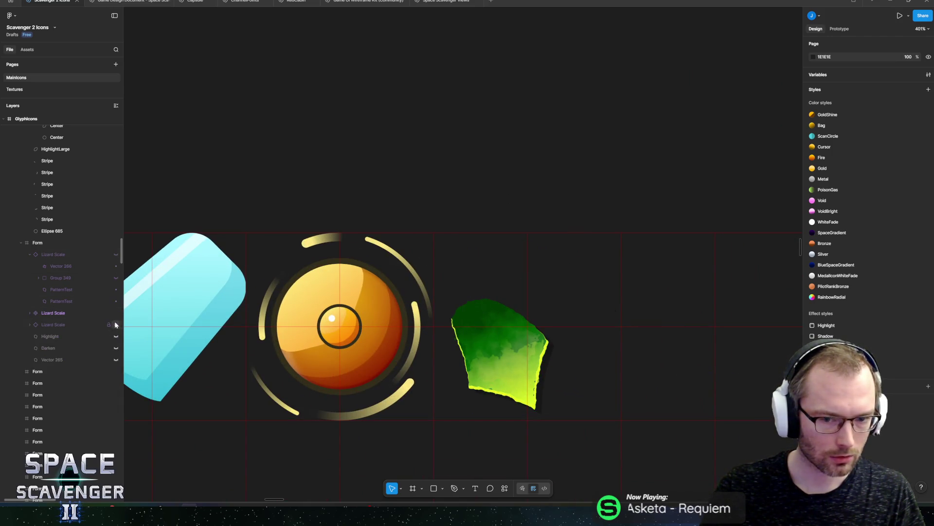
click(486, 341)
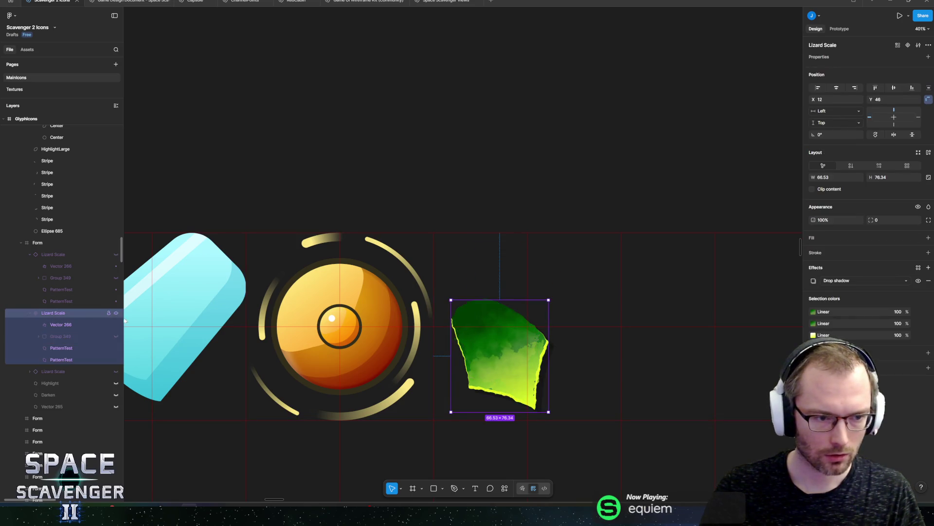
key(k)
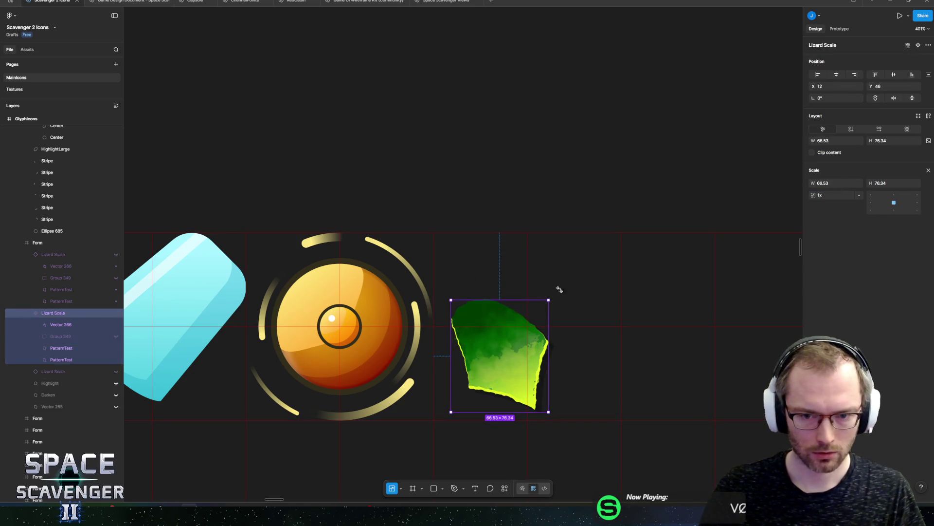
drag(550, 297, 600, 271)
drag(564, 310, 560, 312)
drag(451, 413, 445, 415)
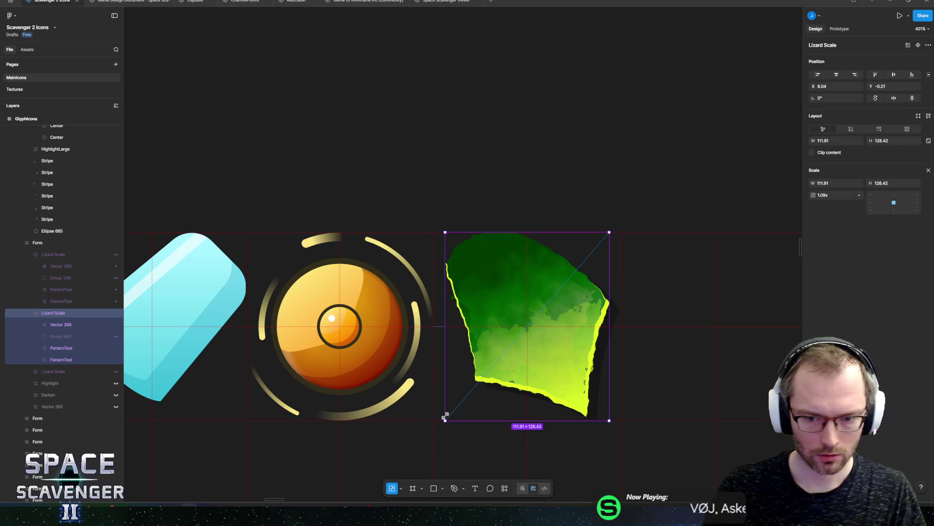
drag(558, 318, 559, 320)
scroll(565, 325, up, 5)
scroll(565, 327, down, 5)
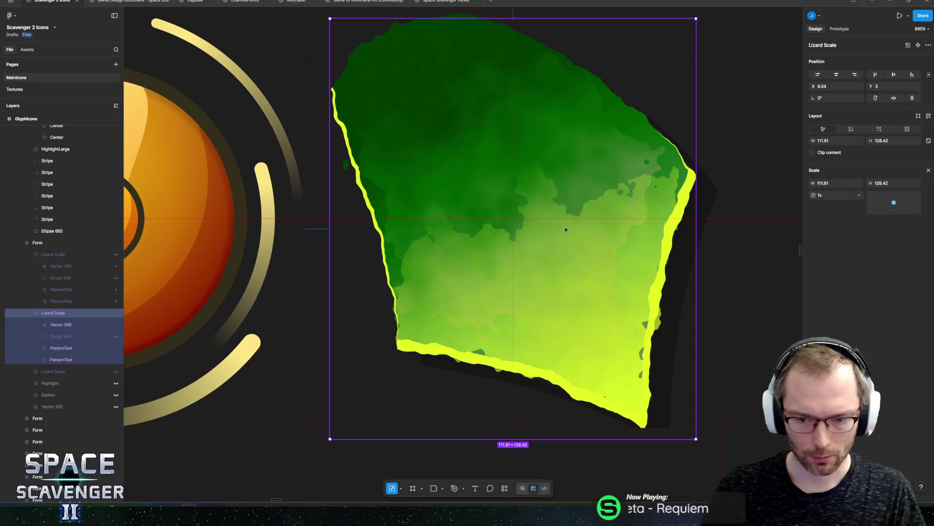
drag(563, 258, 563, 254)
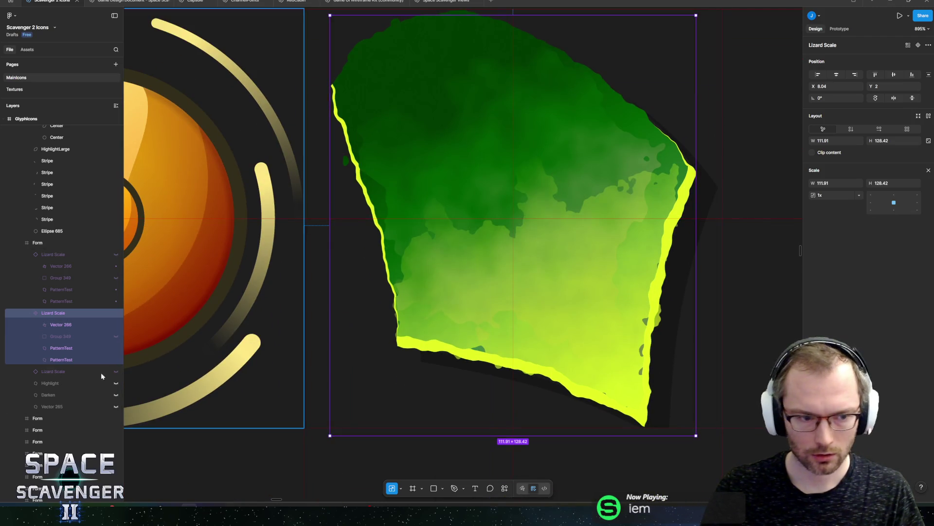
key(v)
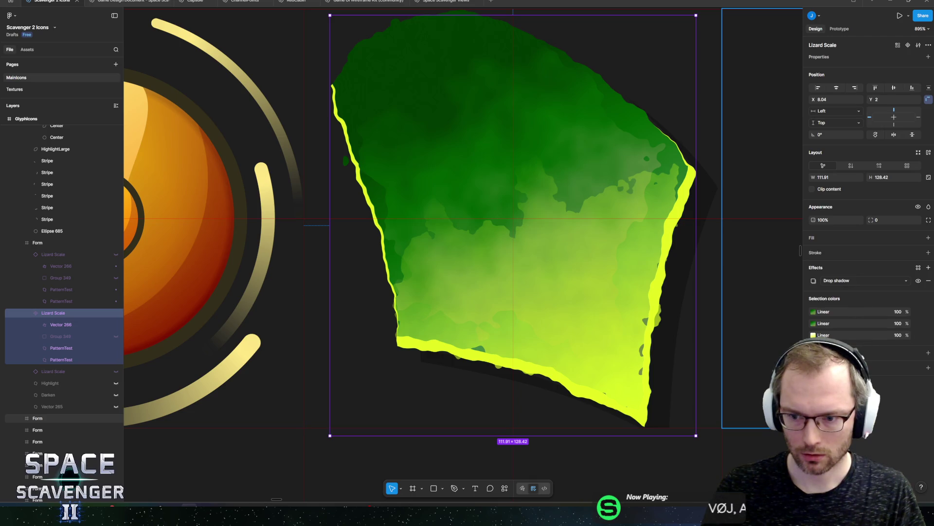
click(919, 281)
scroll(569, 283, down, 5)
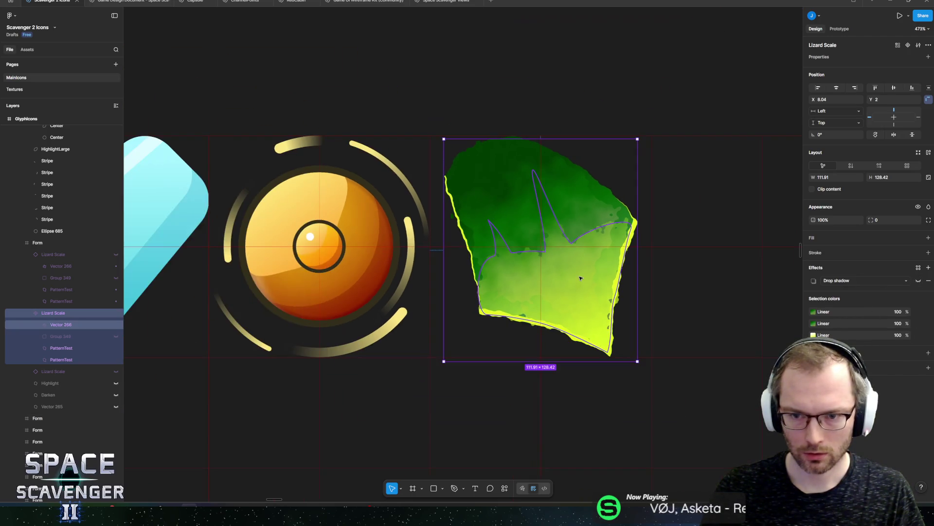
scroll(560, 253, up, 5)
scroll(548, 211, down, 5)
scroll(547, 210, down, 5)
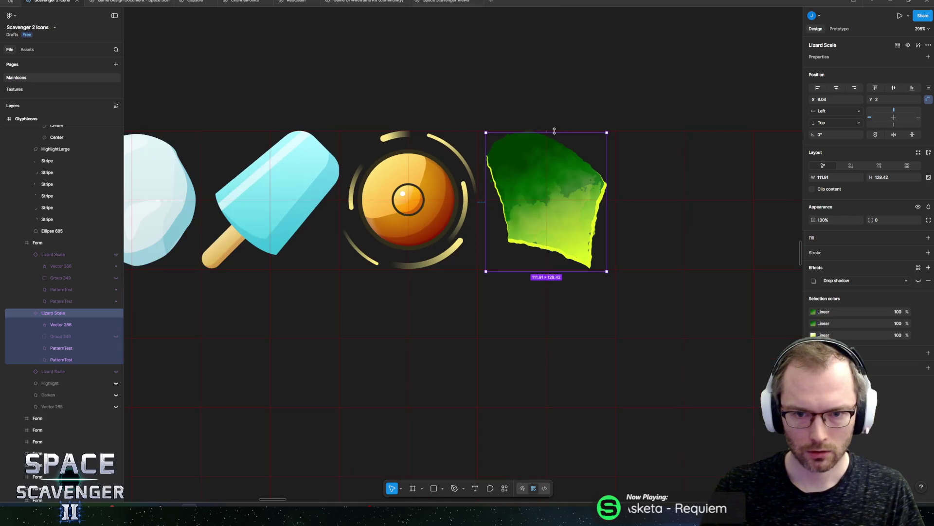
click(549, 119)
scroll(560, 127, down, 10)
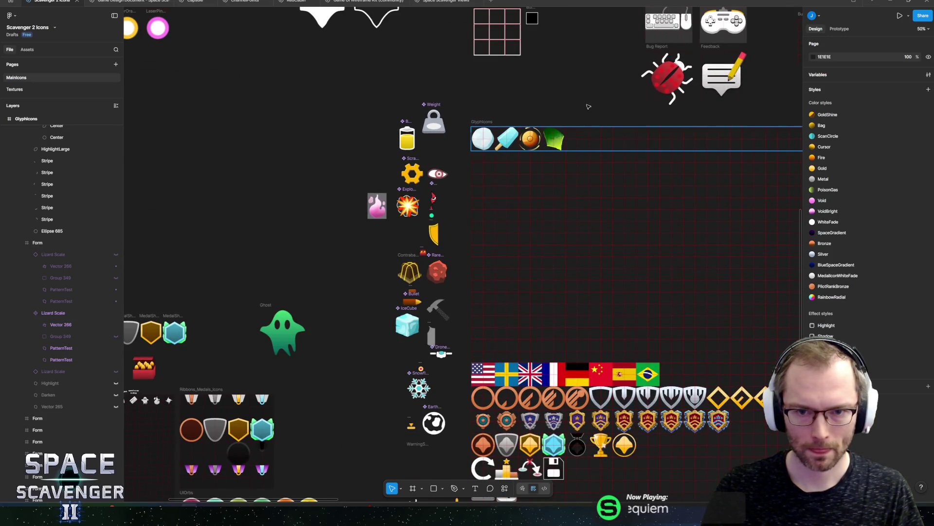
scroll(570, 146, up, 5)
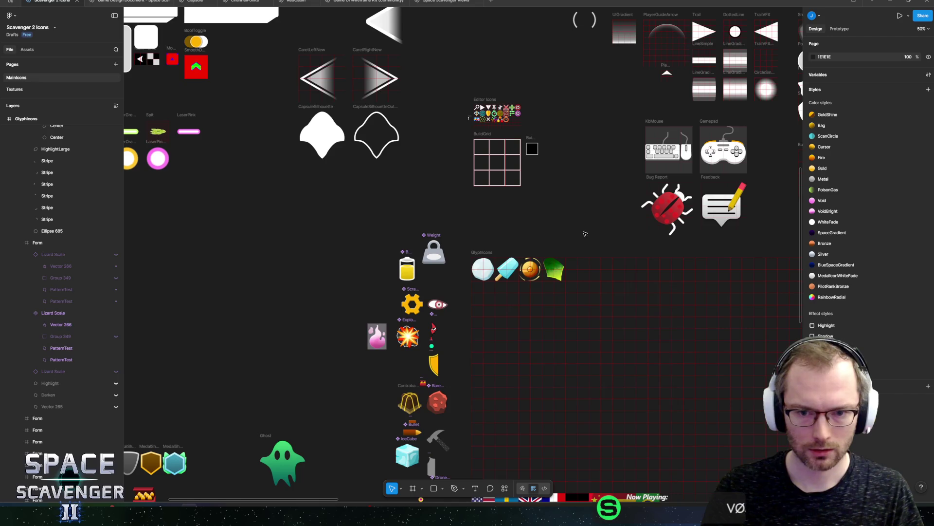
click(553, 270)
click(585, 233)
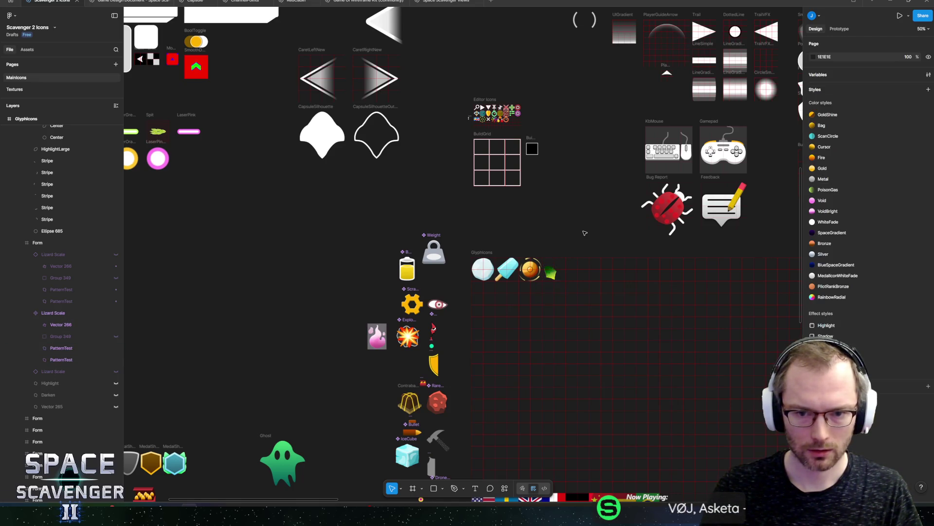
scroll(560, 267, up, 10)
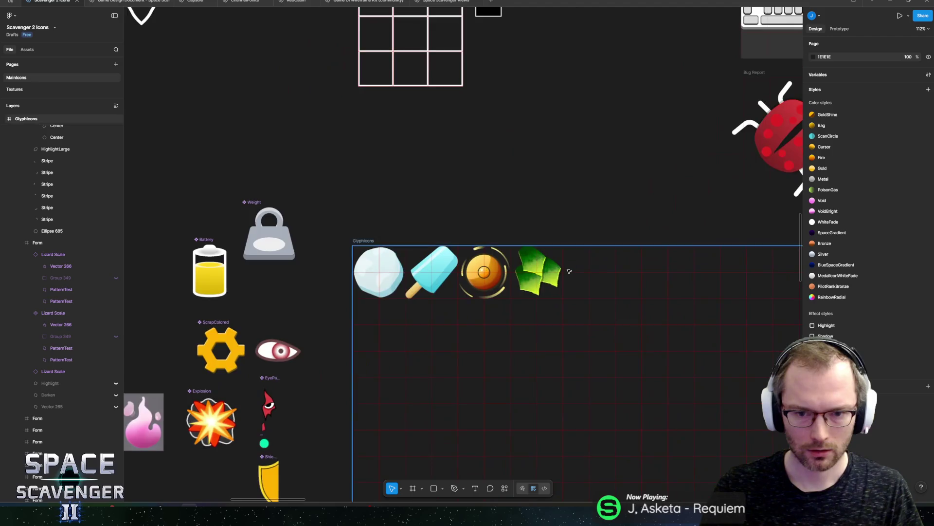
- Scale the lower Lizard Scale proportionally to 75.62×86.78 and nudge it two steps left
click(466, 328)
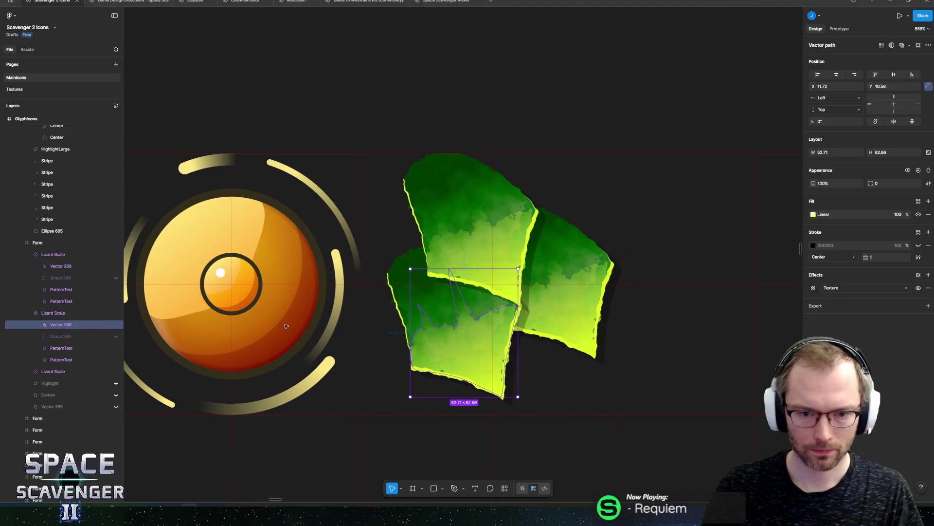
click(46, 313)
key(k)
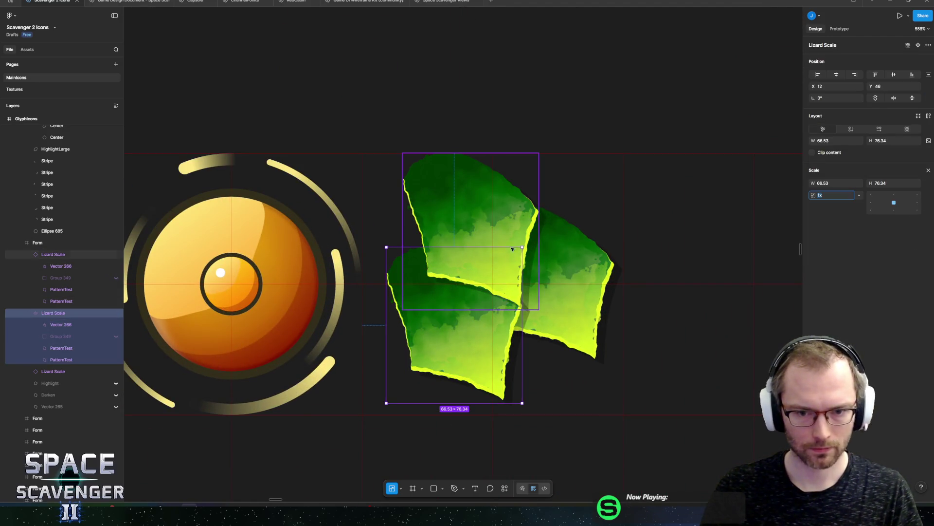
drag(523, 247, 541, 226)
drag(450, 352, 433, 364)
key(Left)
key(Left)
key(Left)
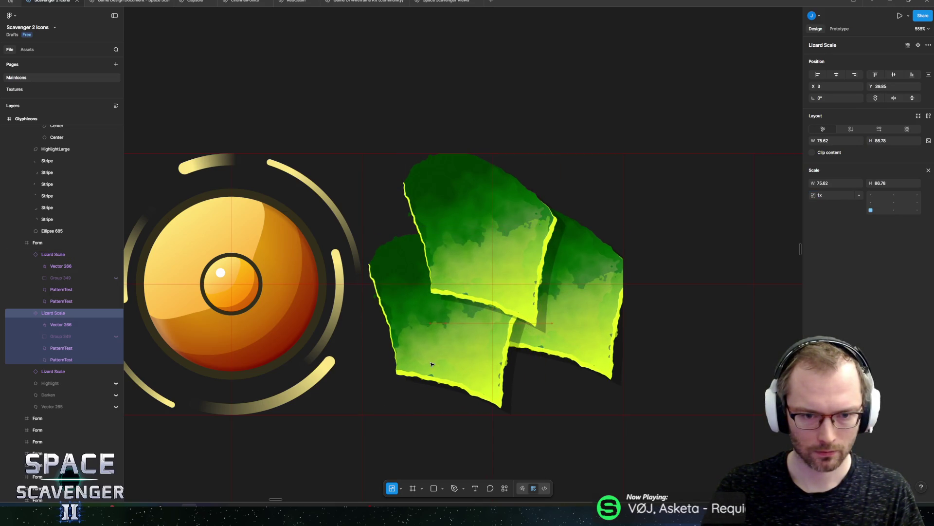
key(Left)
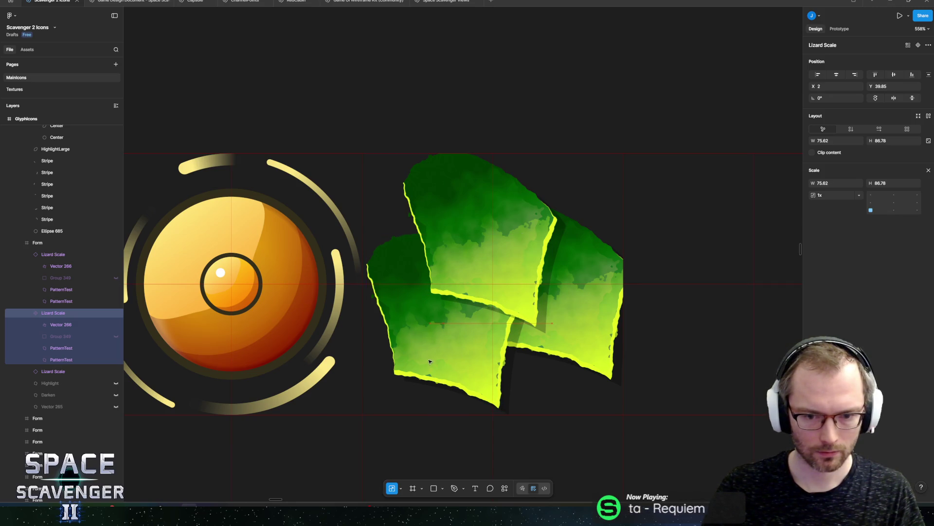
- Move the right and middle scale pieces up-left into a tighter overlapping cluster
drag(567, 323, 549, 306)
drag(447, 200, 464, 222)
click(544, 179)
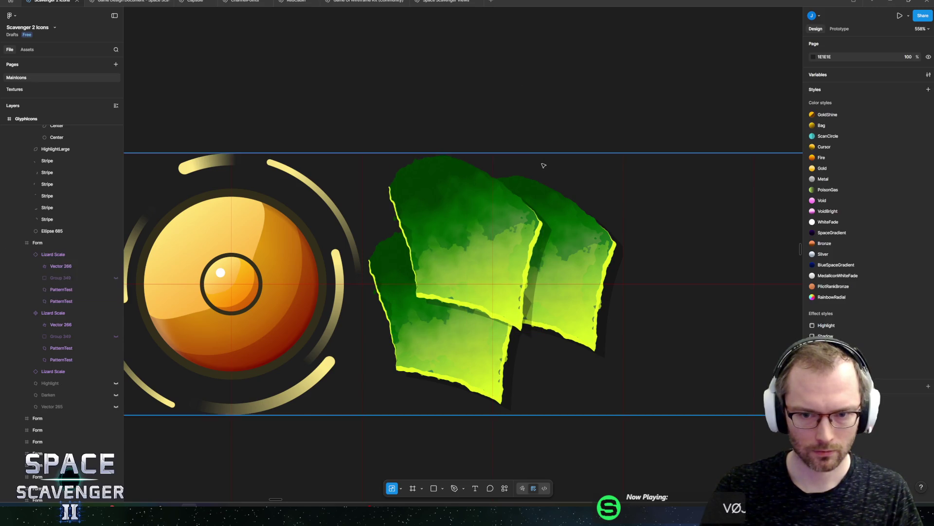
scroll(544, 181, down, 10)
scroll(544, 181, up, 5)
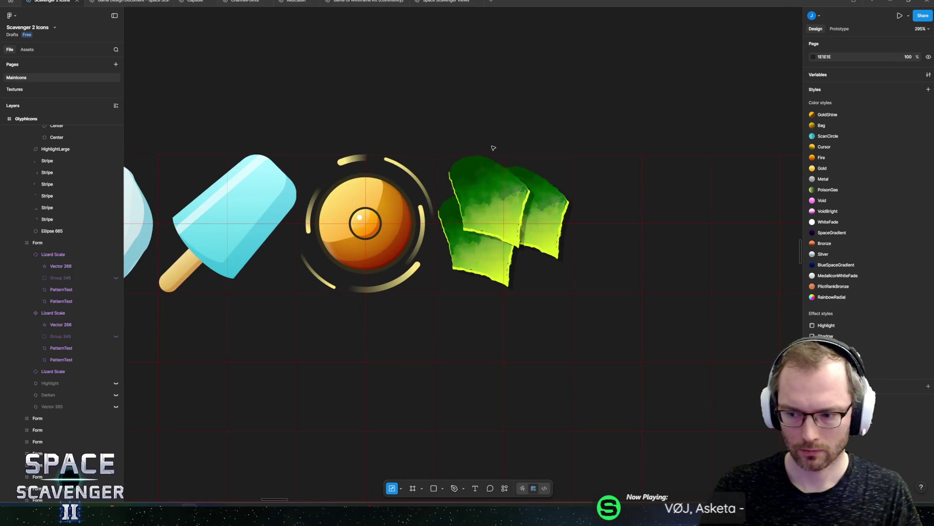
scroll(494, 150, left, 5)
scroll(514, 152, down, 3)
click(695, 210)
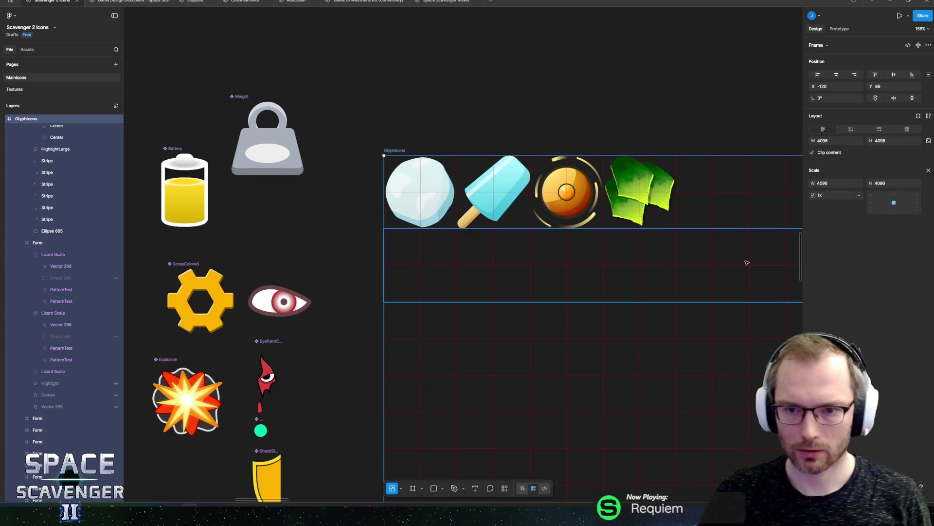
scroll(633, 215, right, 3)
scroll(632, 215, up, 1)
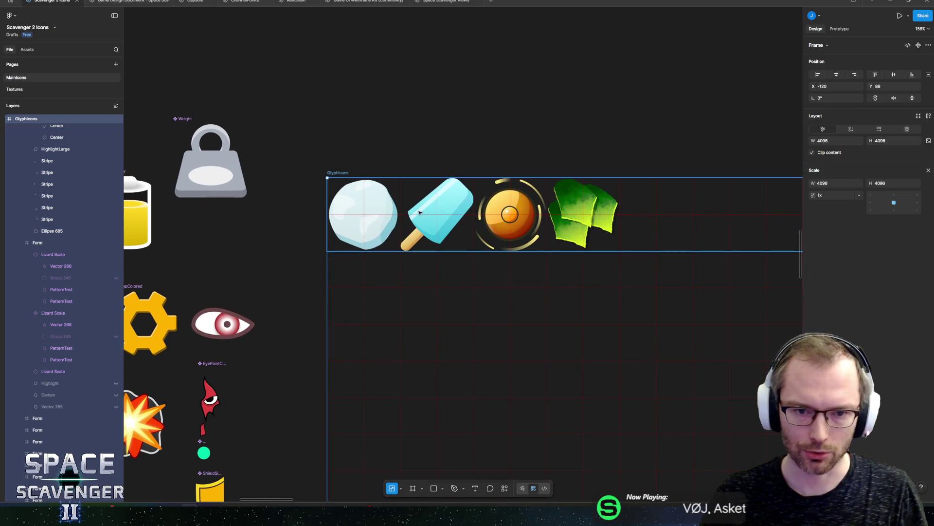
scroll(428, 212, up, 5)
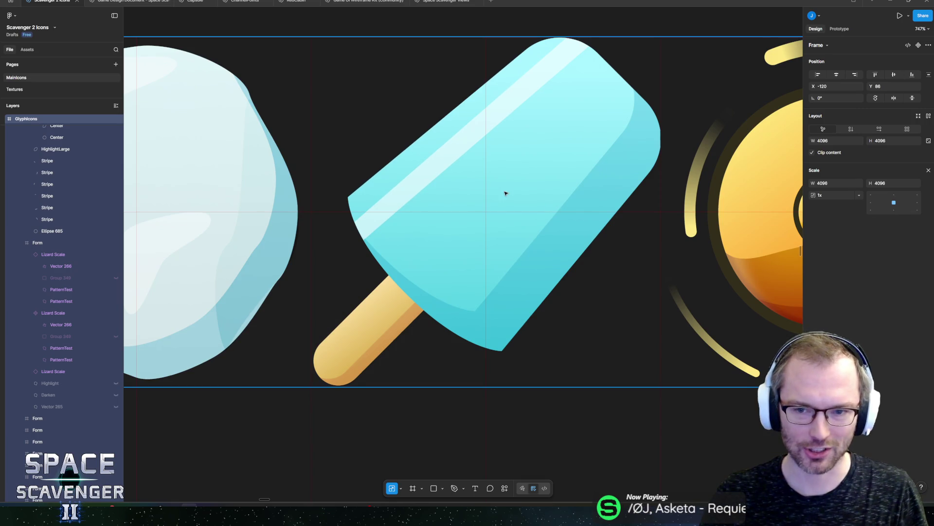
scroll(476, 178, down, 3)
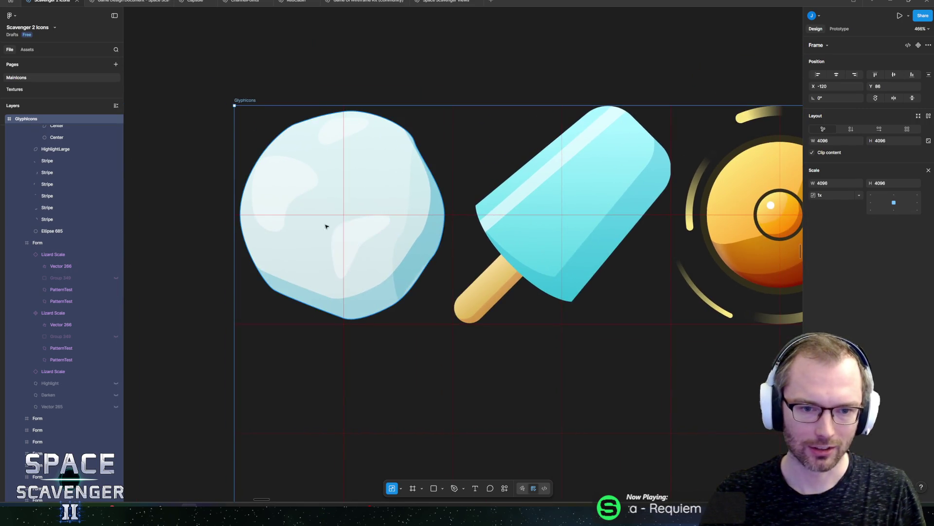
scroll(521, 218, right, 10)
scroll(467, 195, up, 5)
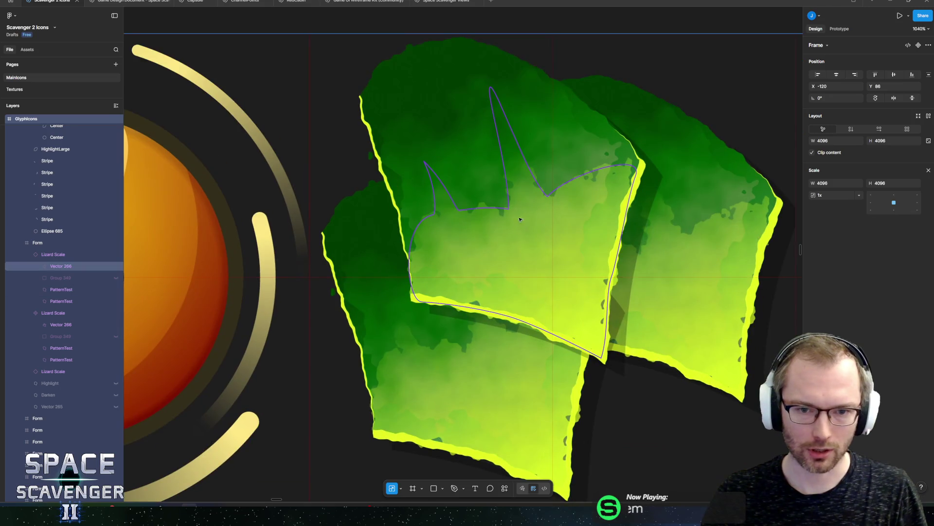
scroll(468, 179, down, 5)
click(467, 180)
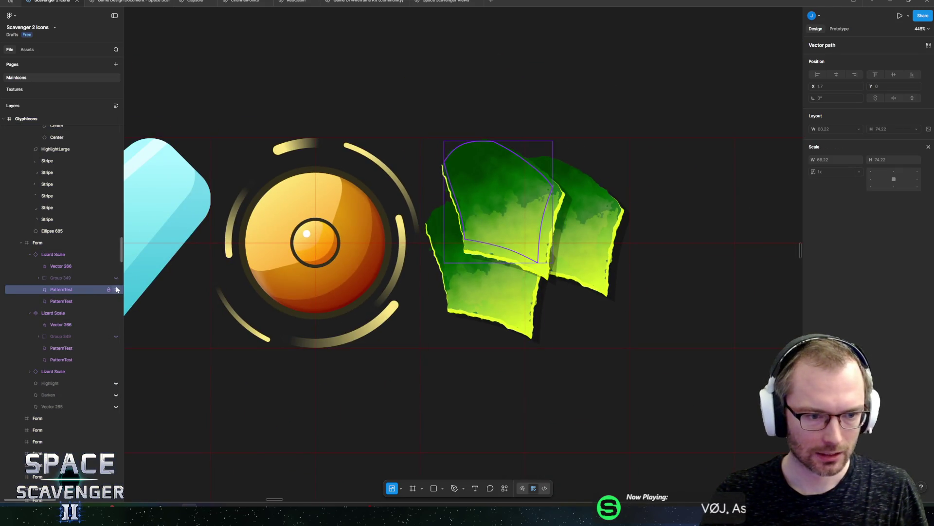
click(116, 289)
click(116, 289)
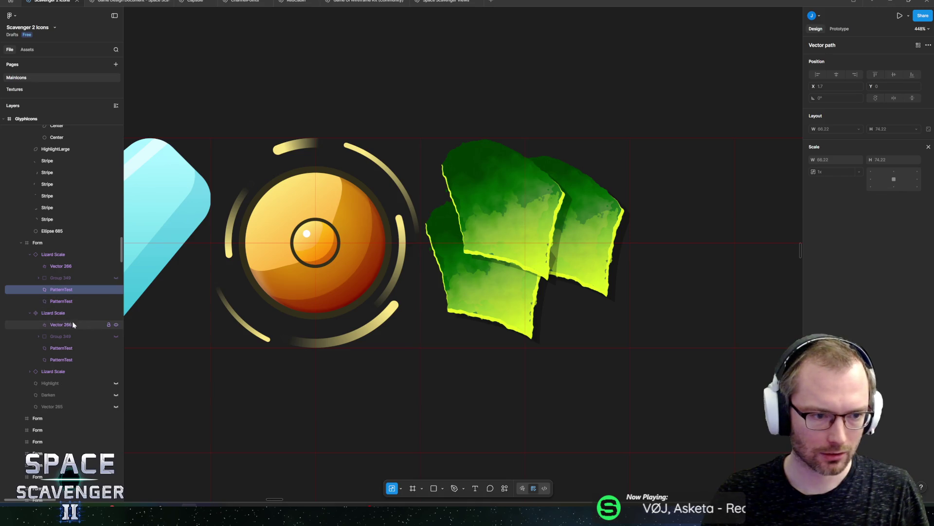
click(116, 347)
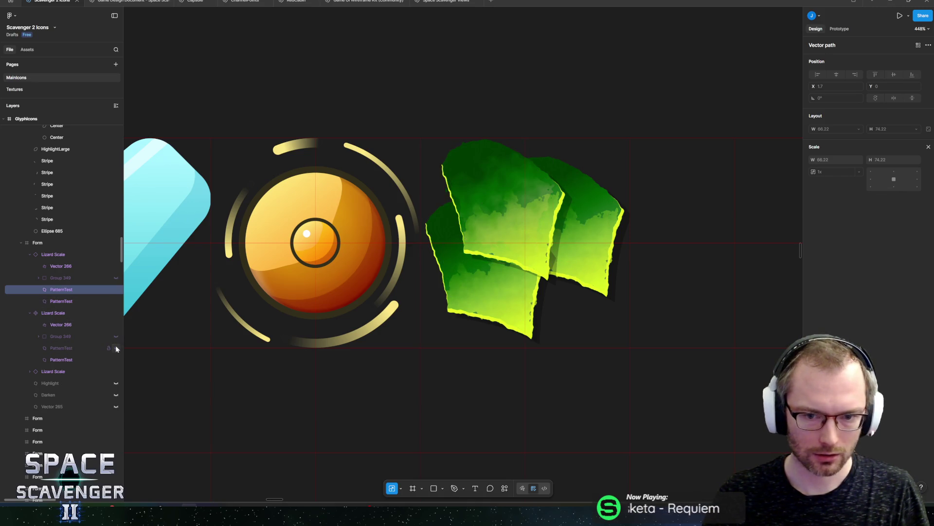
click(116, 347)
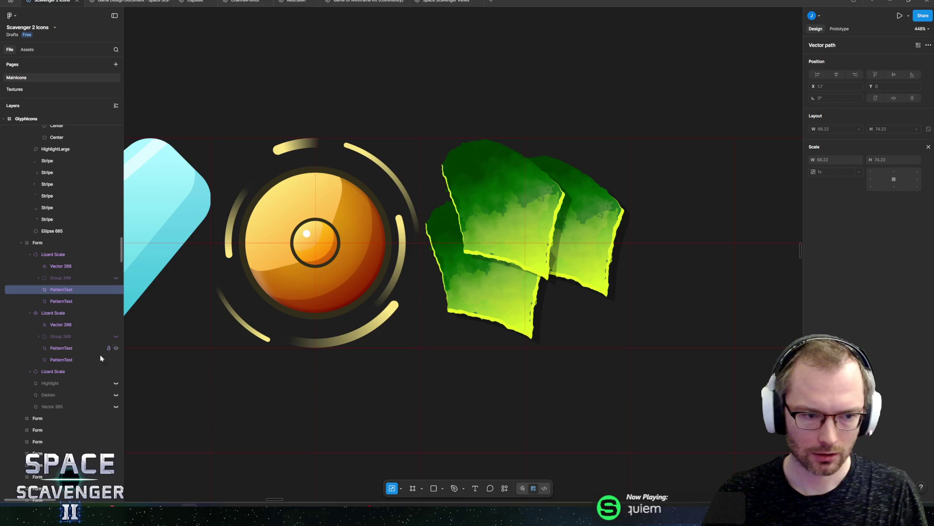
click(61, 324)
scroll(435, 268, up, 5)
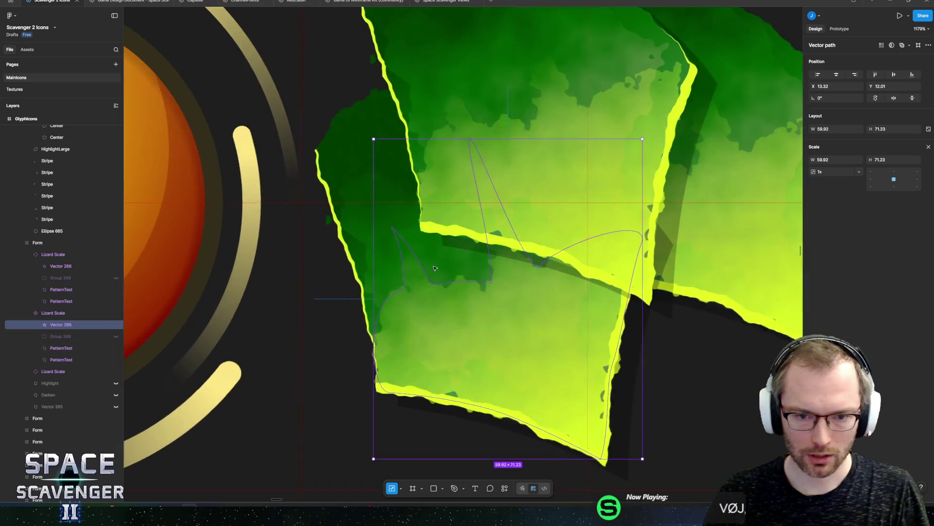
- Retune the Texture effect radius on the Vector 266 leaf shape
scroll(435, 268, up, 3)
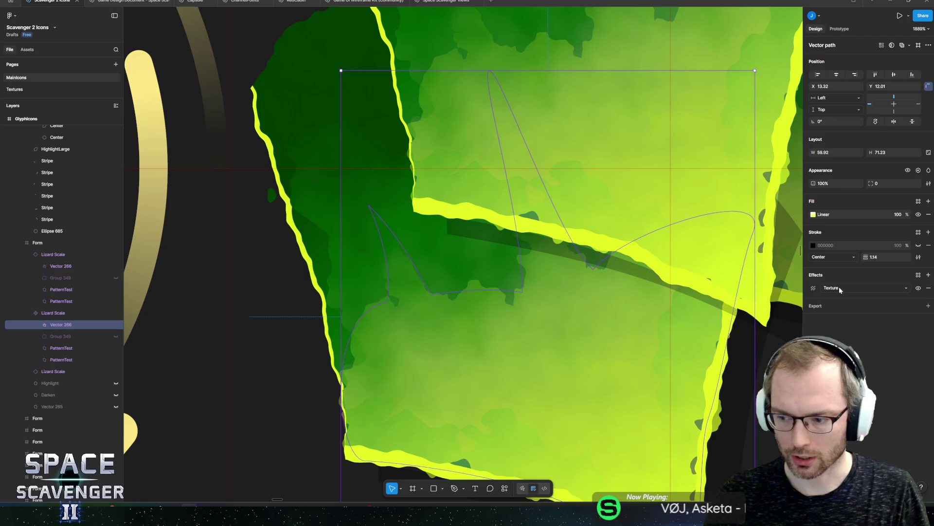
click(814, 288)
mouse_move(753, 318)
mouse_down()
mouse_move(725, 327)
mouse_move(757, 325)
mouse_up()
scroll(749, 322, down, 5)
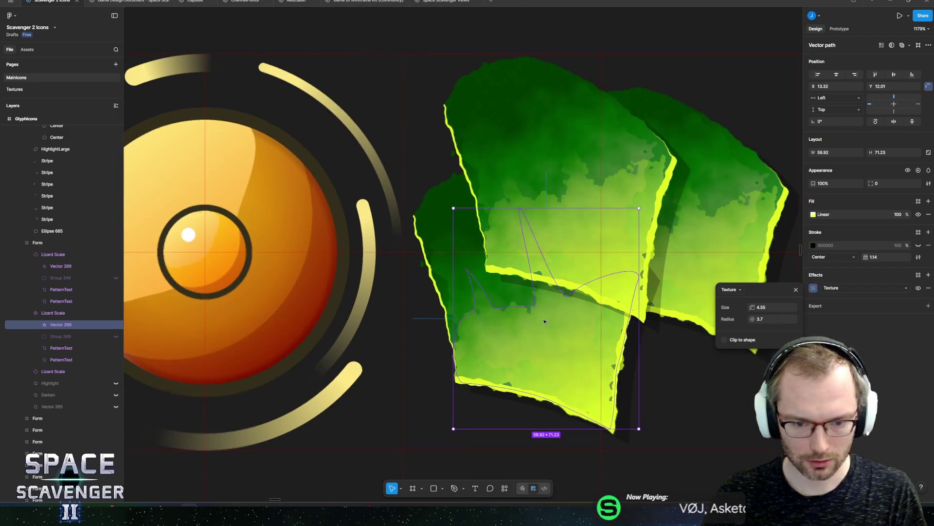
mouse_move(754, 319)
mouse_down()
mouse_move(745, 323)
mouse_move(775, 312)
mouse_move(757, 319)
mouse_up()
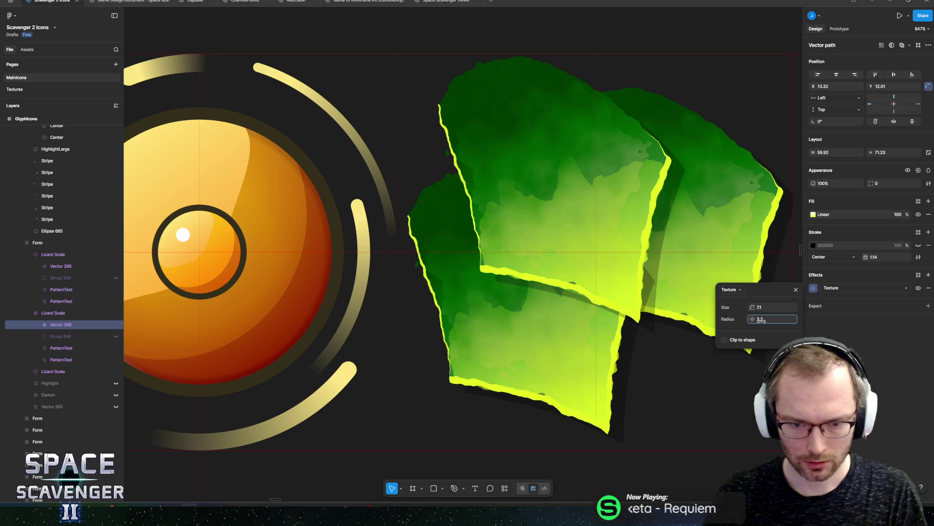
click(646, 310)
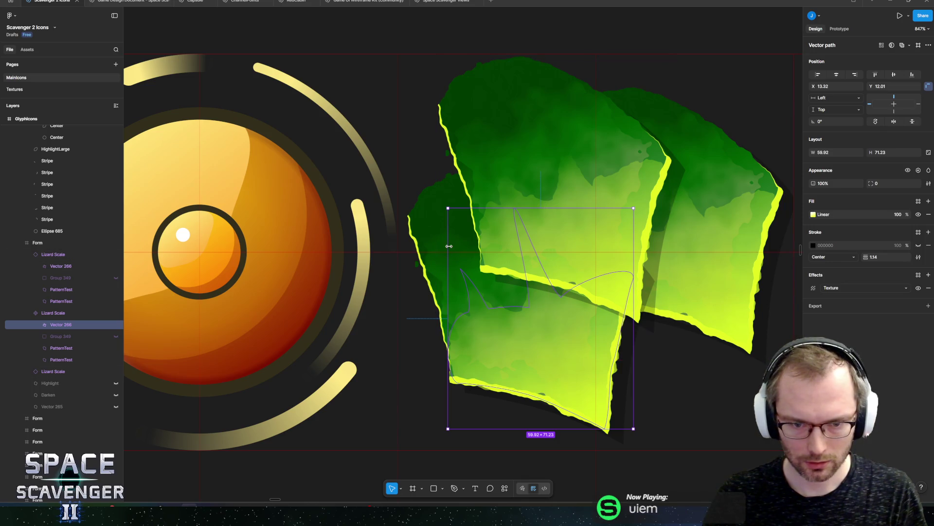
- Adjust the PatternTest layer's Texture size and radius
click(582, 240)
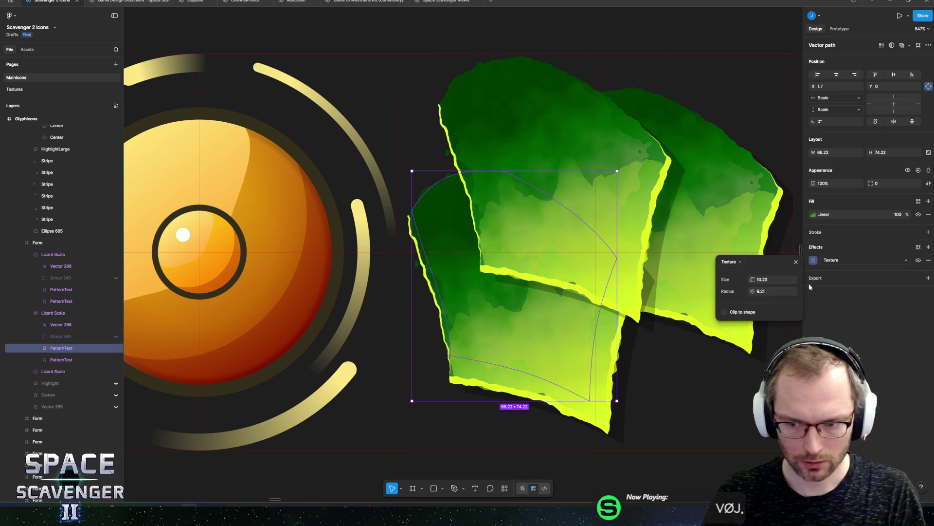
click(812, 260)
mouse_move(753, 290)
mouse_down()
mouse_move(777, 290)
mouse_move(738, 291)
mouse_move(762, 279)
mouse_up()
key(Escape)
scroll(538, 216, down, 10)
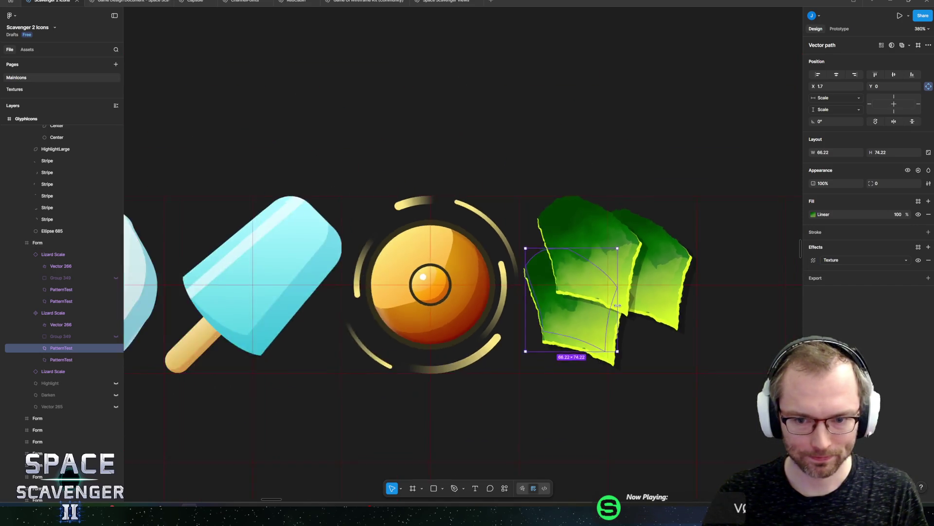
click(537, 216)
- Export the GlyphIcons frame as GlyphIcons.png, replacing the existing file, and switch to Unity
click(345, 251)
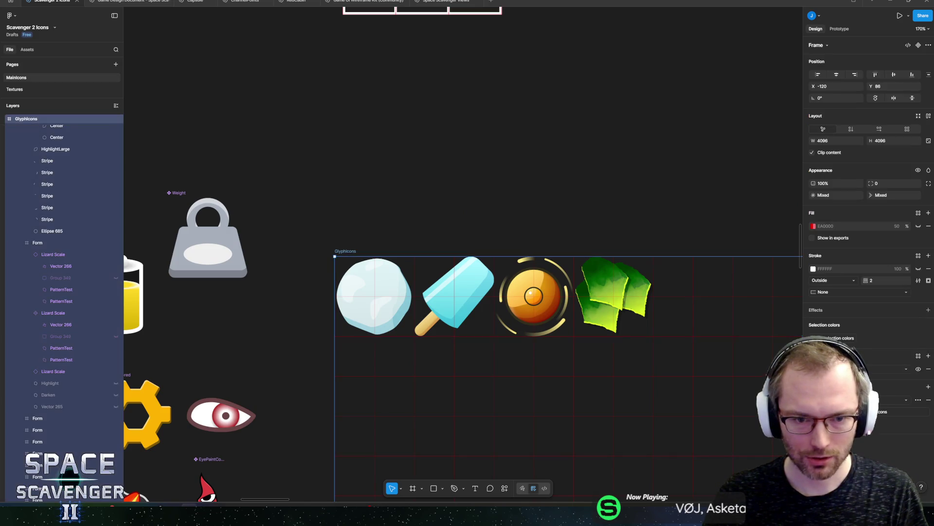
key(ctrl+shift+e)
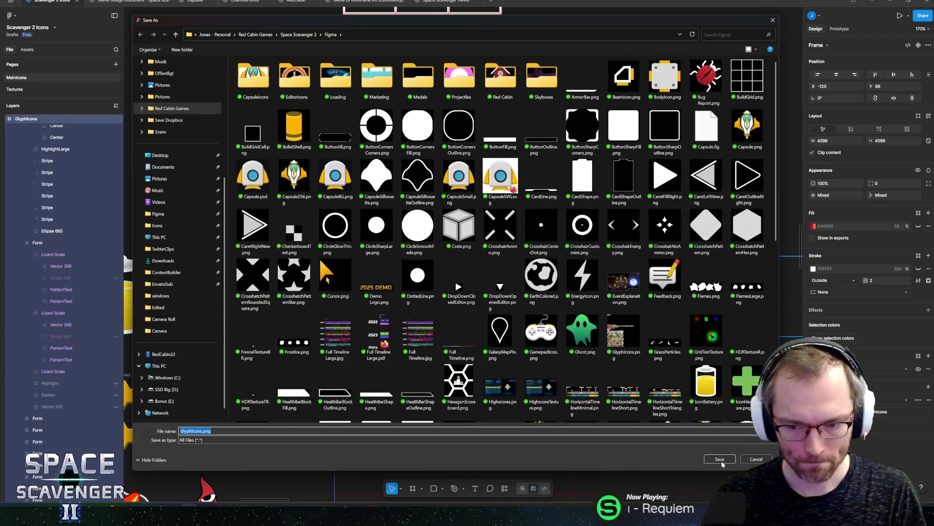
click(721, 460)
click(492, 251)
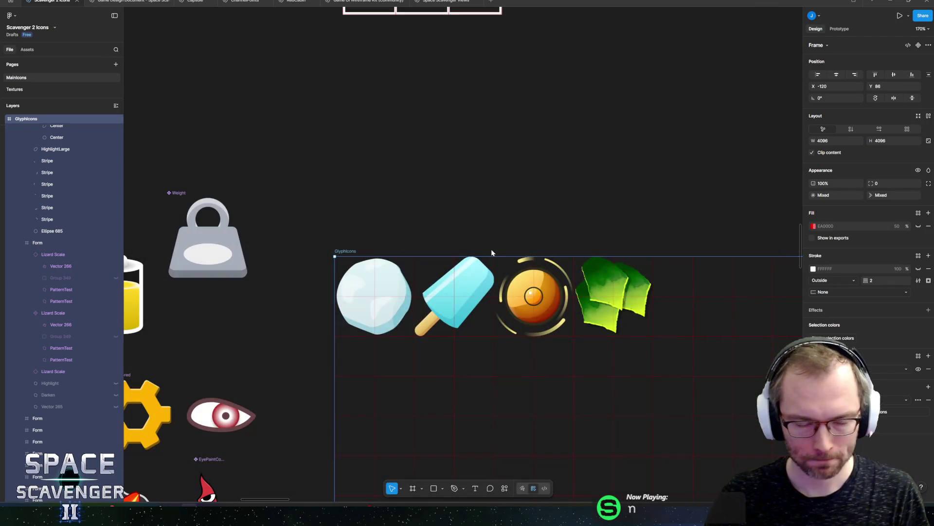
key(alt+Tab)
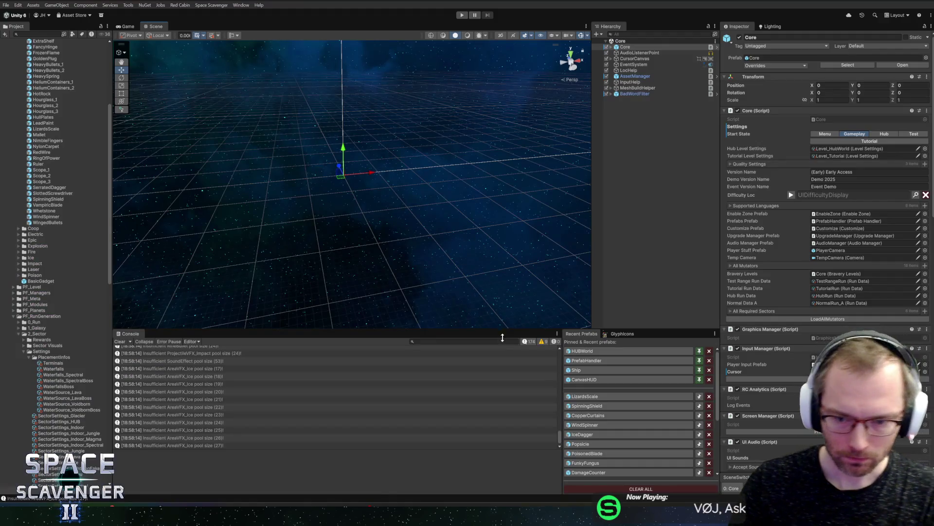
- Open the LizardsScale prefab, show the Glyphicons sheet in the Sprite Editor, and select the green sprite
click(584, 396)
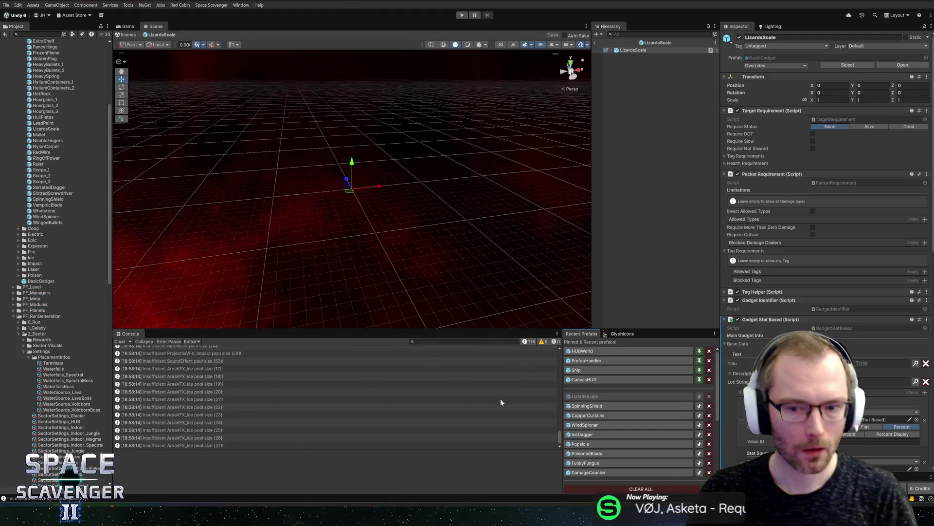
click(606, 332)
key(alt+Tab)
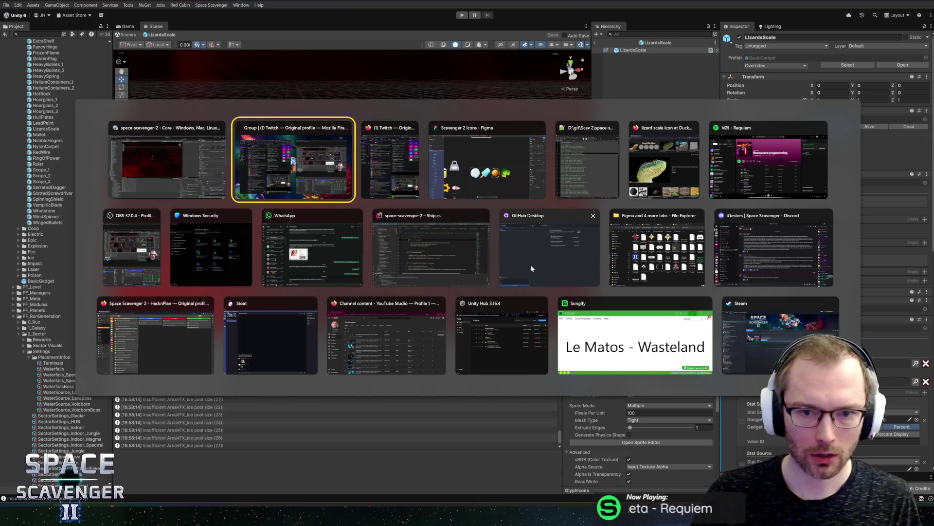
key(Escape)
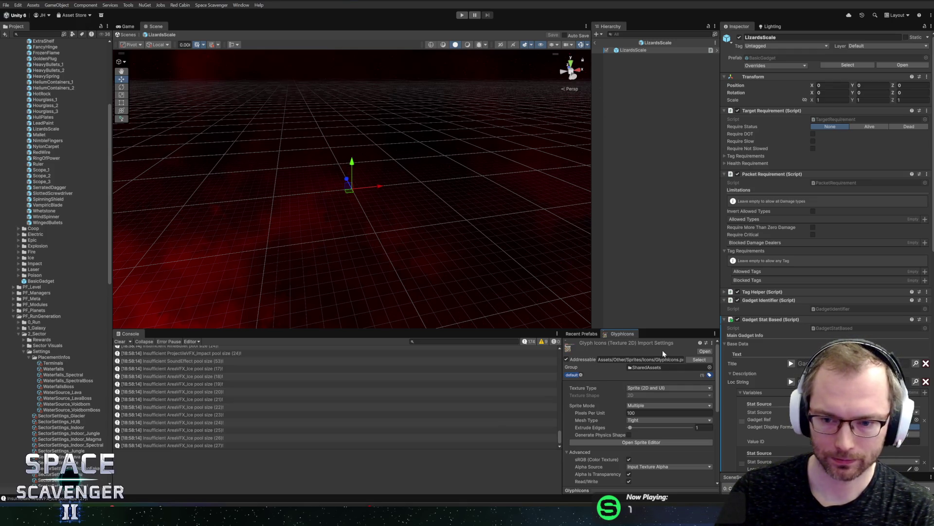
scroll(597, 420, down, 3)
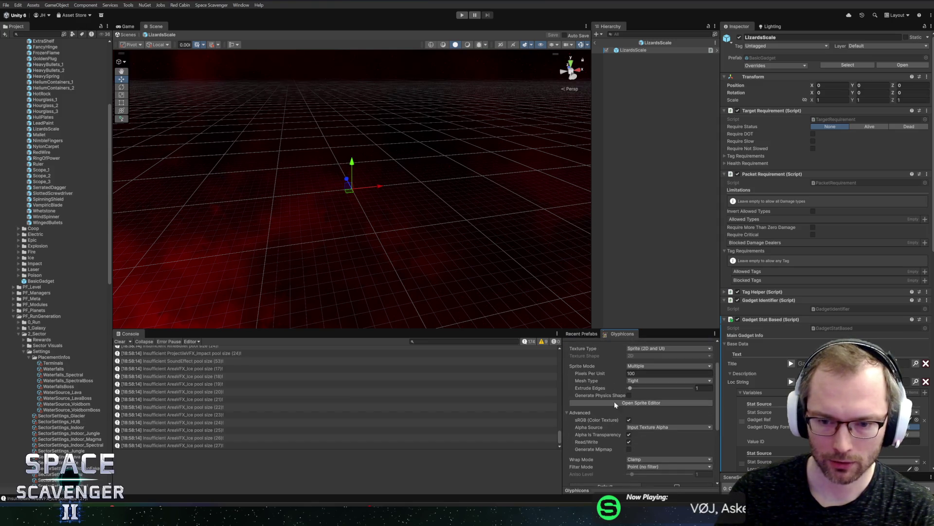
click(620, 403)
click(271, 79)
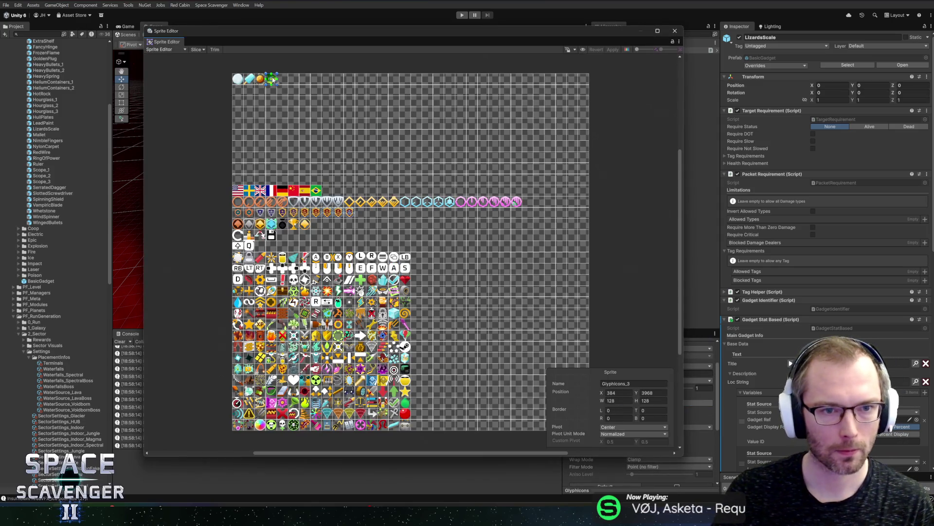
- Name the new 128×128 sprite GadgetDragonScales, apply it, and close the Sprite Editor
click(632, 383)
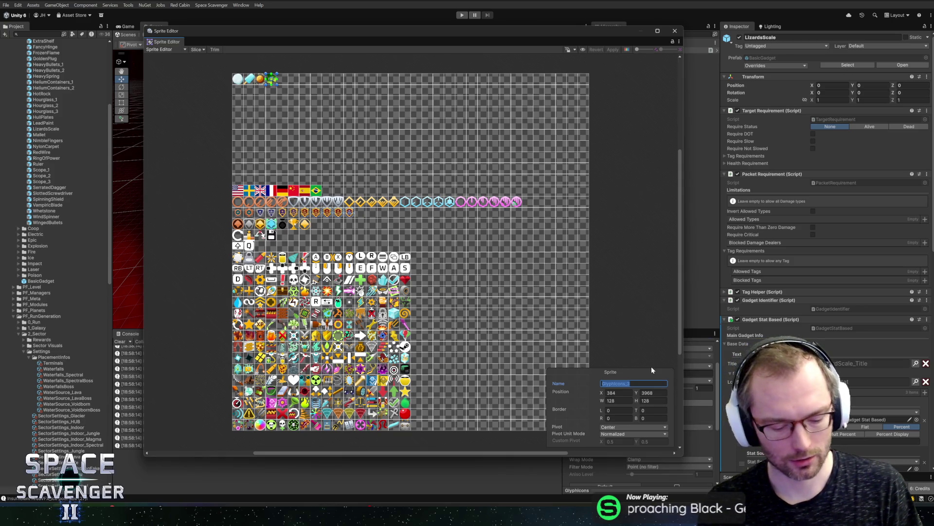
text(DragonScales)
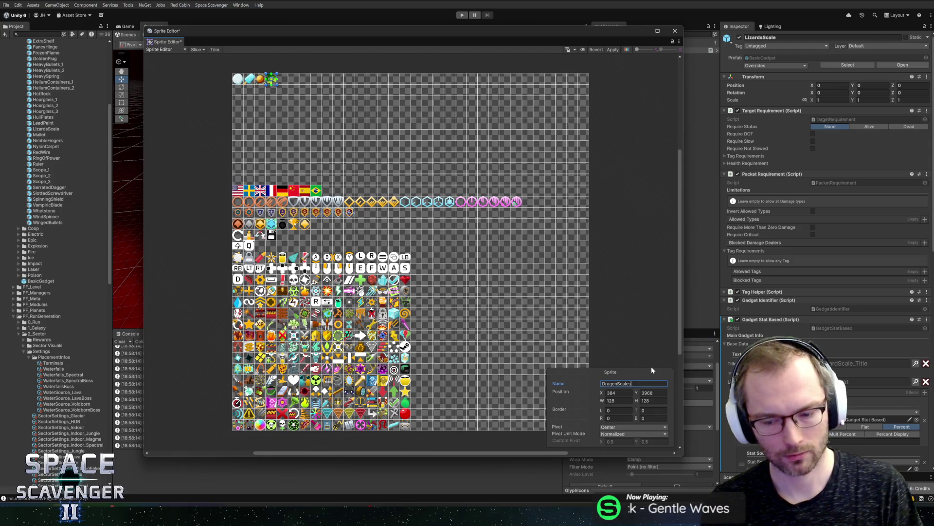
key(Home)
text(Gadget)
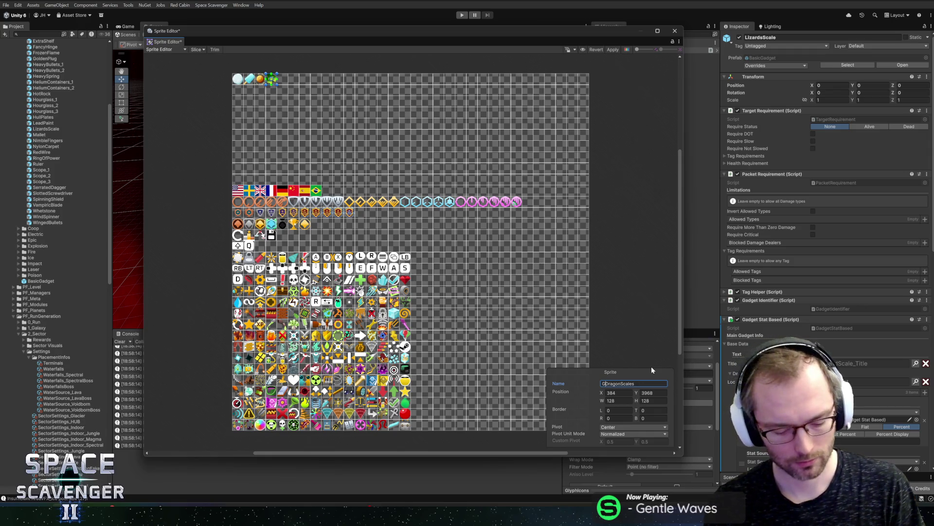
key(shift+End)
key(End)
click(612, 49)
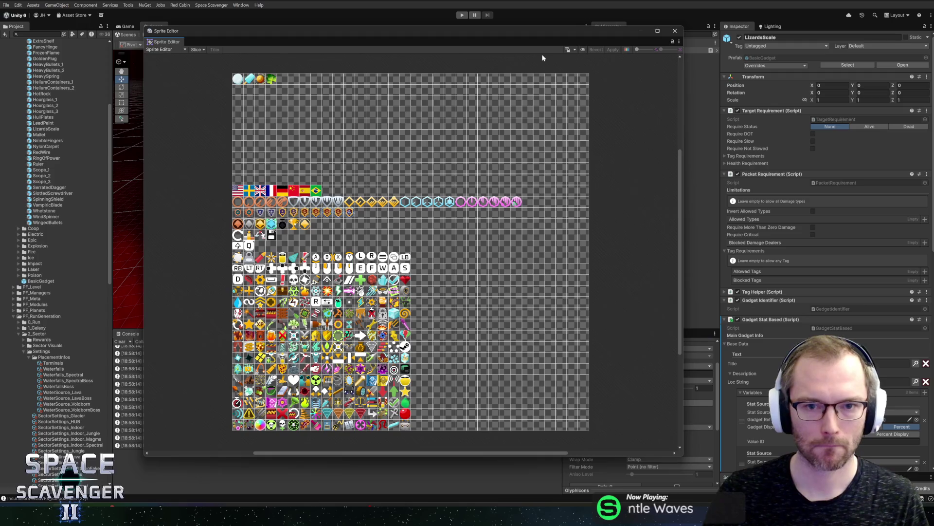
click(675, 31)
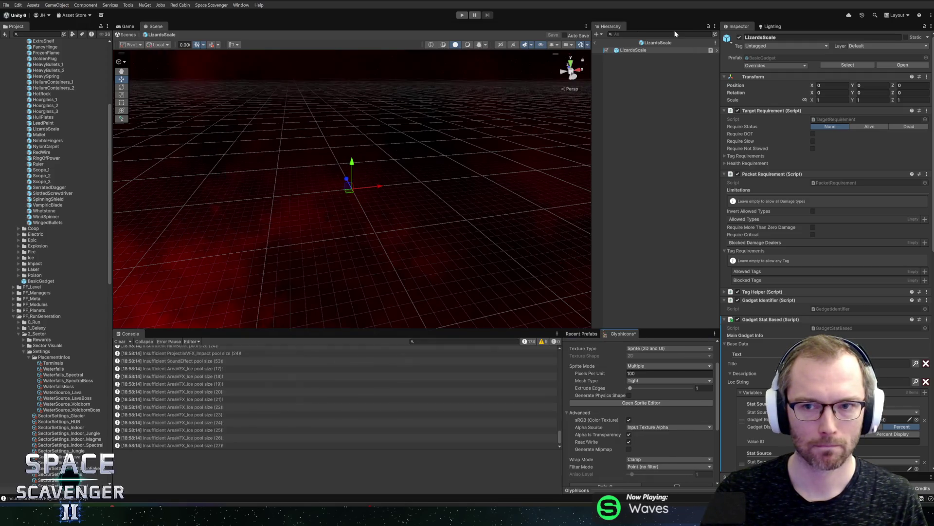
- Leave prefab mode, rename the LizardsScale prefab to DragonScales, and open it
click(653, 43)
click(597, 41)
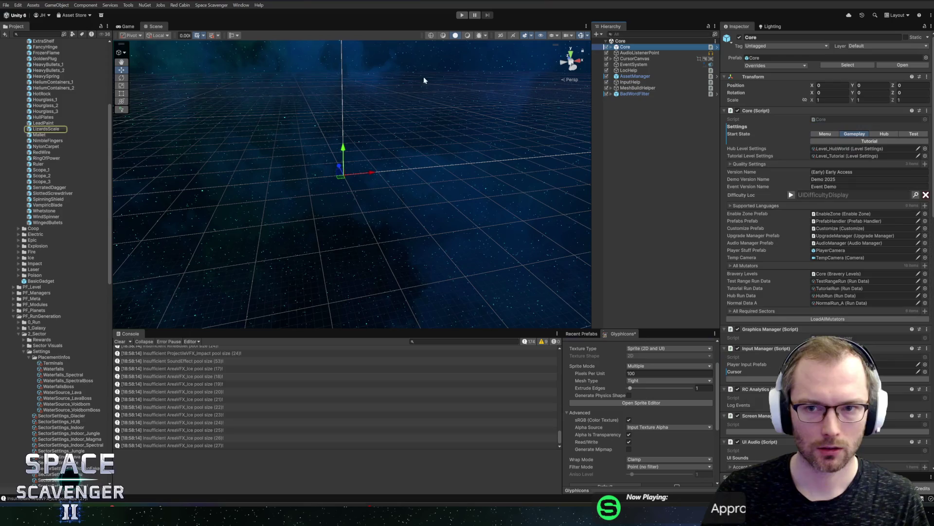
click(50, 129)
key(F2)
text(Dr)
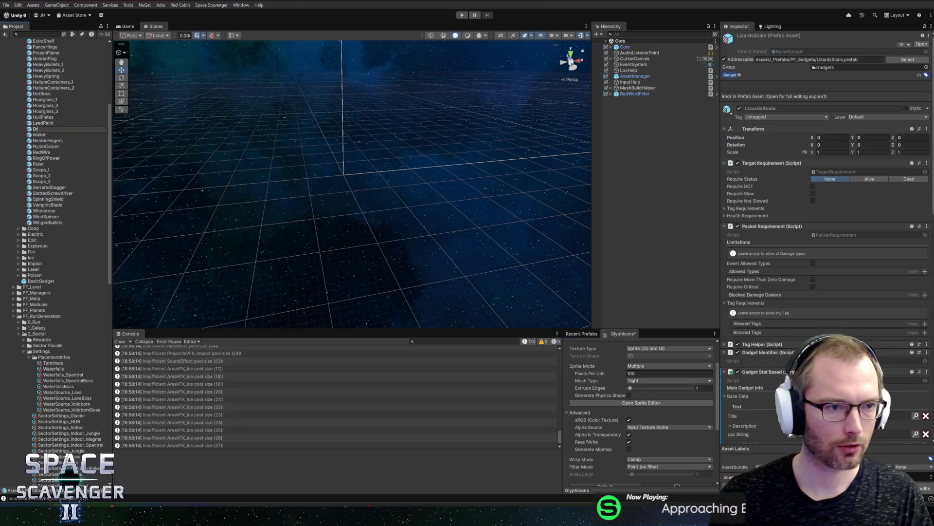
text(agonScales)
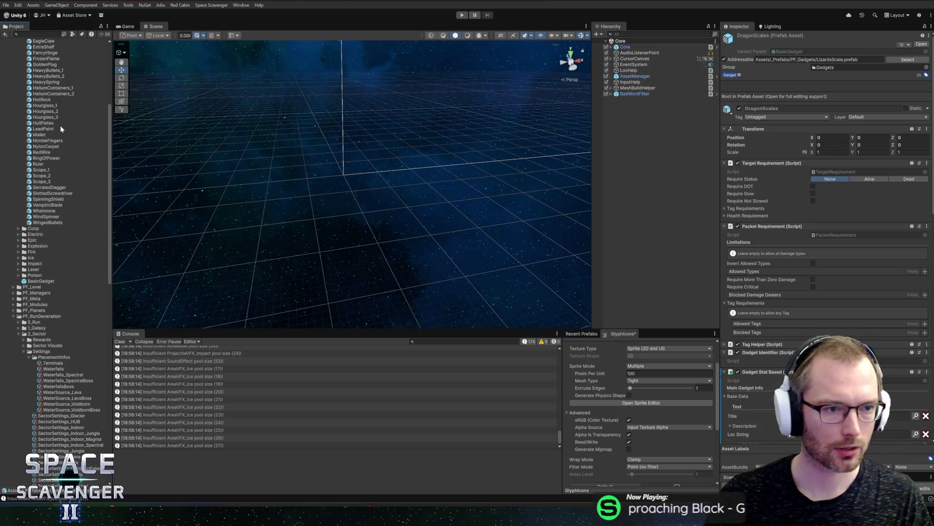
key(Return)
double_click(52, 168)
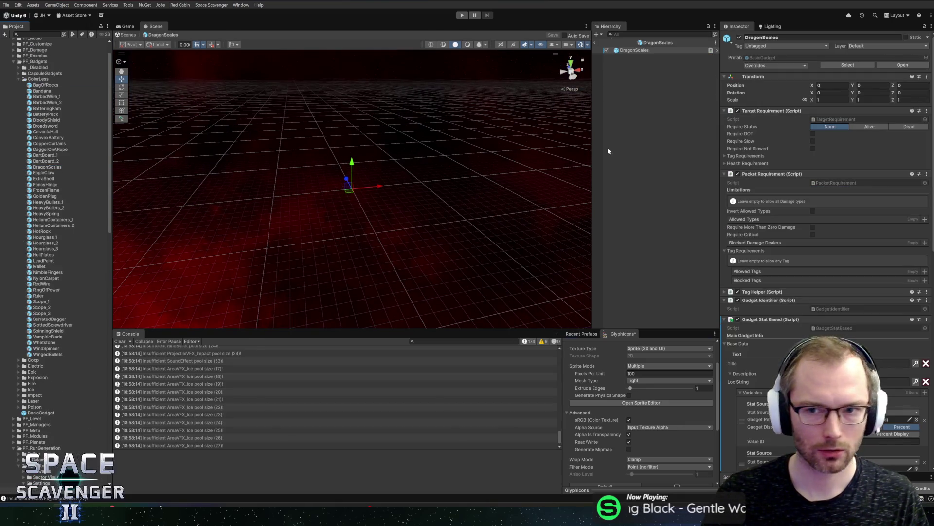
scroll(798, 251, down, 5)
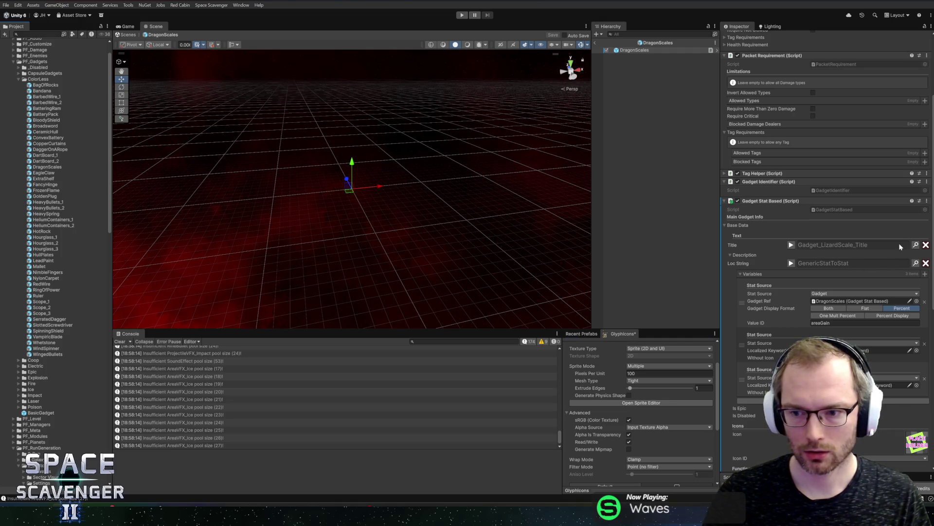
- Regenerate the glyph enum so GlyphIcons_3 maps to GadgetDragonScales, then edit the title's localization
scroll(898, 272, down, 6)
click(211, 5)
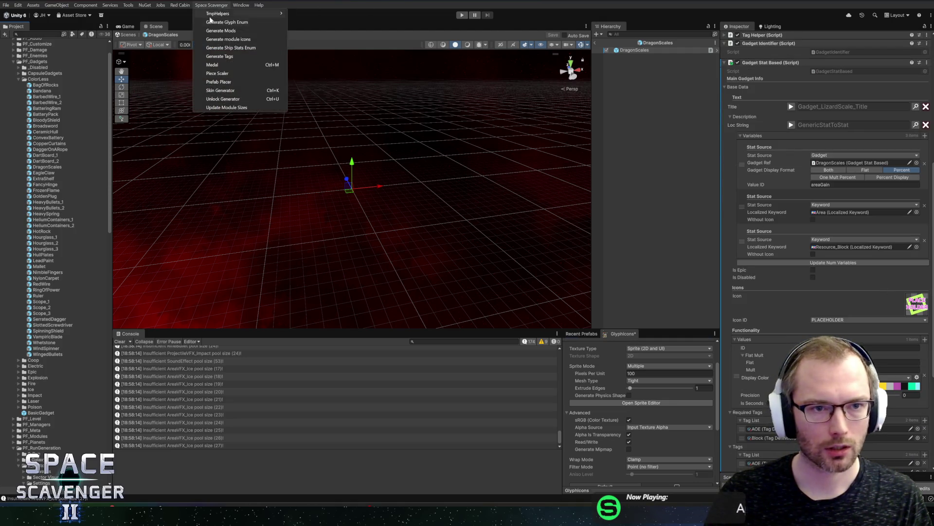
click(226, 25)
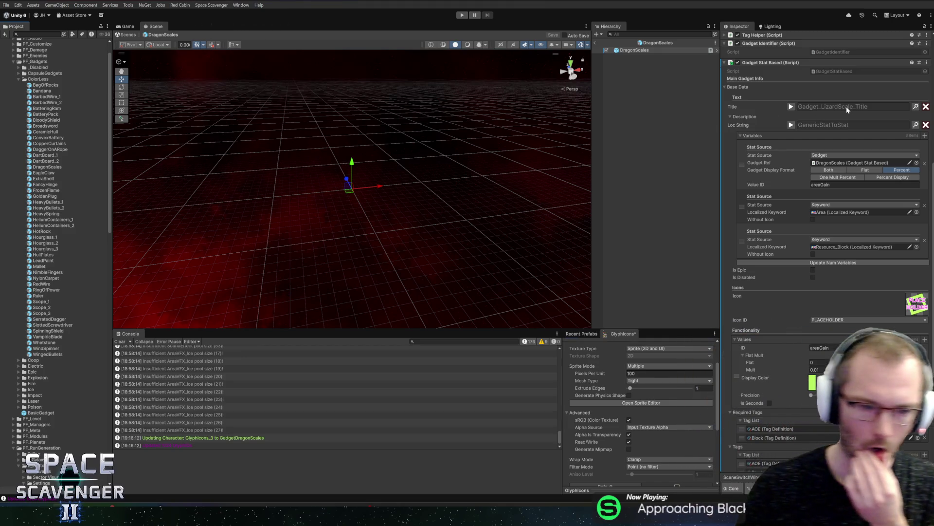
click(916, 106)
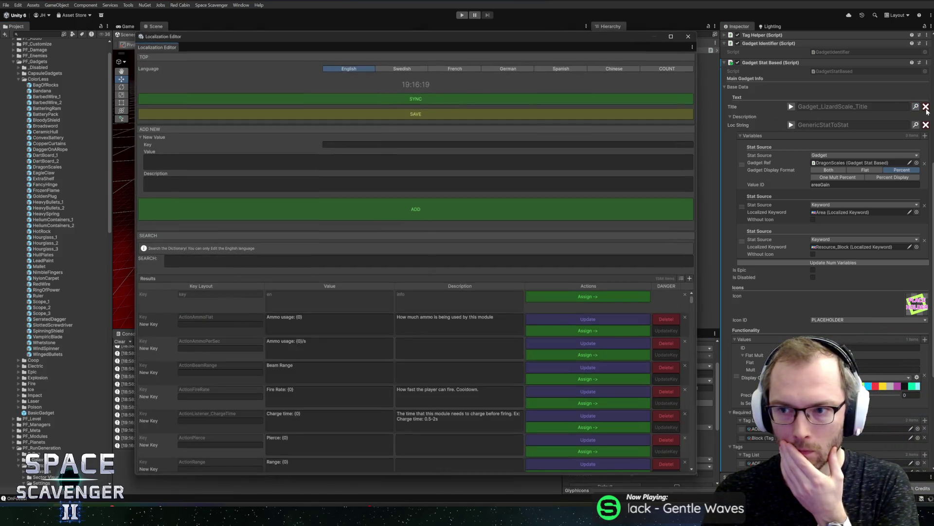
- Rekey the lizard title entry to Gadget_DragonScales_Title, reading 'Dragon Scales' with a dragon-hide description
click(689, 36)
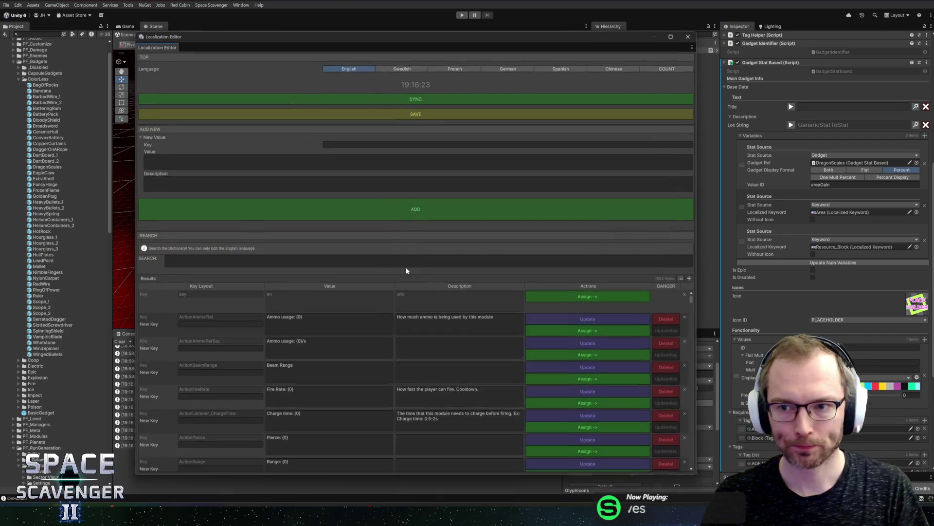
click(405, 262)
text(izard)
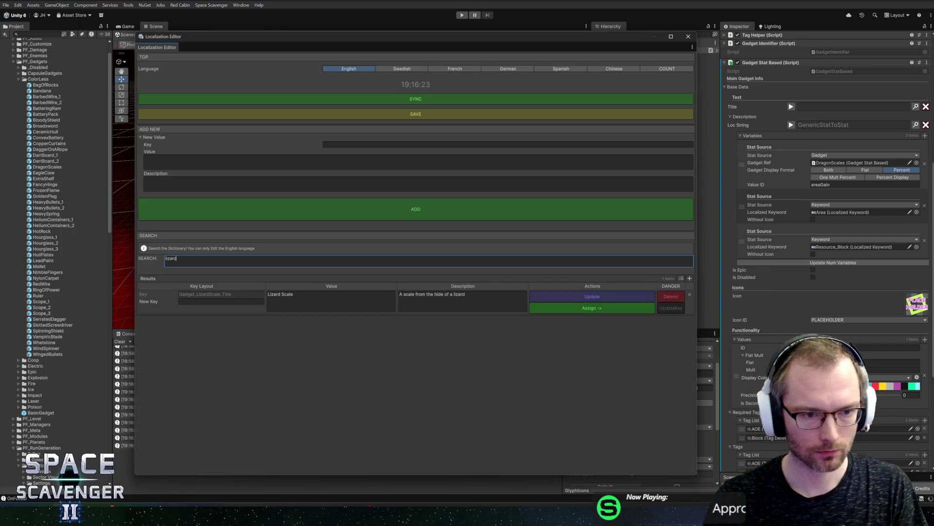
click(261, 301)
text(G)
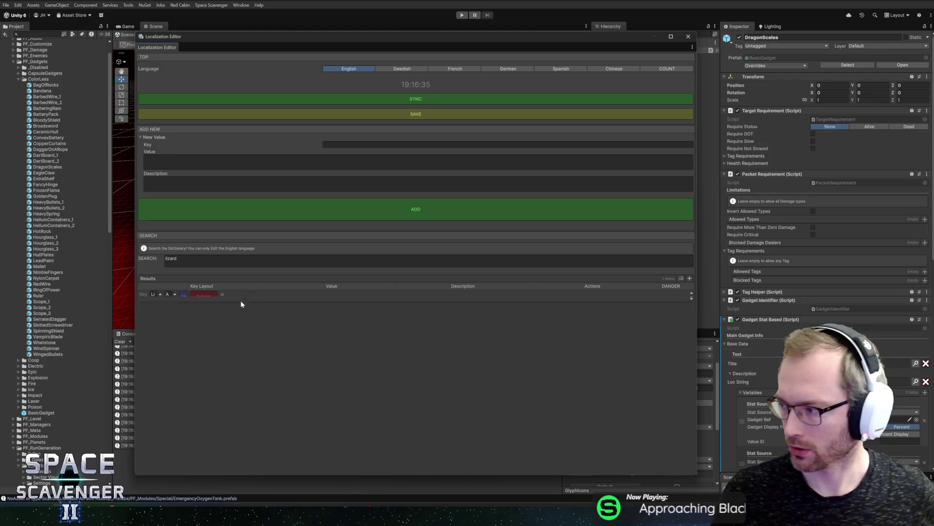
click(224, 301)
text(Gadget_)
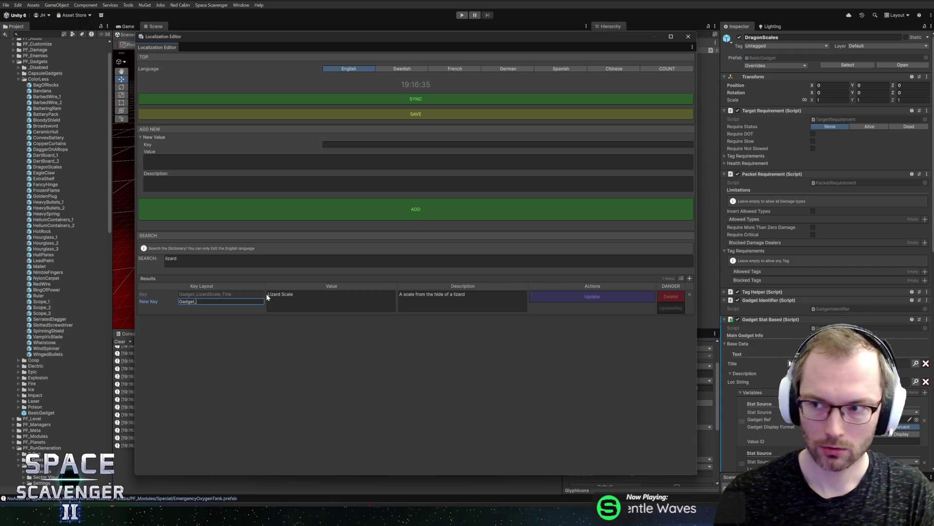
text(DragonScales_Title)
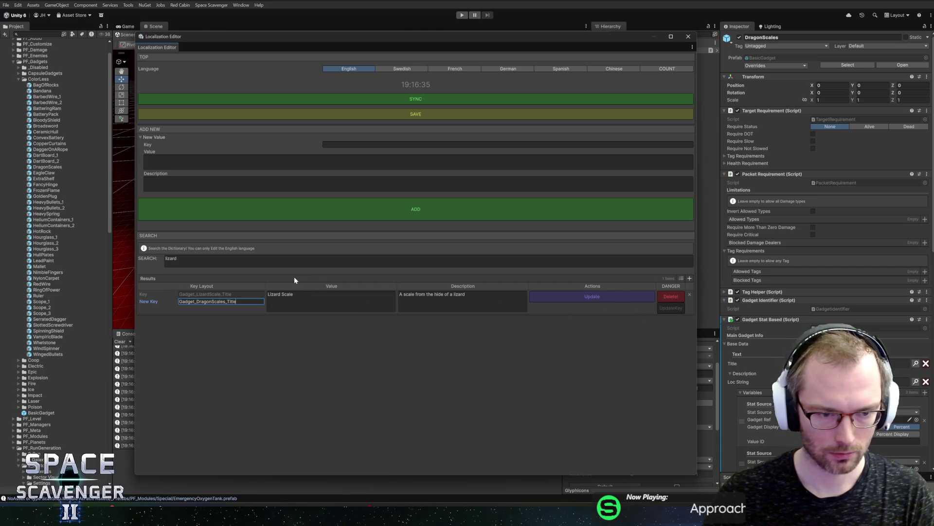
key(Return)
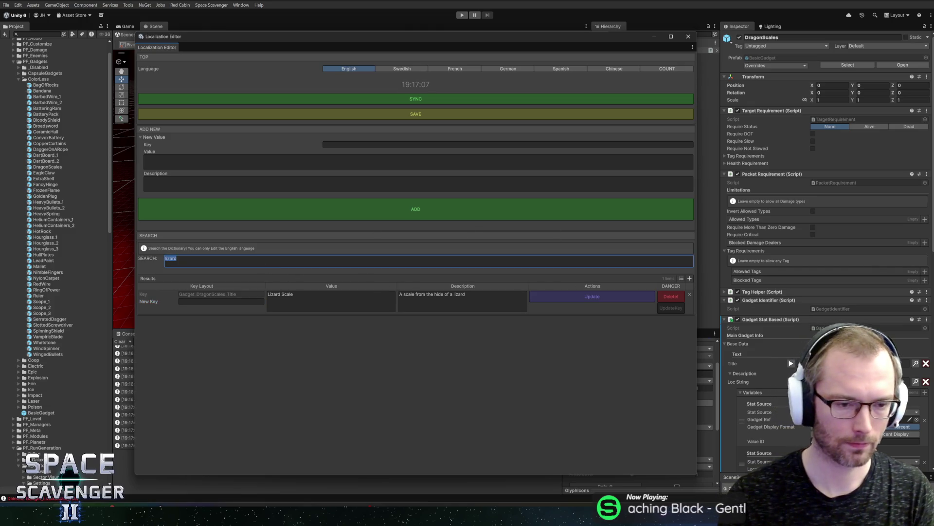
text(dragonsc)
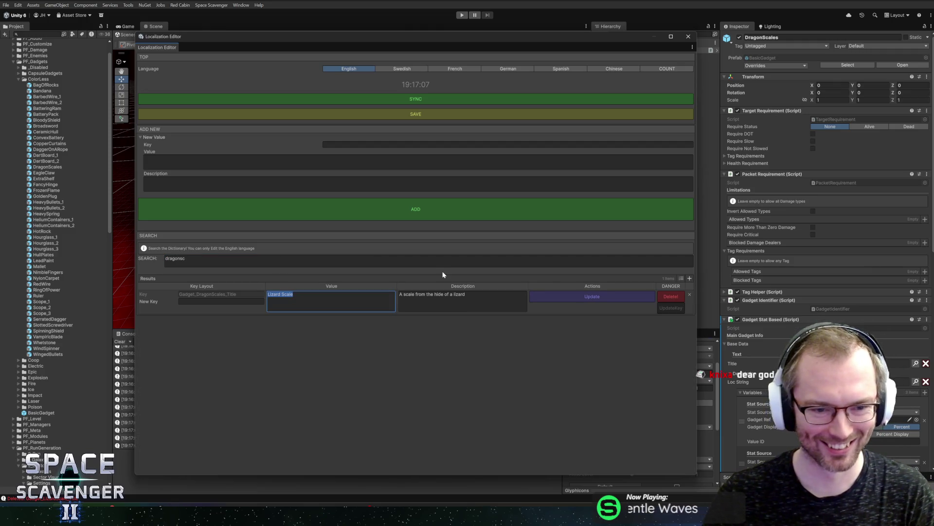
click(688, 37)
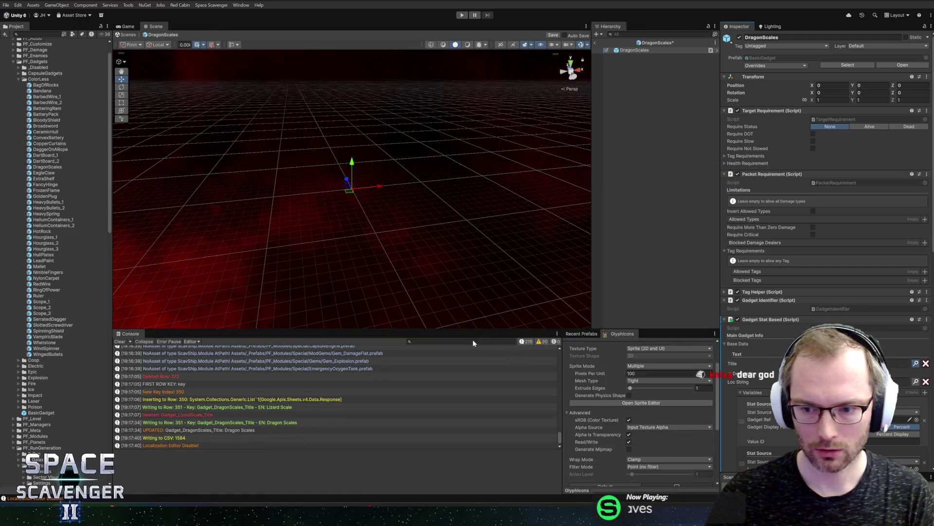
- Assign the Gadget_DragonScales_Title localization entry, found by searching 'dragon', to the DragonScales title
key(ctrl+l)
text(dr)
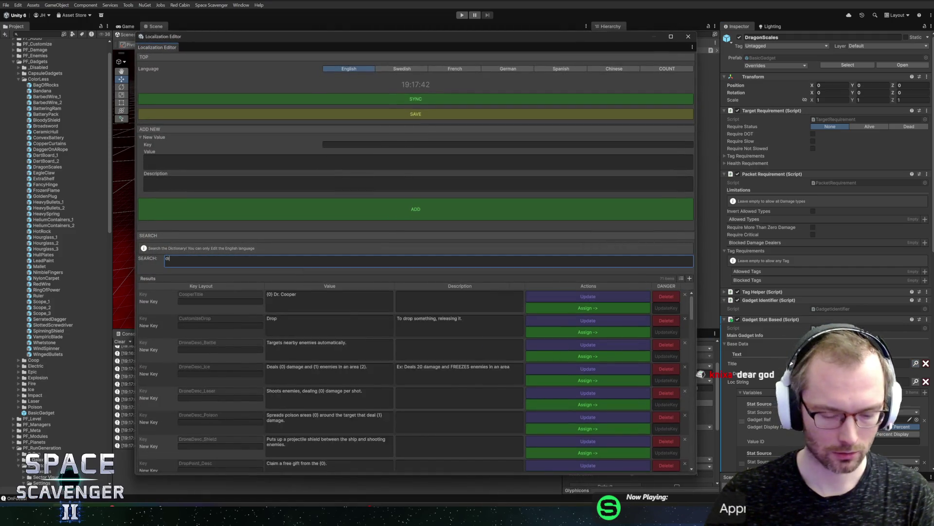
text(agon)
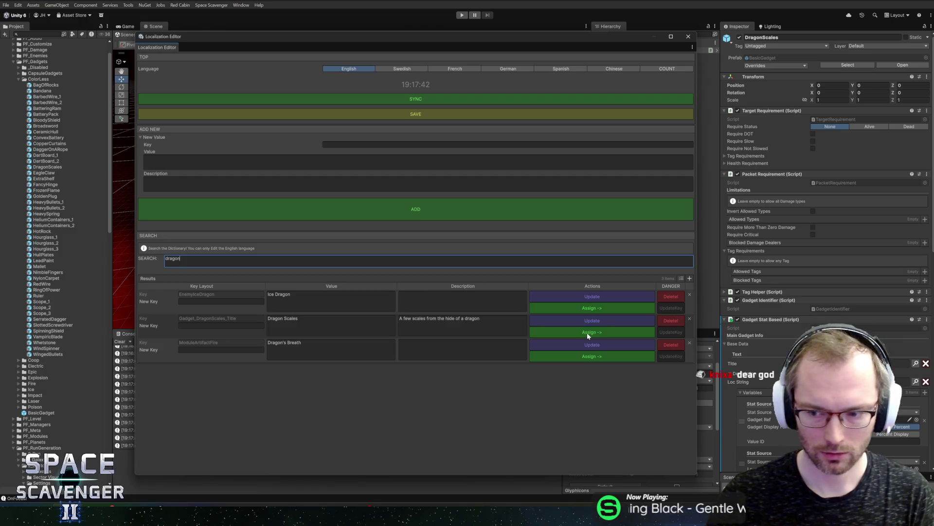
click(587, 333)
click(689, 37)
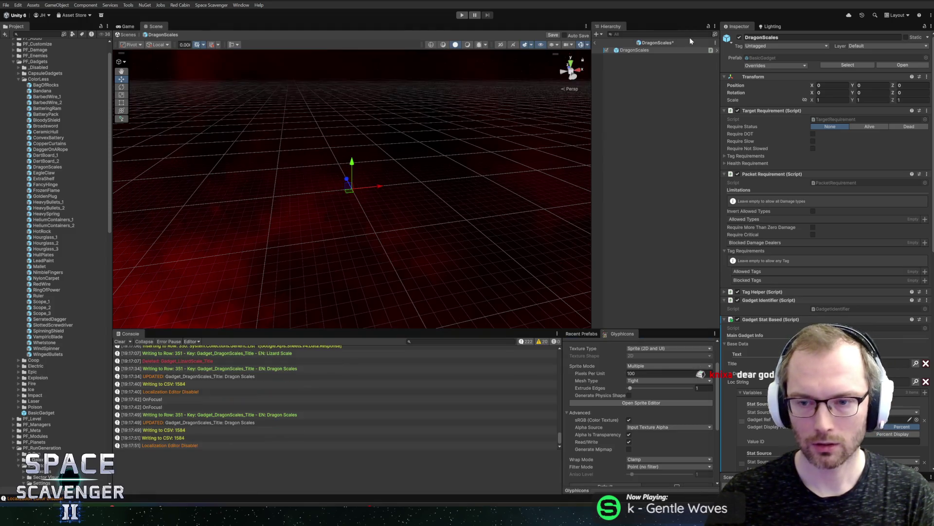
- Leave Prefab Mode and start Play mode with the Game view maximized
click(596, 44)
click(462, 15)
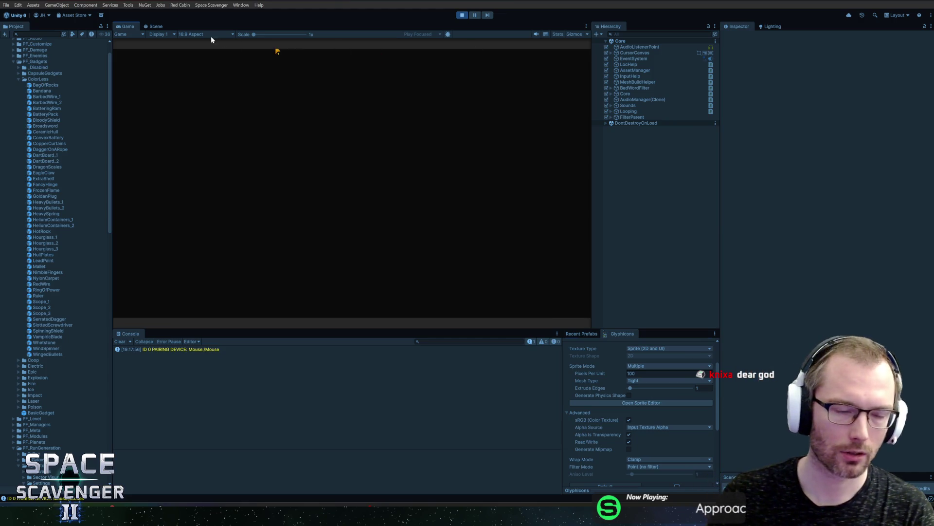
double_click(129, 27)
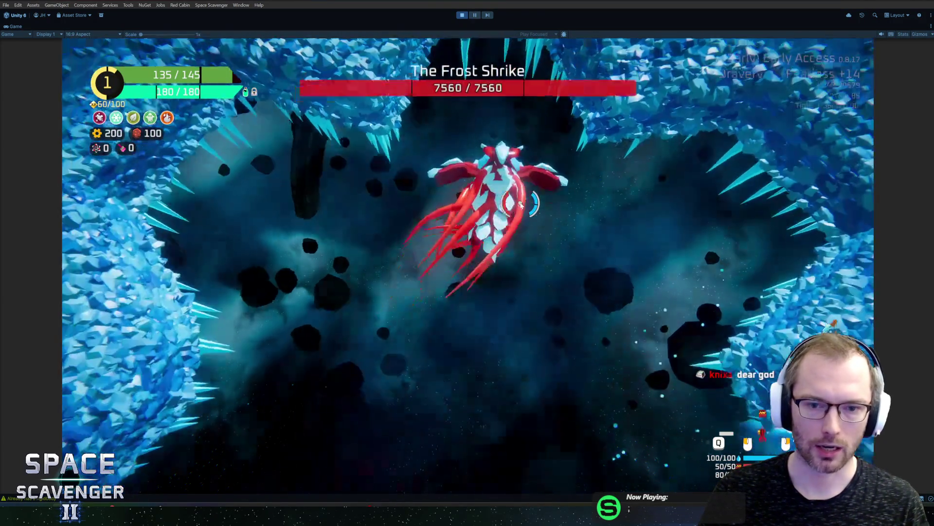
- Run 'gadget add DragonScales' in the debug console, then stop Play mode
key(grave)
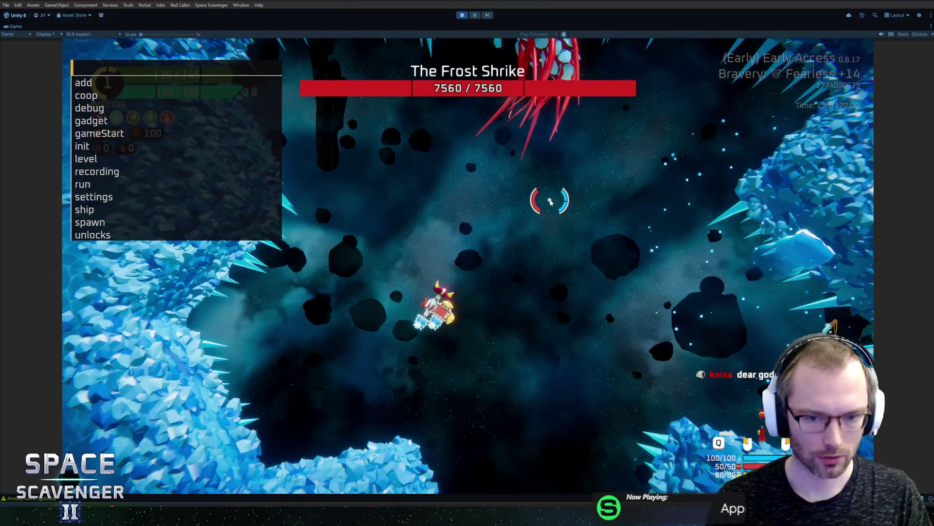
text(gadget add drag)
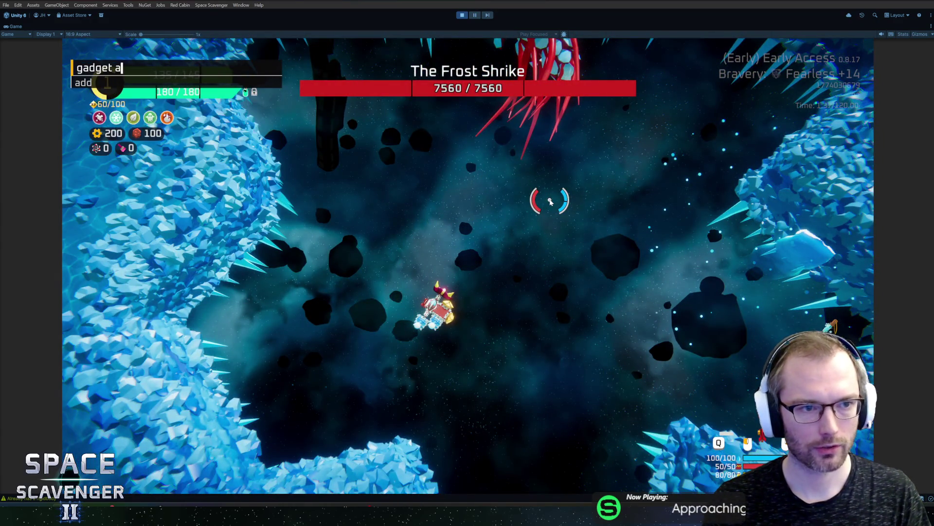
key(Tab)
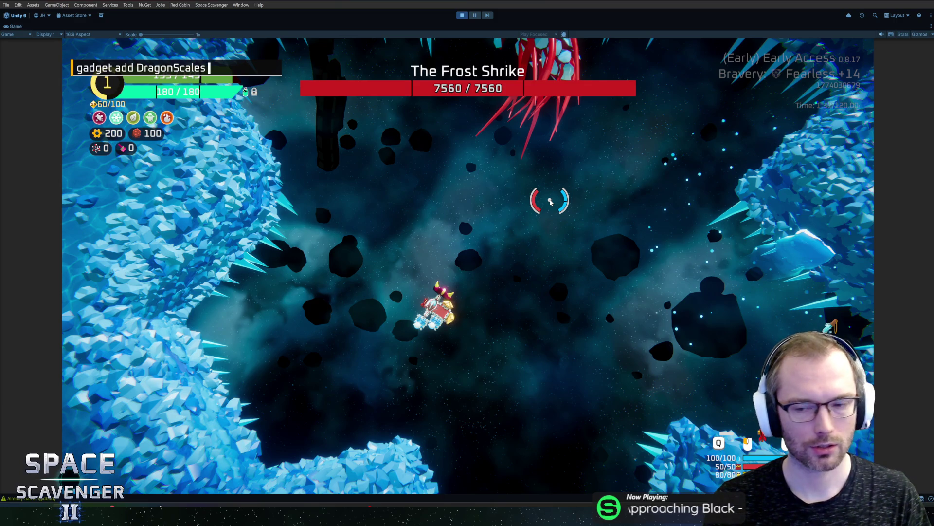
key(Return)
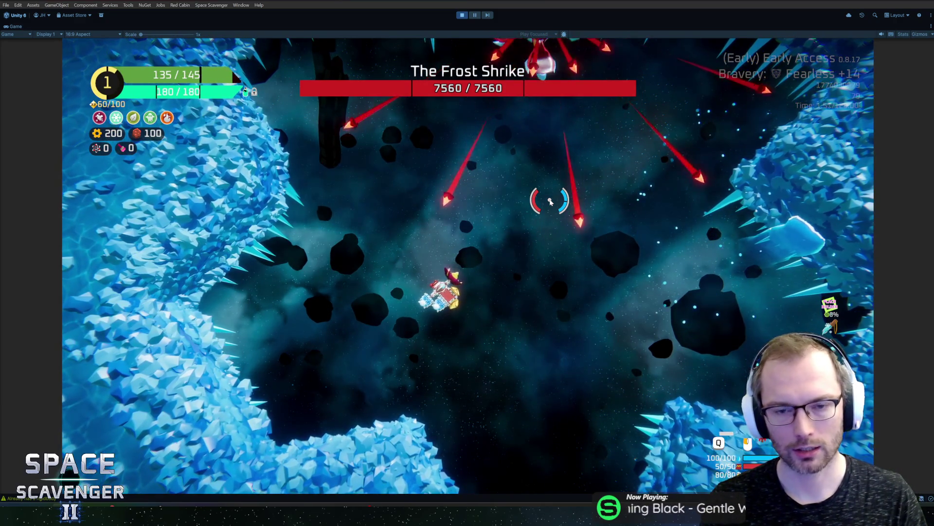
key(ctrl+p)
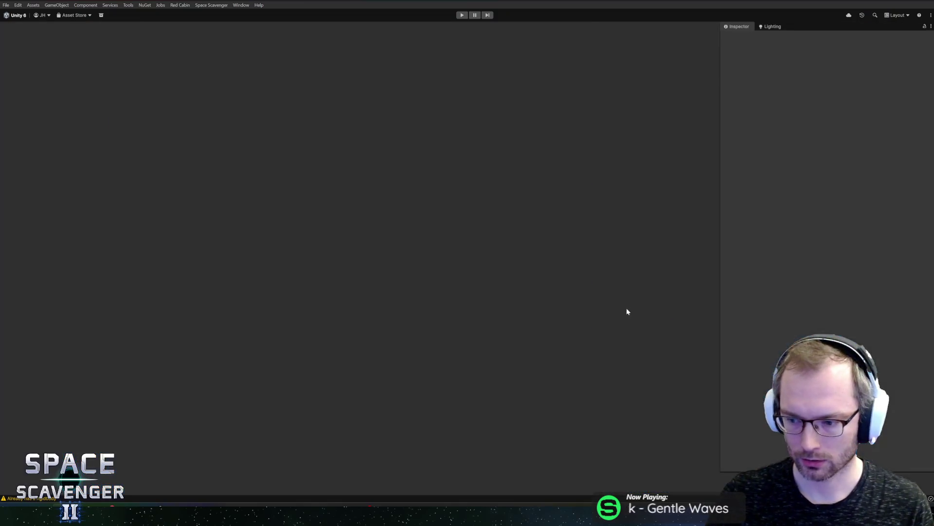
- Reopen the DragonScales prefab and set its icon to the GadgetDragonScales sprite
click(586, 334)
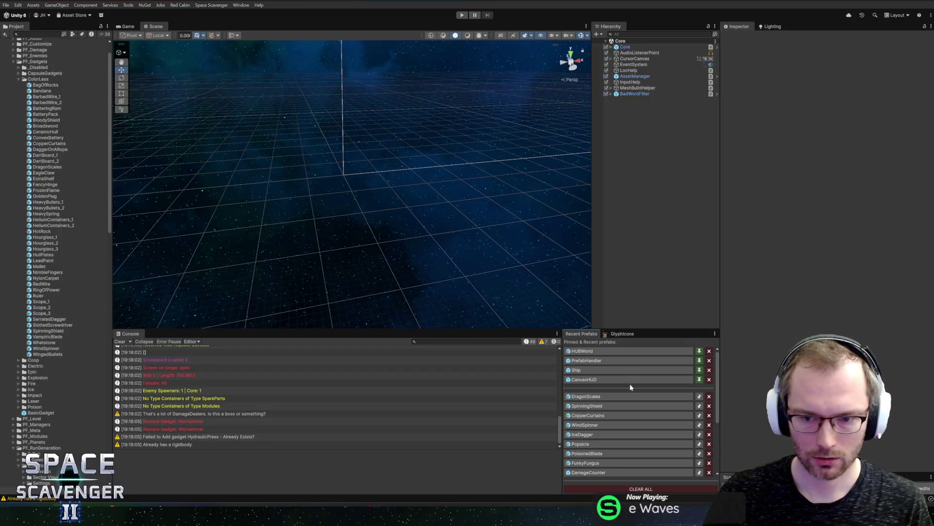
click(600, 397)
scroll(918, 357, down, 3)
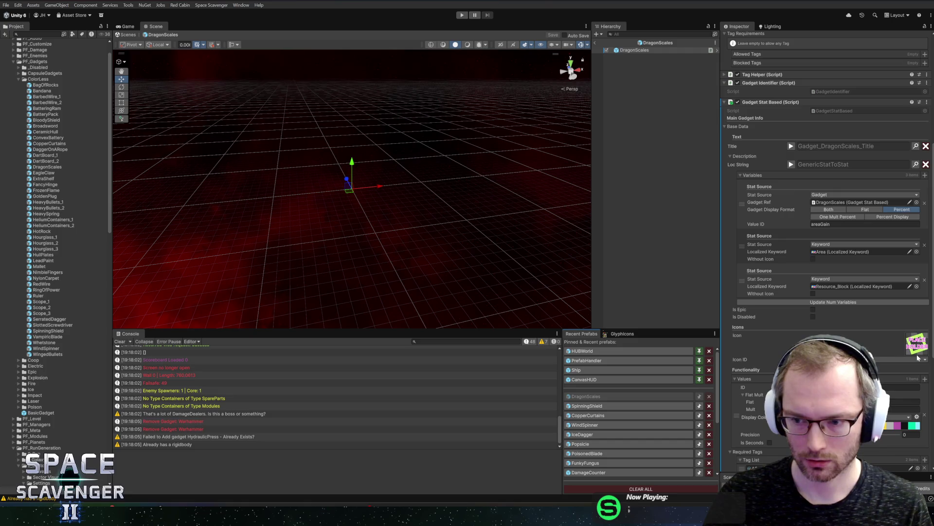
click(919, 354)
text(dragon)
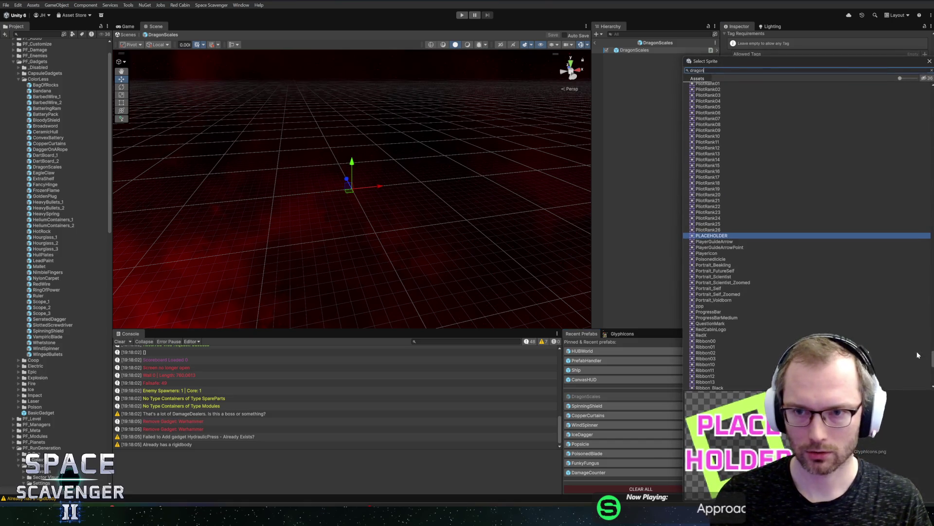
double_click(731, 91)
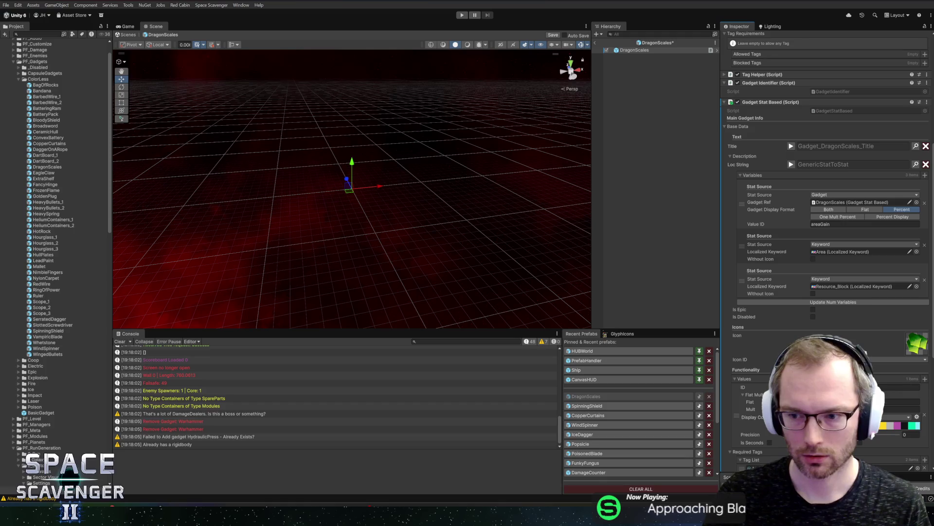
- Check the Block stat's Localized Keyword options, leave the prefab, and start Play mode
click(857, 286)
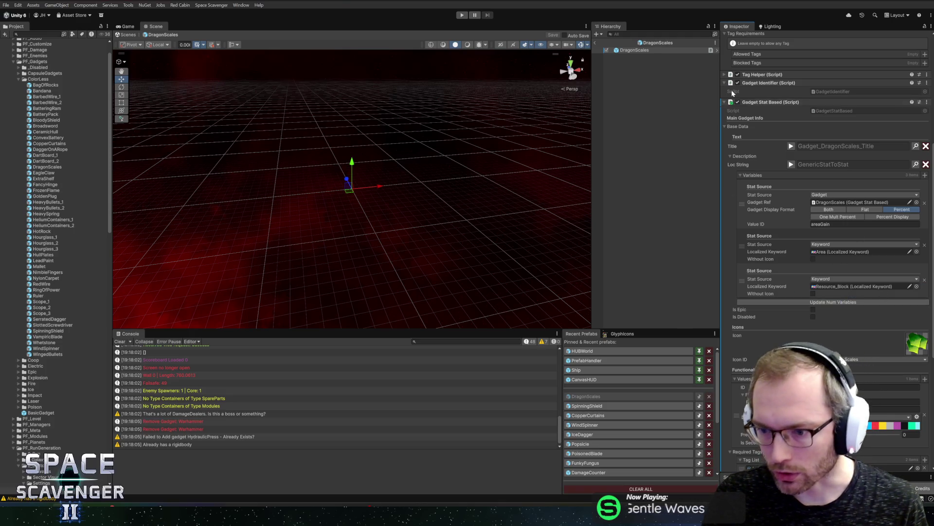
click(596, 43)
key(ctrl+p)
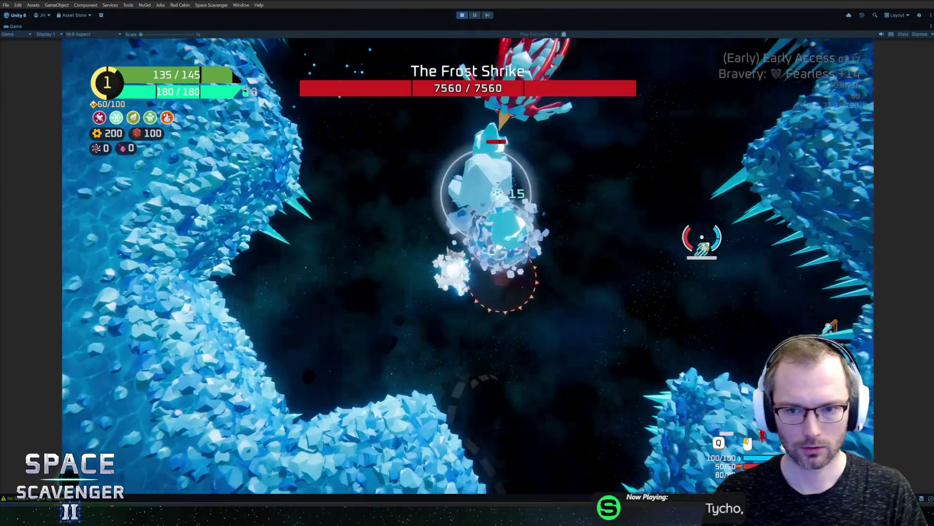
- Run 'debug infiniteRerolls' and then 'ship rankUp' in the debug console to reach Rank 2
key(grave)
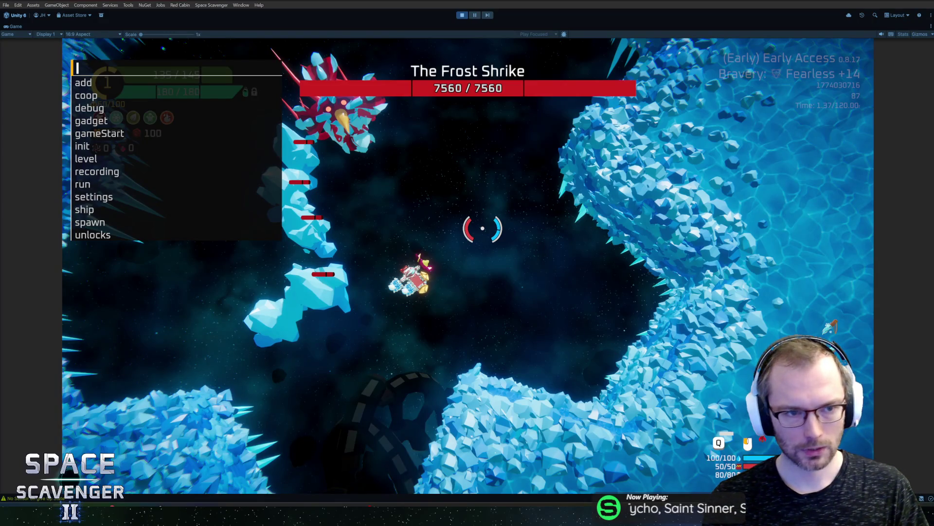
text(debug inf)
key(Return)
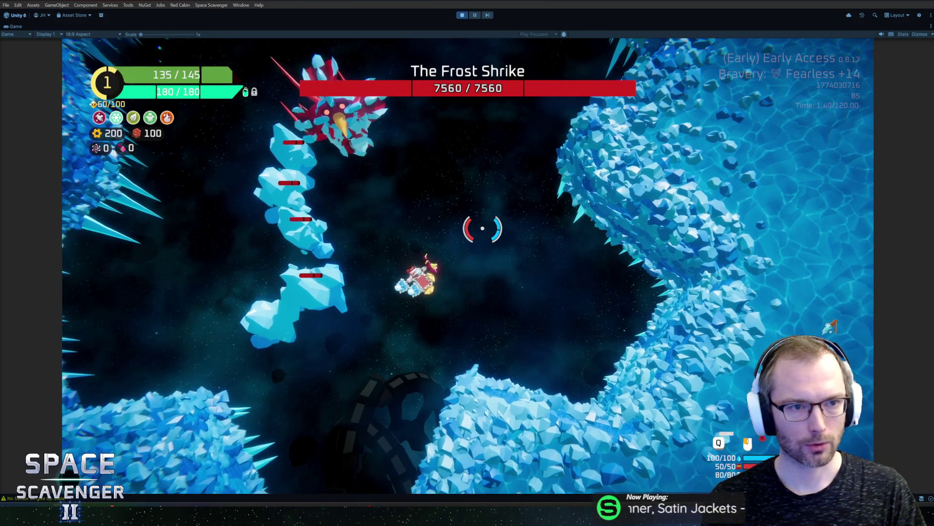
key(grave)
text(ship rankUp)
key(Return)
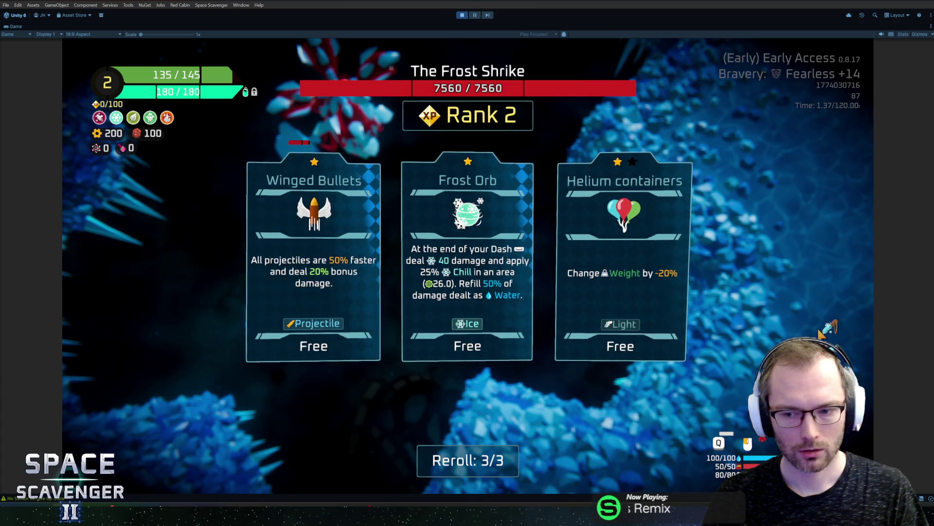
- Reroll the rank 2 upgrade offers repeatedly until Dragon Scales appears
click(584, 340)
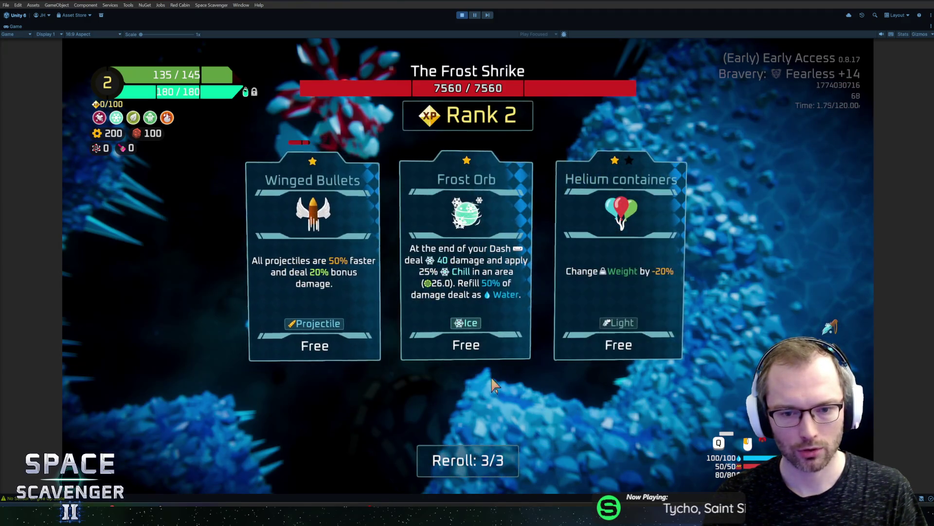
click(472, 463)
click(471, 463)
click(471, 462)
click(470, 465)
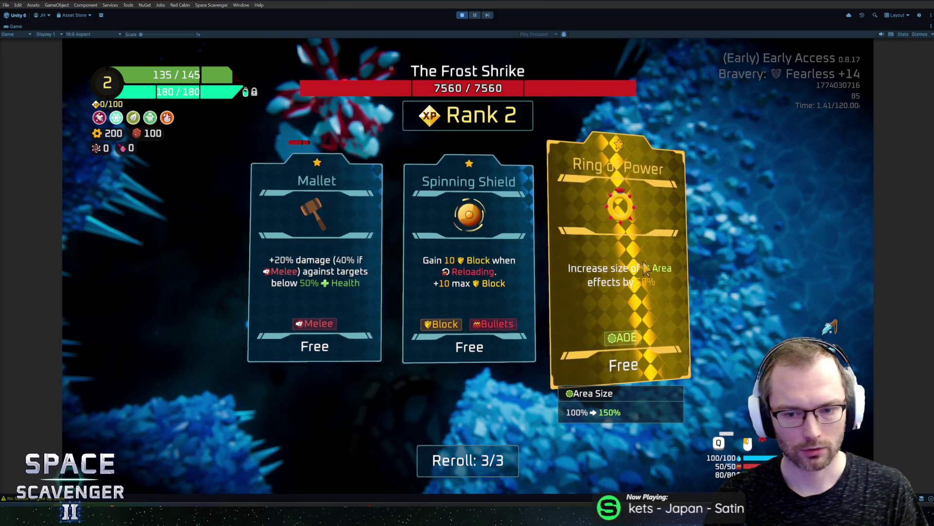
click(472, 460)
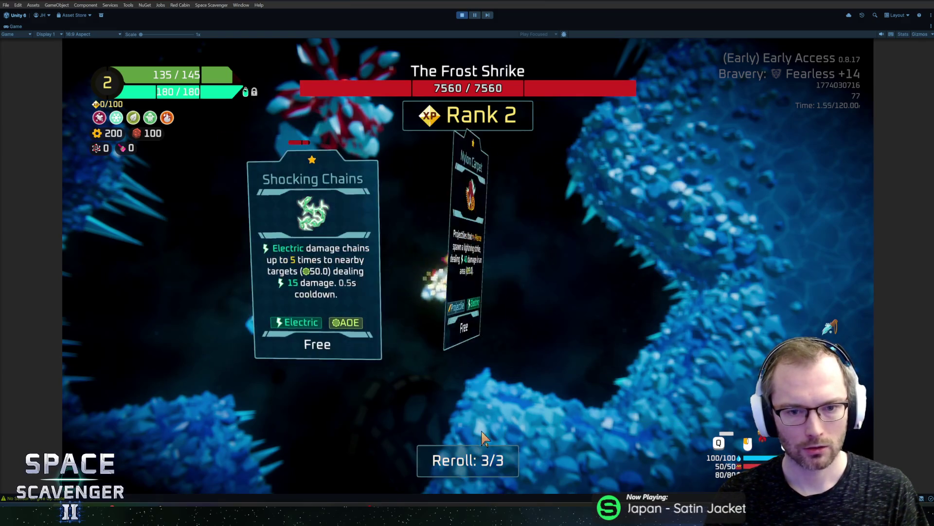
click(475, 457)
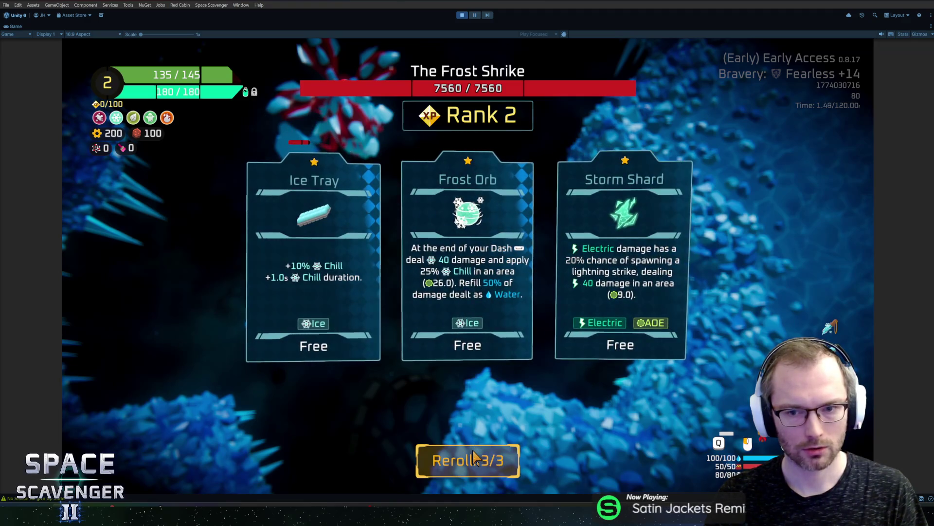
click(475, 458)
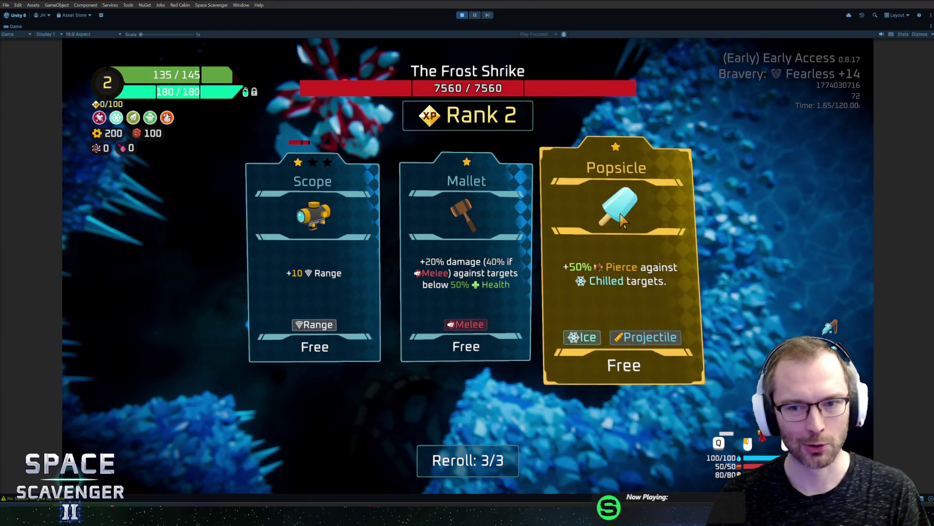
click(465, 469)
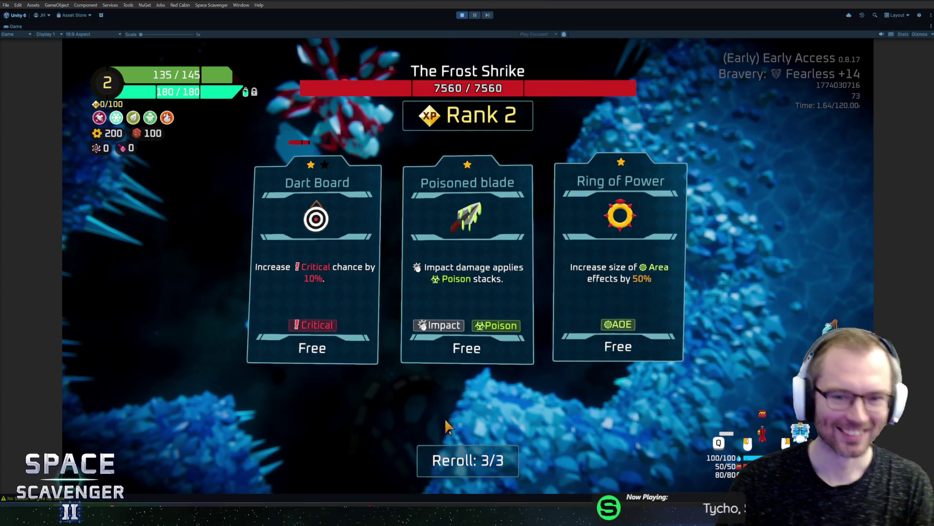
click(453, 474)
click(484, 460)
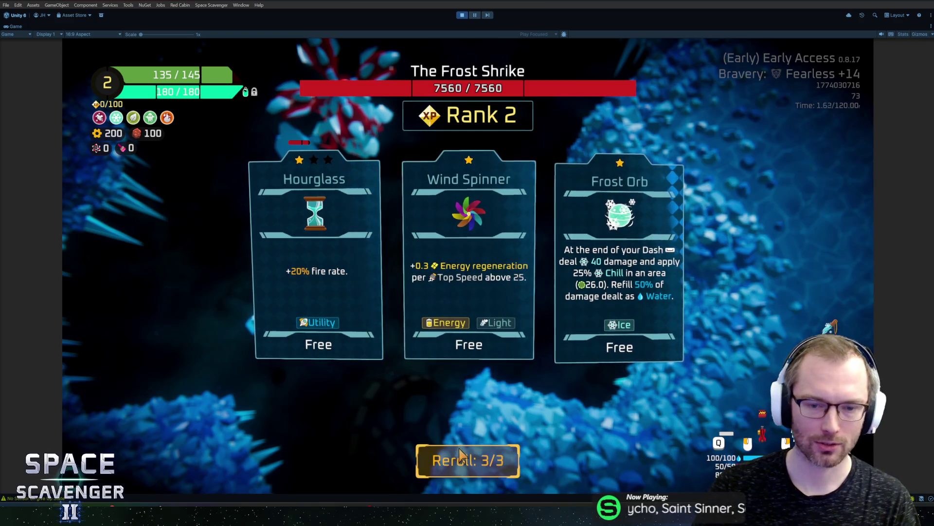
click(471, 462)
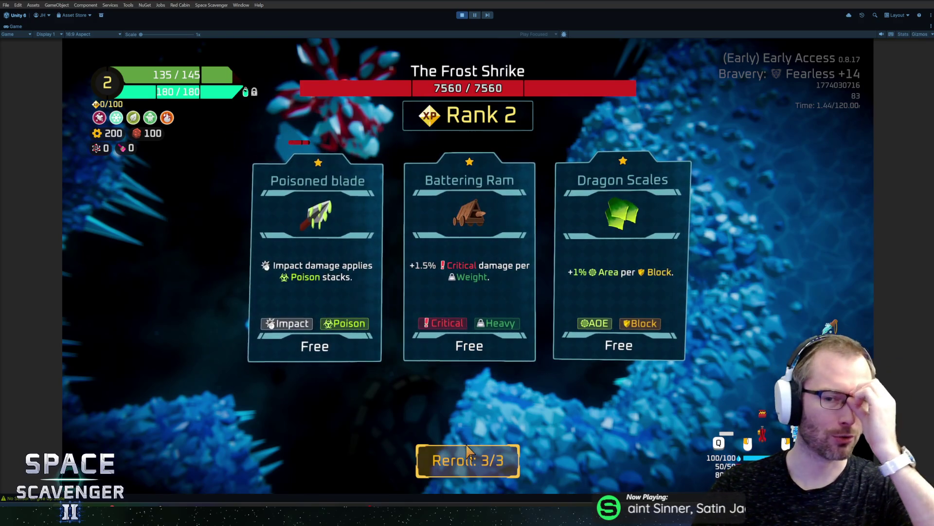
- Take the Dragon Scales card, which shows the green icon and +1% Area per Block
mouse_move(654, 219)
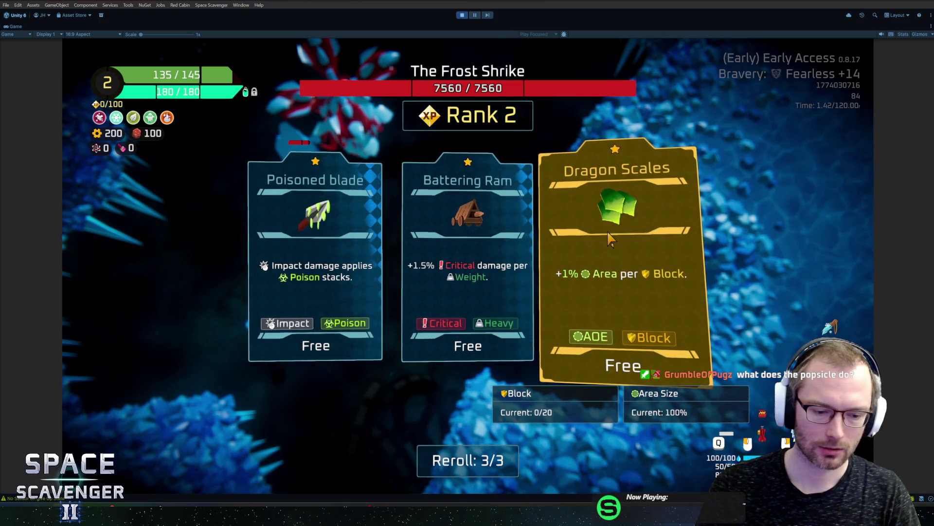
click(611, 238)
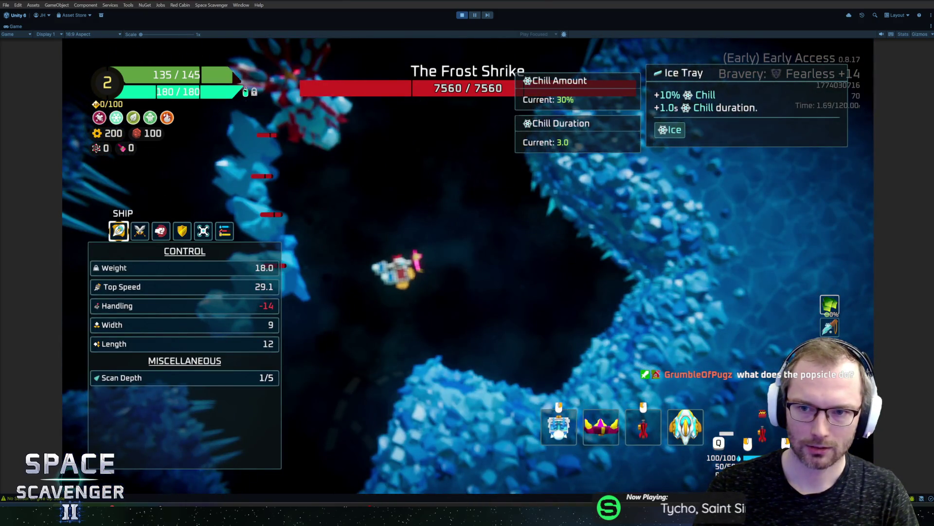
key(grave)
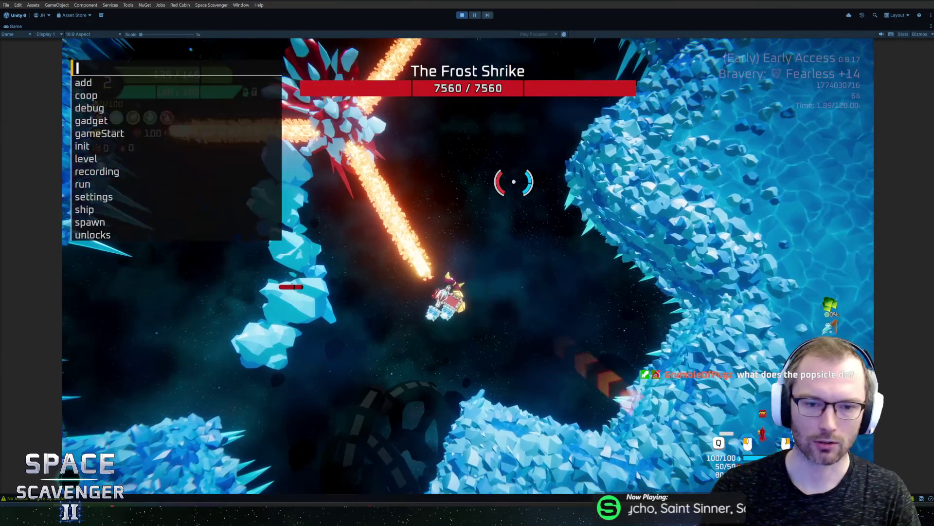
- Rank the ship to 3 with 'ship rankUp', then reroll until Popsicle appears and take it
text(ship rankUp)
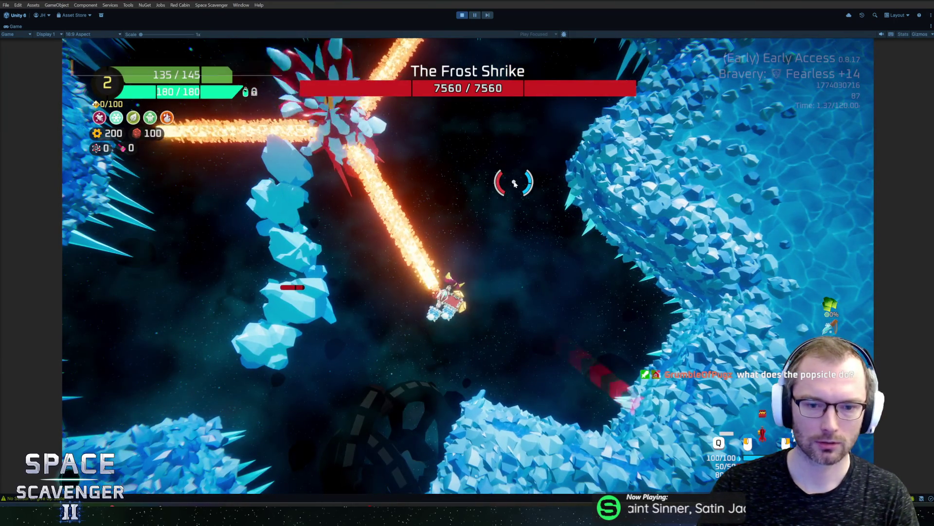
key(Return)
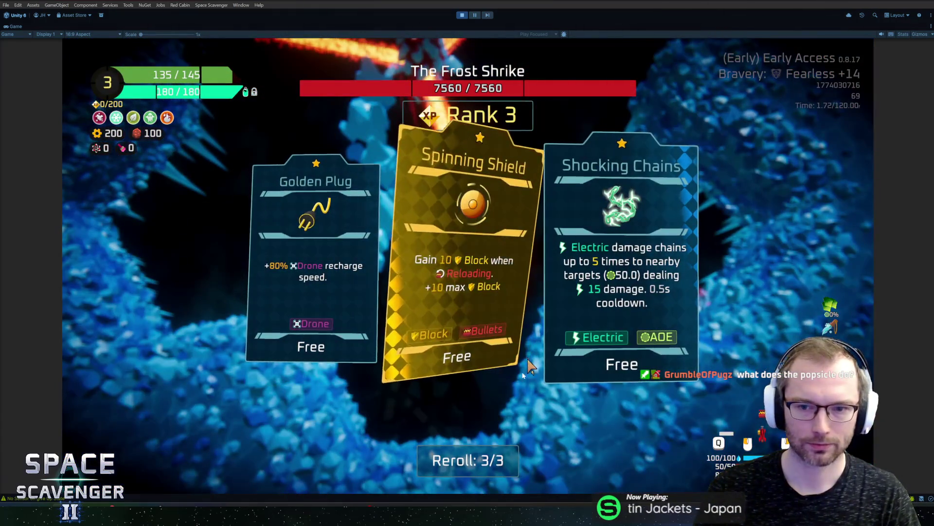
click(530, 207)
click(480, 462)
click(481, 463)
click(482, 463)
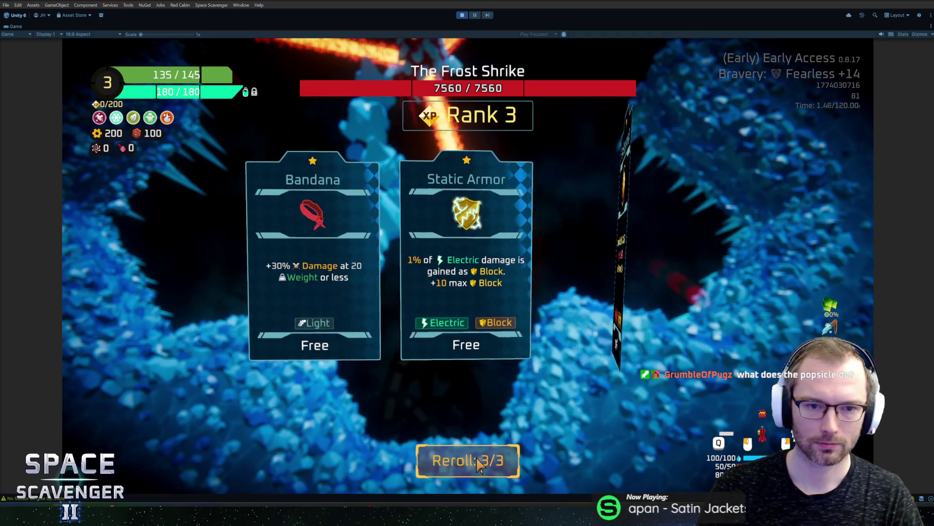
click(480, 464)
click(478, 464)
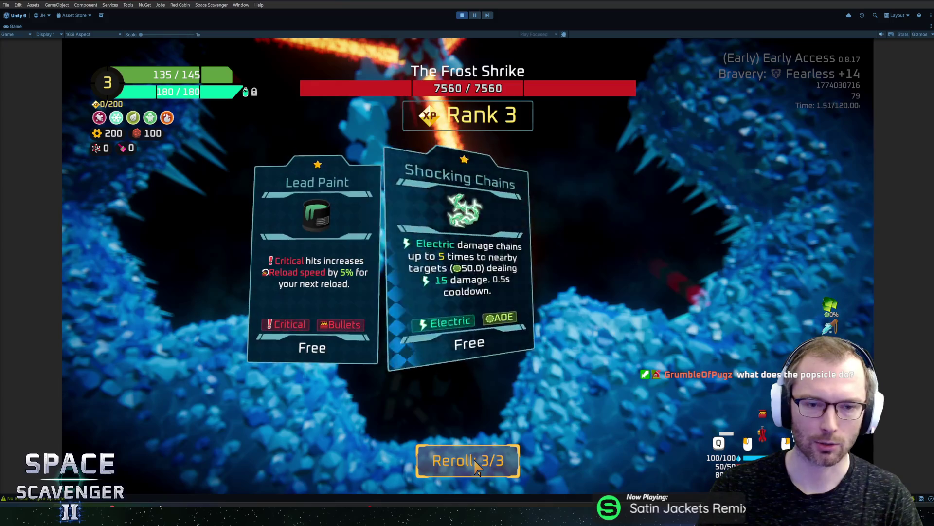
click(476, 468)
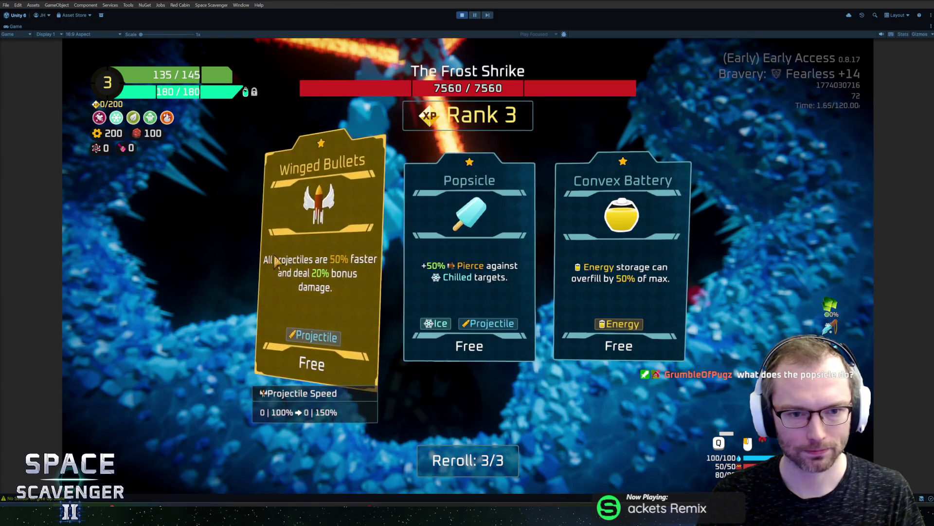
click(469, 253)
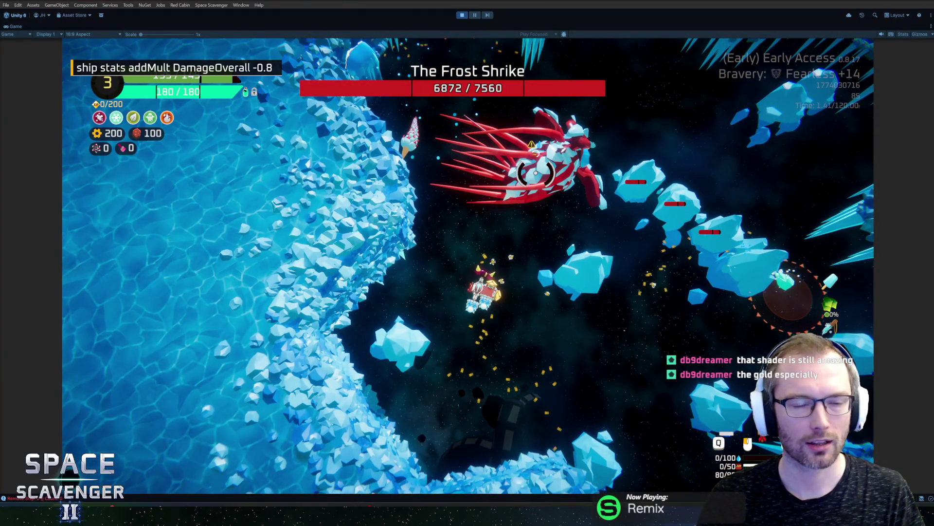
- Run 'ship stats addMult DamageOverall -0.8', fight the Frost Shrike, then restore the editor layout
key(Return)
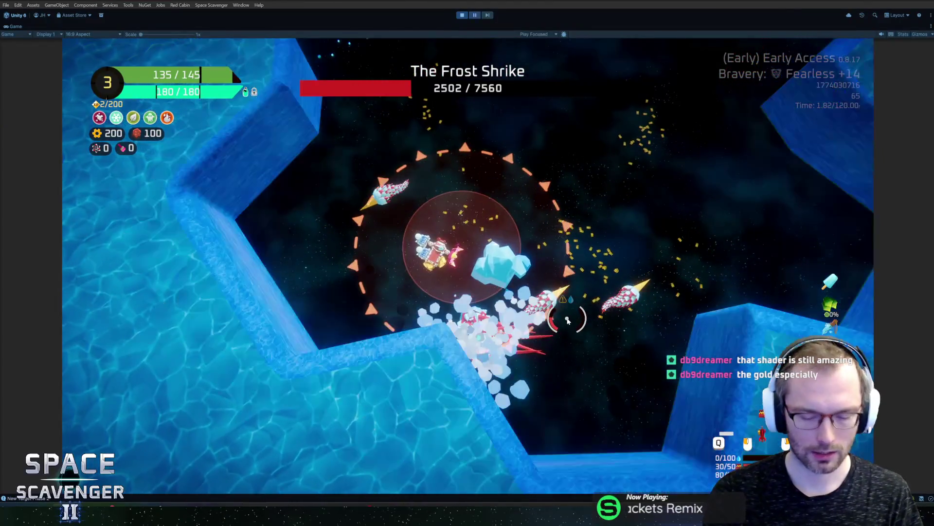
key(shift+space)
click(137, 27)
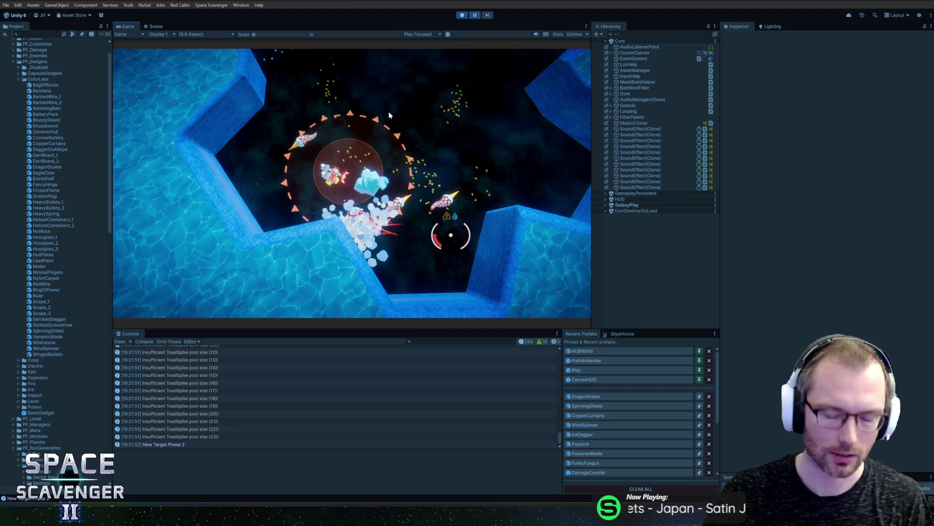
- Resume the paused Frost Shrike fight briefly, then exit Play mode
click(479, 17)
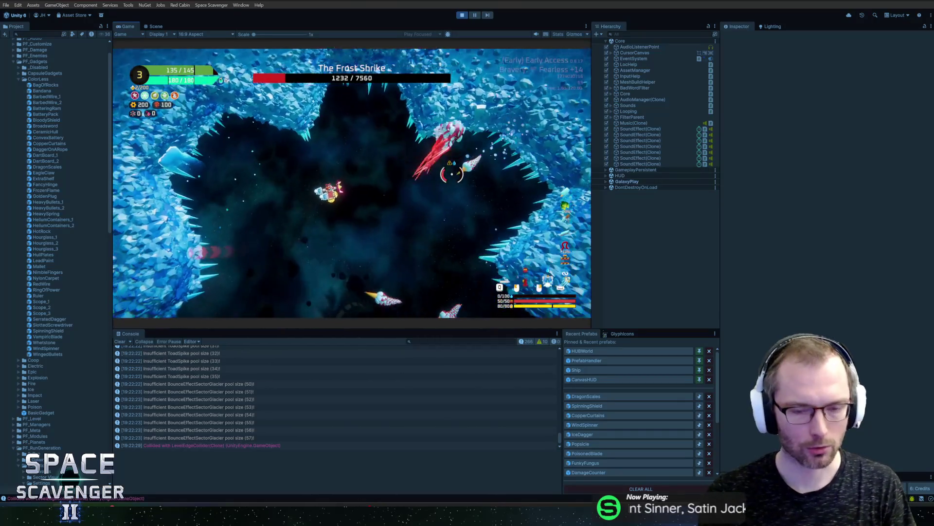
key(ctrl+p)
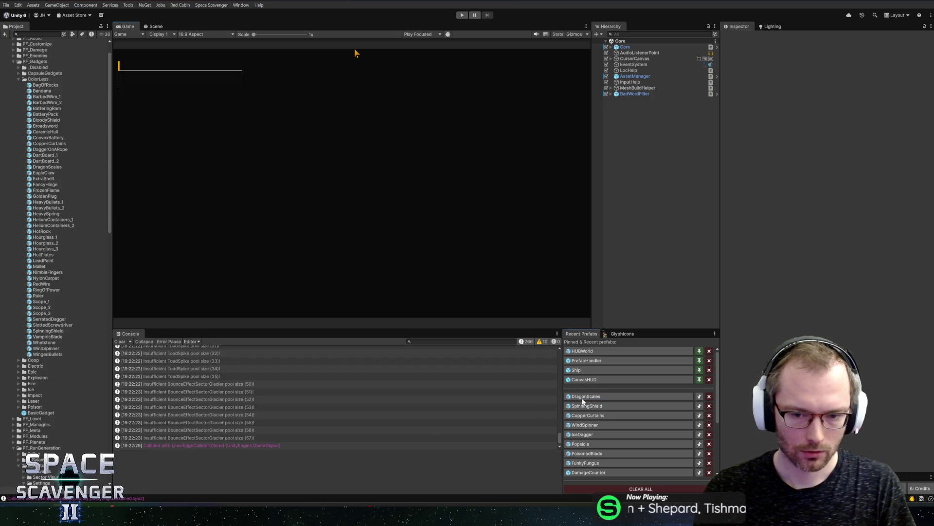
click(584, 396)
scroll(729, 295, down, 10)
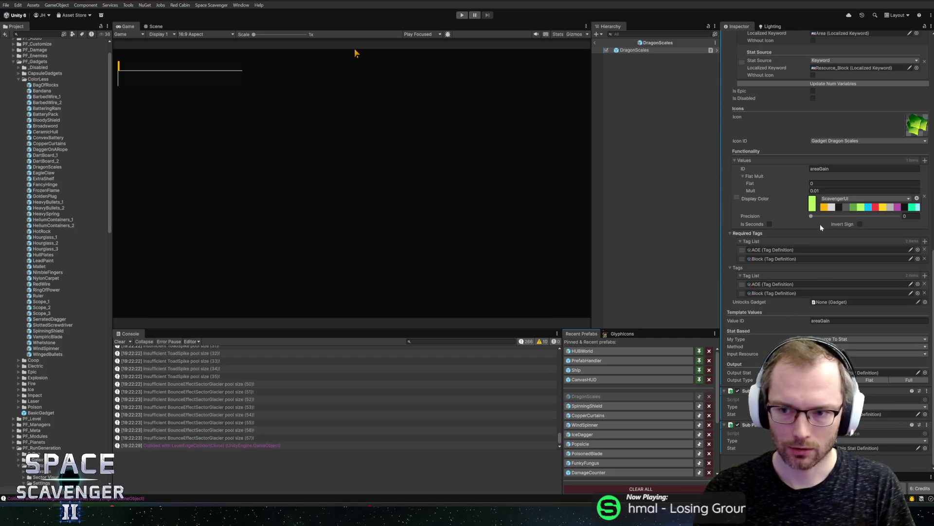
click(832, 191)
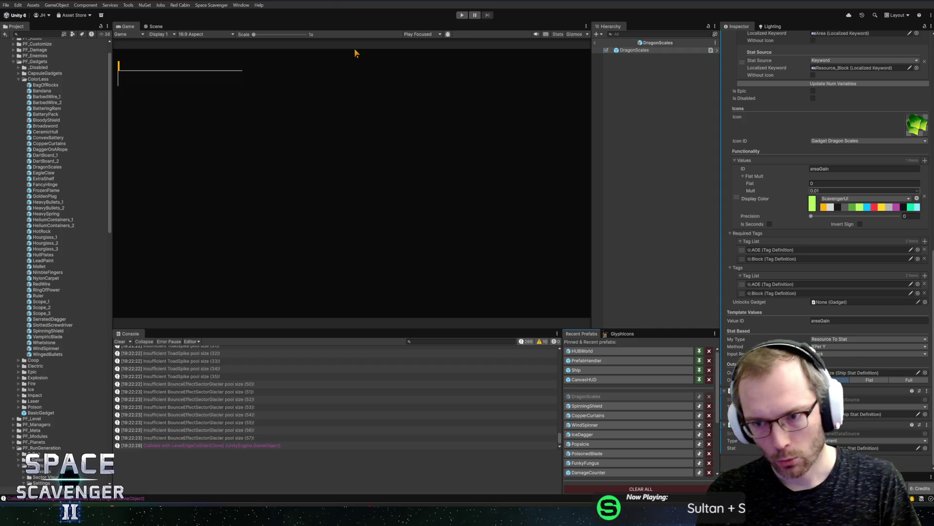
key(Return)
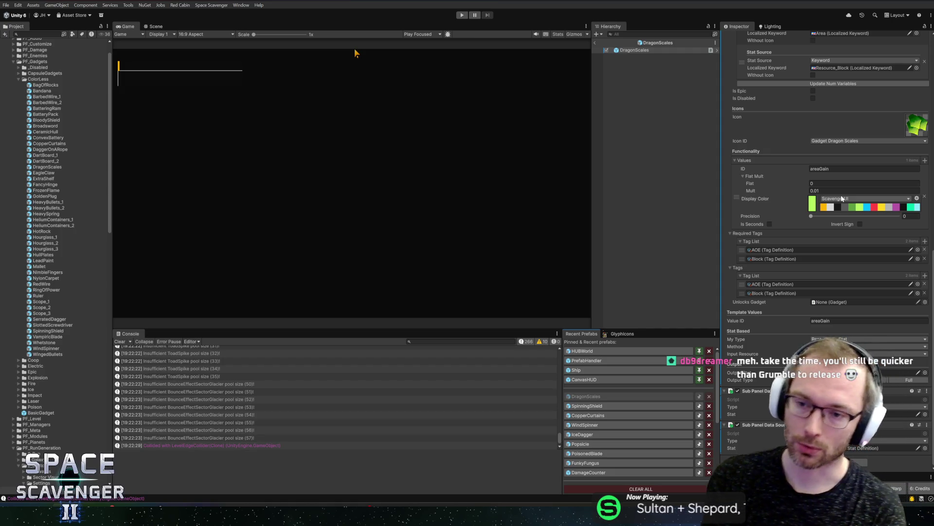
- Set the areaGain Mult to 0.015 and Precision to 1, and save the prefab
click(830, 190)
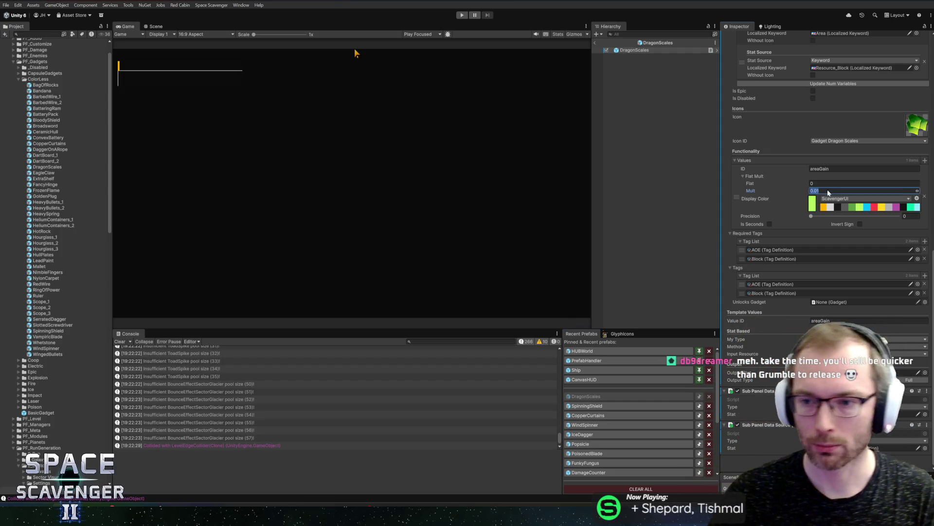
text(0.015)
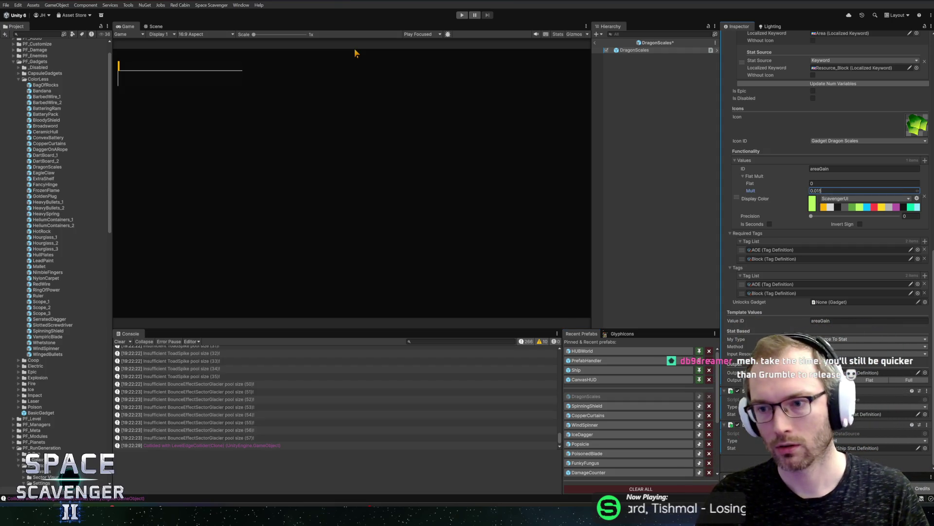
key(Tab)
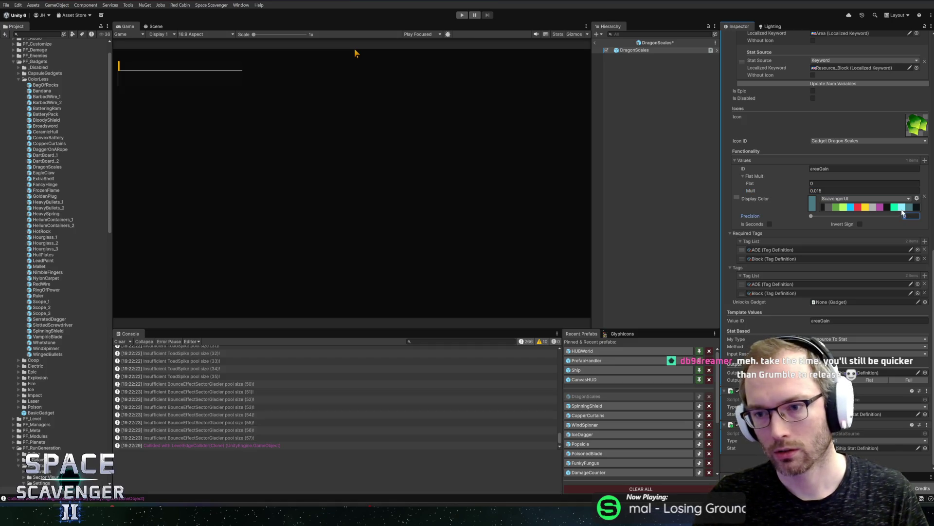
text(1)
key(ctrl+s)
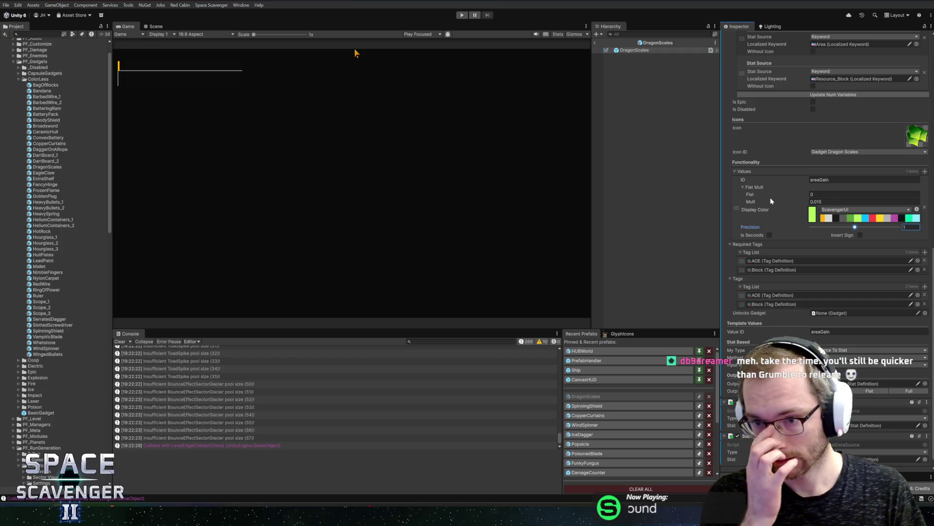
- Change the areaGain multiplier from 0.015 to 0.02
click(851, 200)
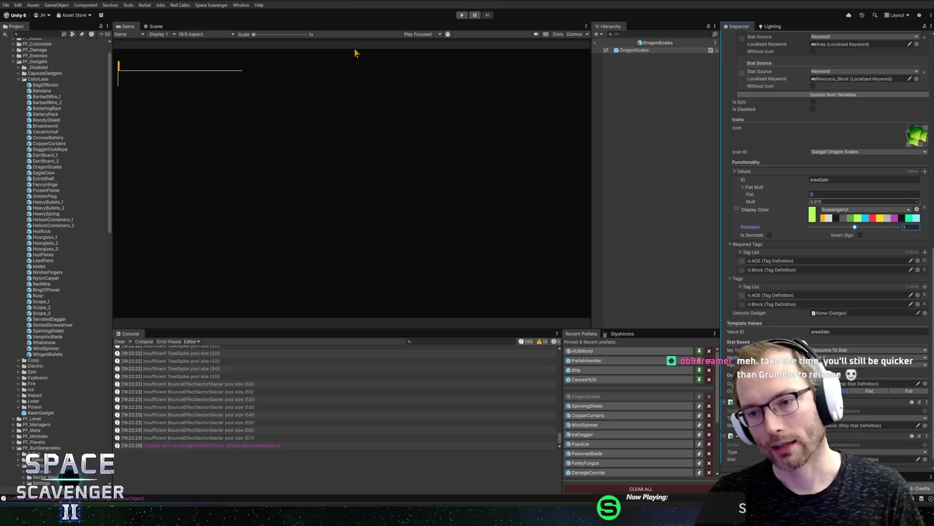
click(851, 200)
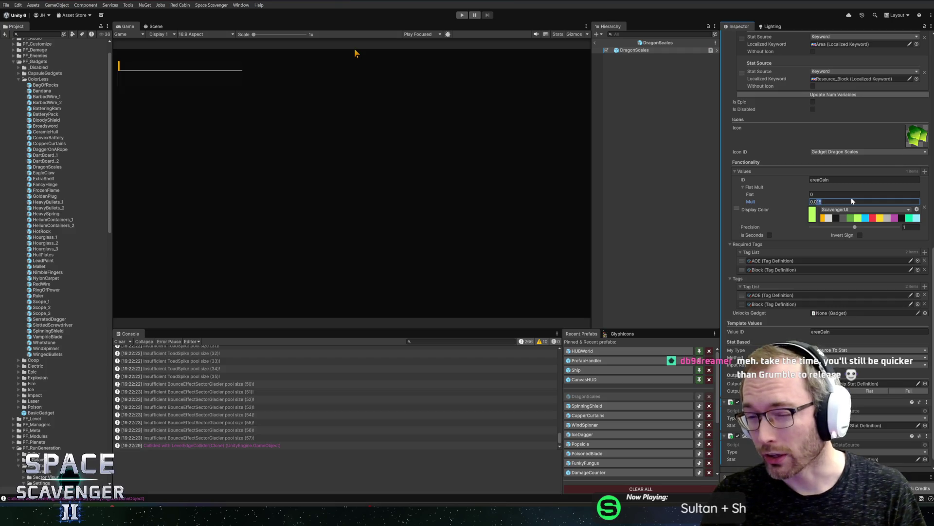
double_click(852, 200)
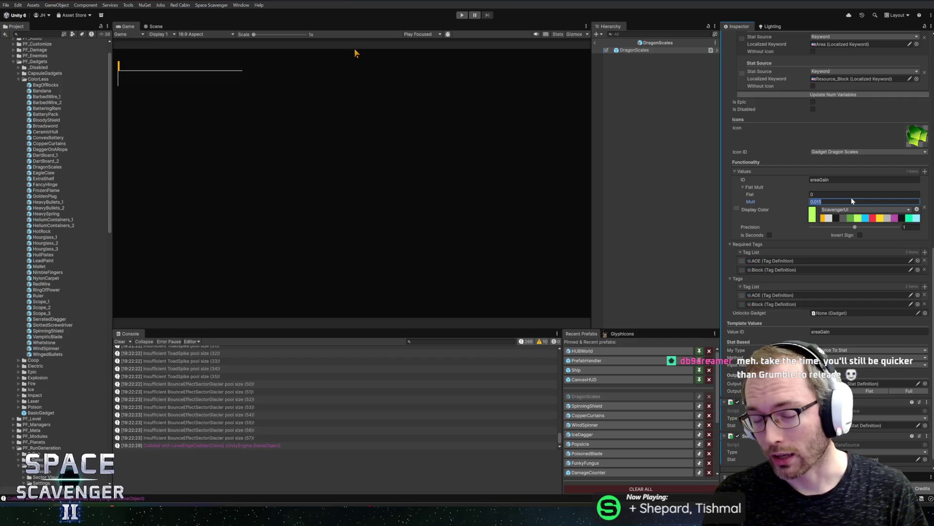
click(851, 199)
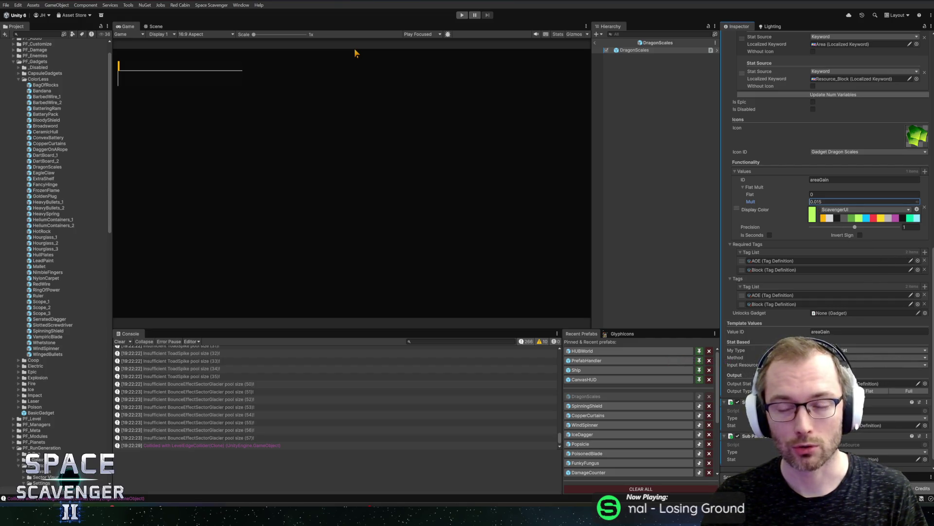
key(BackSpace)
key(BackSpace)
text(2)
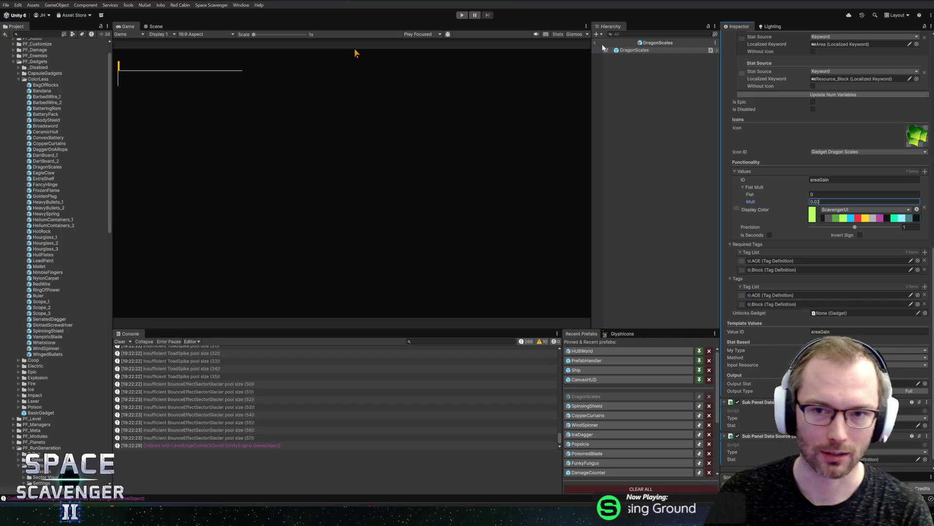
- Leave the DragonScales prefab for the Core scene view, then bring up the HacknPlan board
click(625, 125)
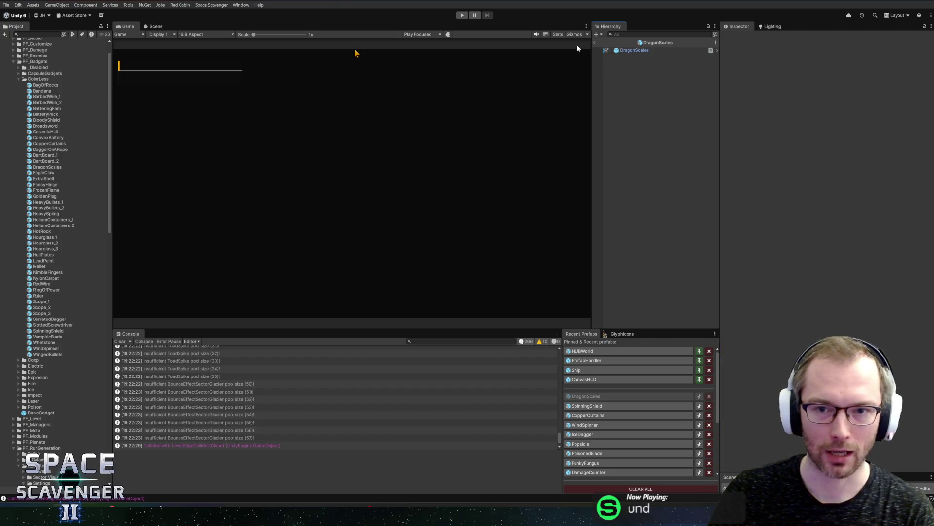
click(595, 45)
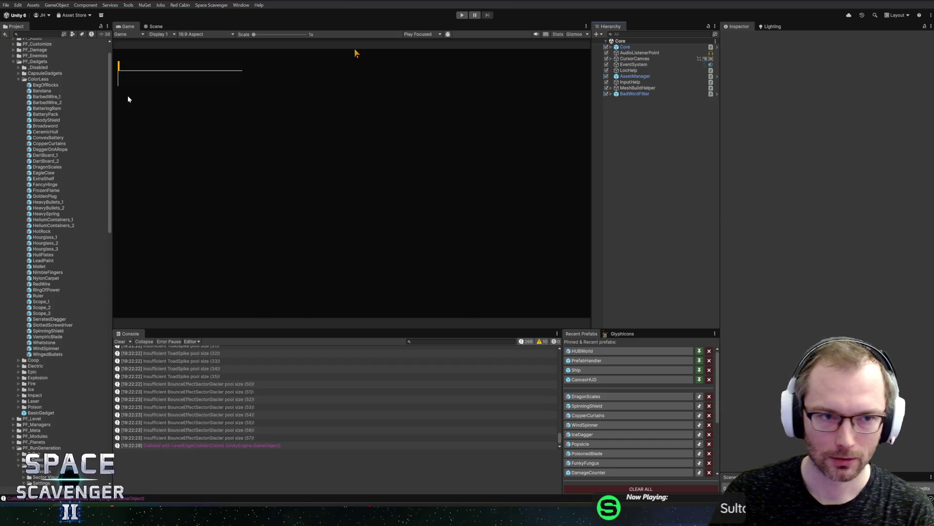
click(152, 27)
mouse_move(402, 220)
mouse_down()
mouse_move(440, 253)
mouse_move(440, 211)
mouse_move(487, 196)
mouse_move(422, 202)
mouse_move(467, 211)
mouse_move(472, 194)
mouse_move(452, 203)
mouse_up()
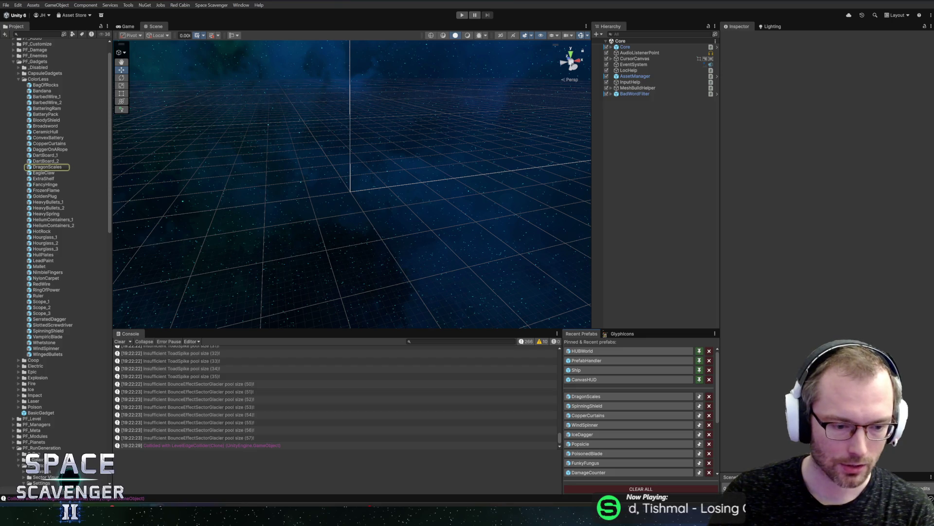
mouse_move(169, 516)
click(203, 489)
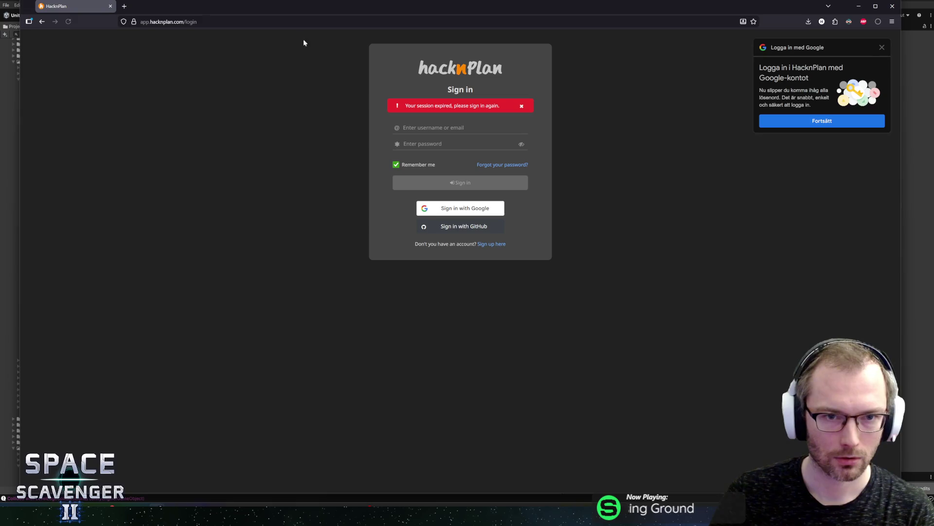
- Position the HacknPlan browser window and scroll through task #1914 Gadget Pack's subtasks
drag(271, 9, 933, 8)
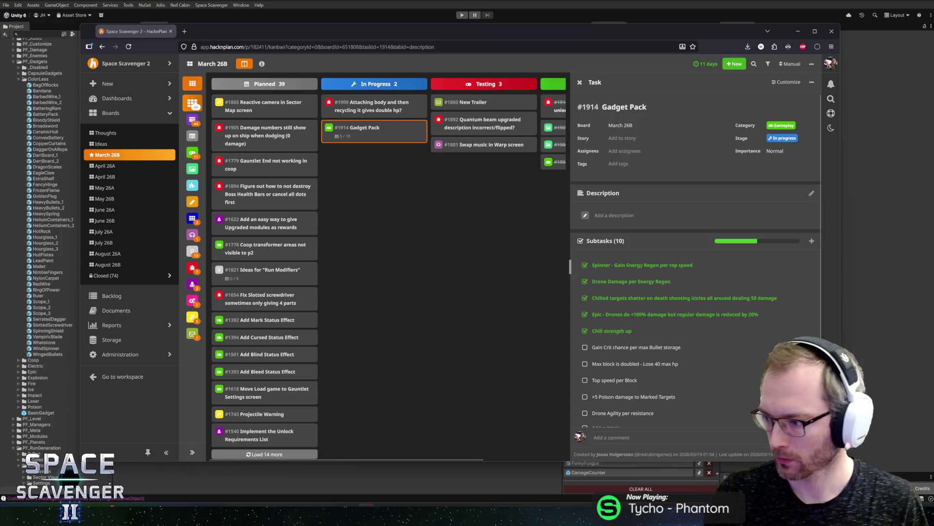
scroll(612, 425, down, 1)
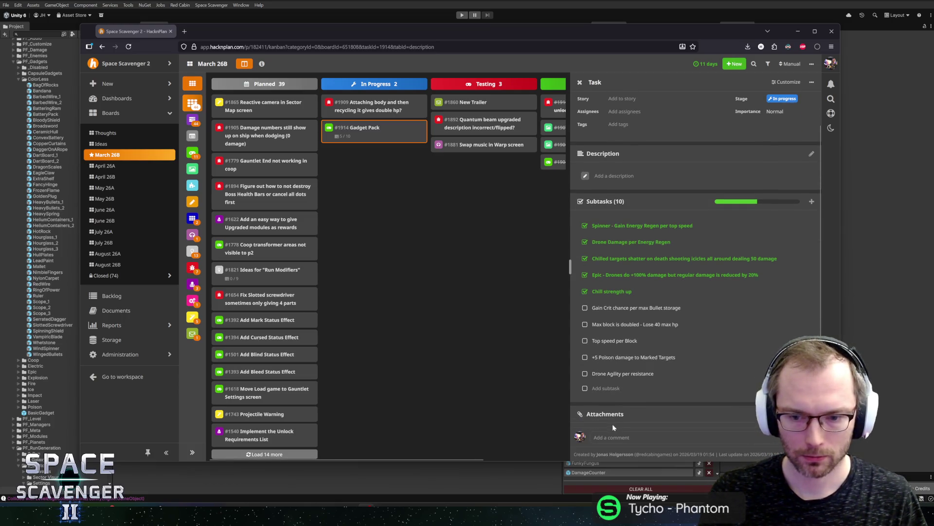
- Add the subtask 'Area Size based on Block', mark it done, and move it below Chill strength up
click(638, 388)
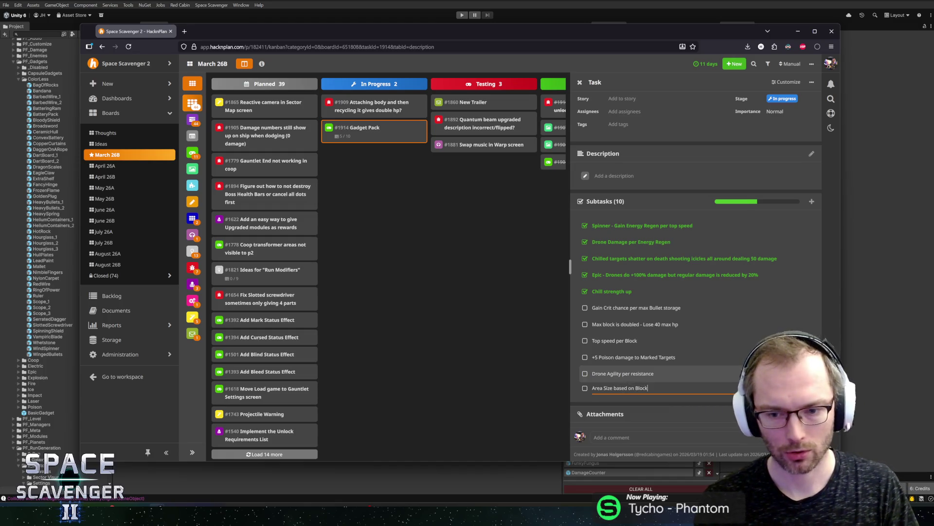
key(Return)
click(585, 390)
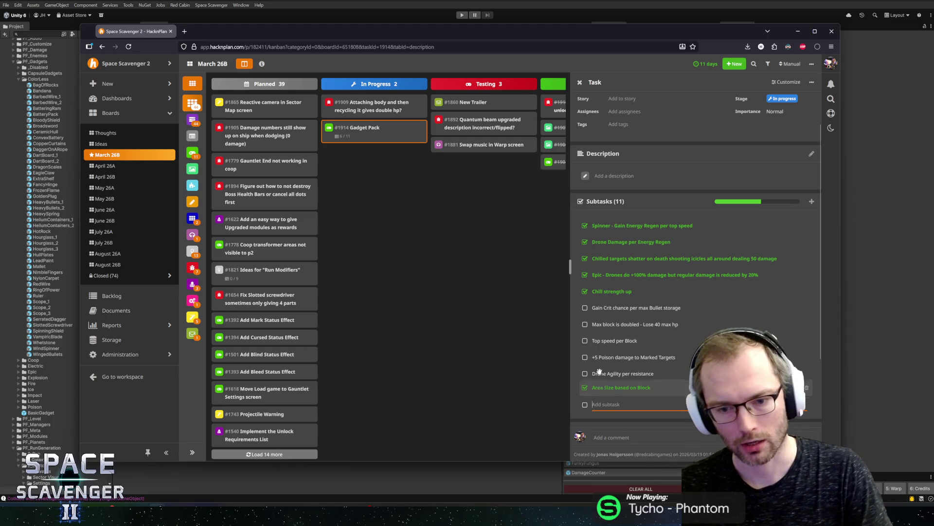
drag(600, 382, 604, 308)
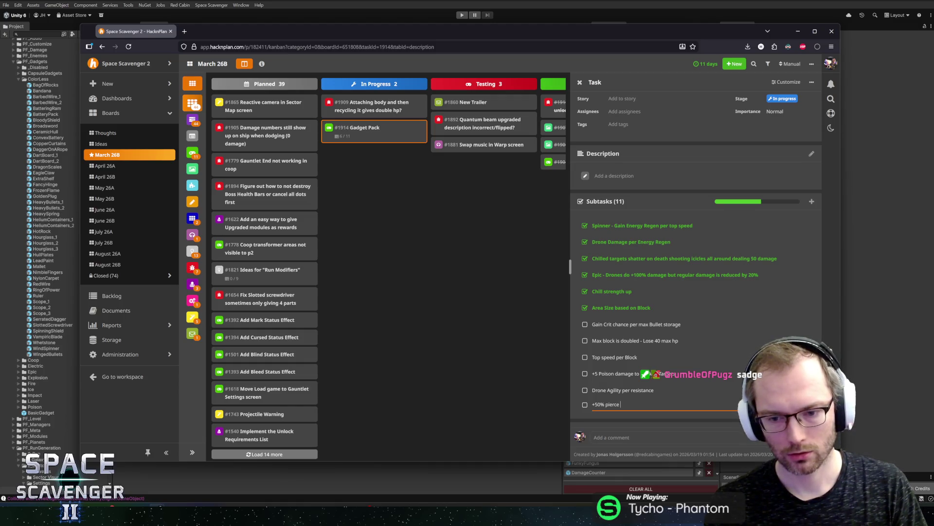
text(+50% pierce on chilled target)
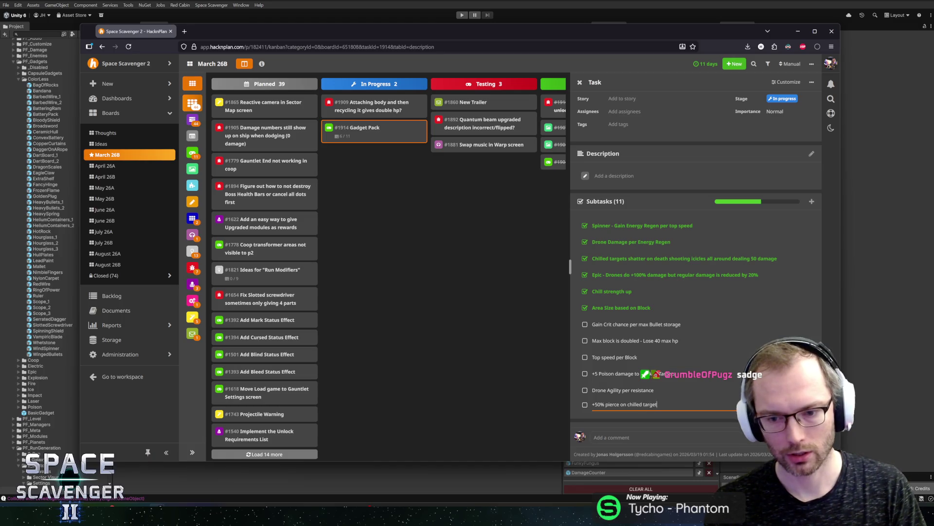
- Add the subtask '+50% pierce on chilled targets' and place it below Area Size based on Block
text(s)
key(Return)
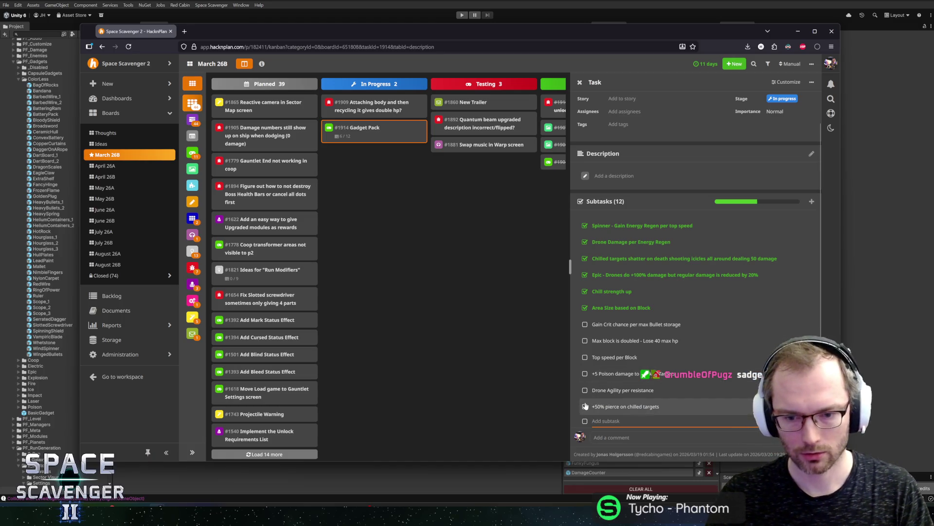
drag(600, 405, 632, 321)
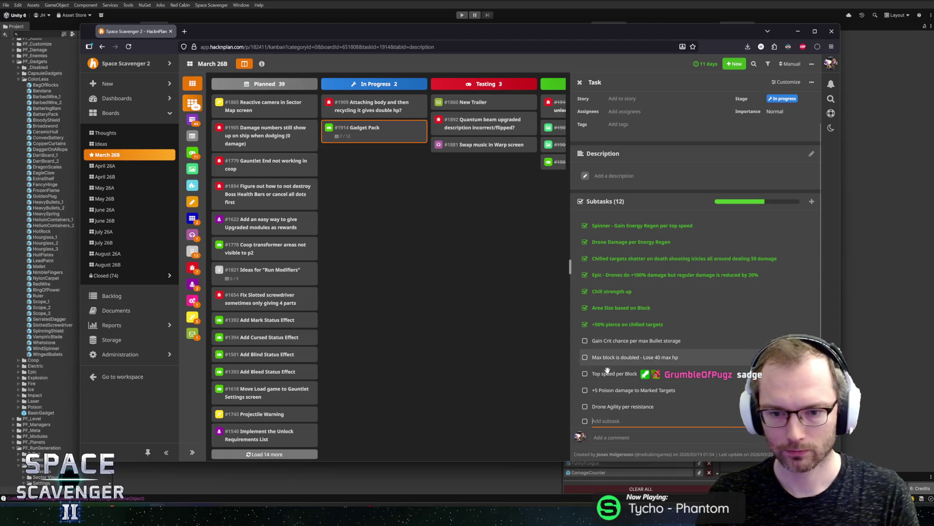
click(622, 429)
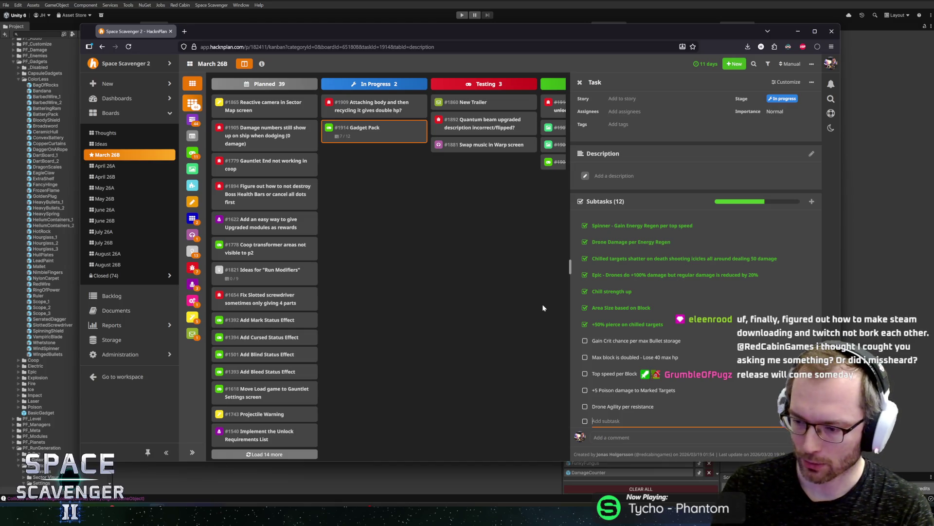
scroll(638, 321, down, 3)
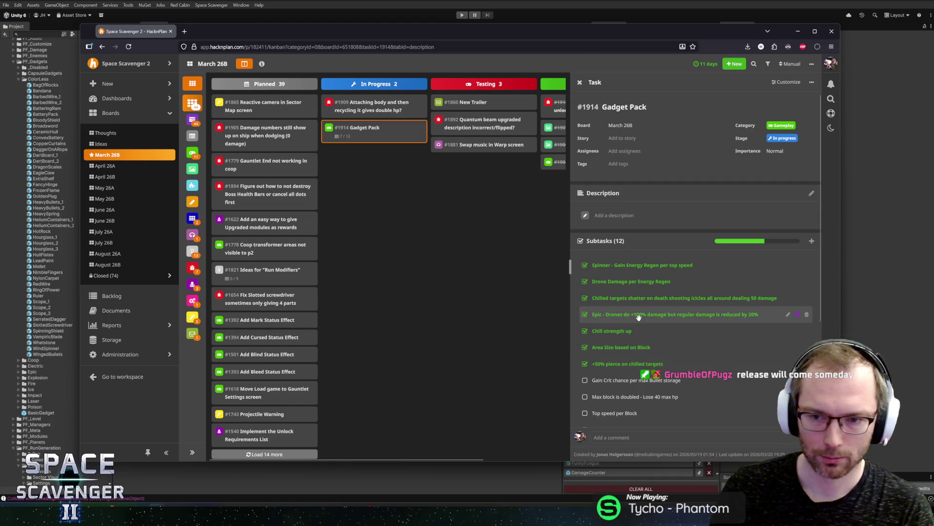
scroll(643, 340, up, 4)
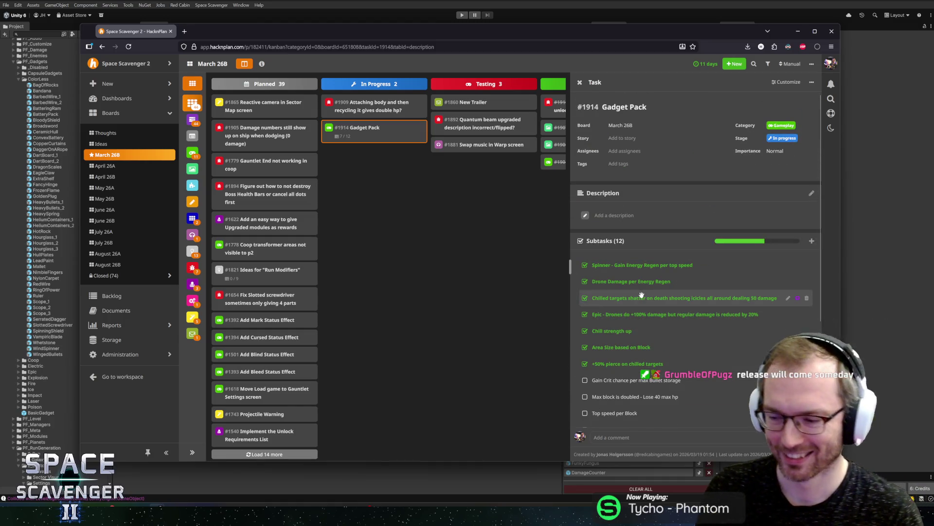
scroll(633, 253, down, 3)
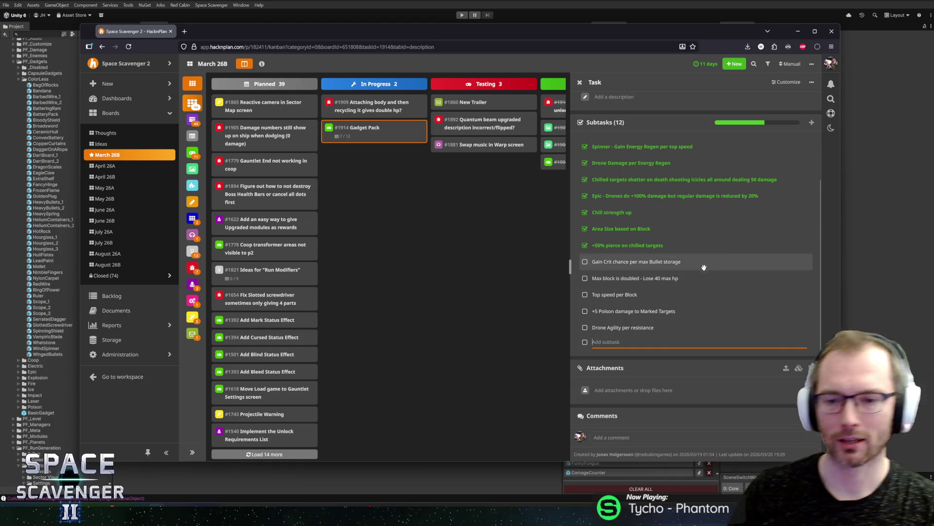